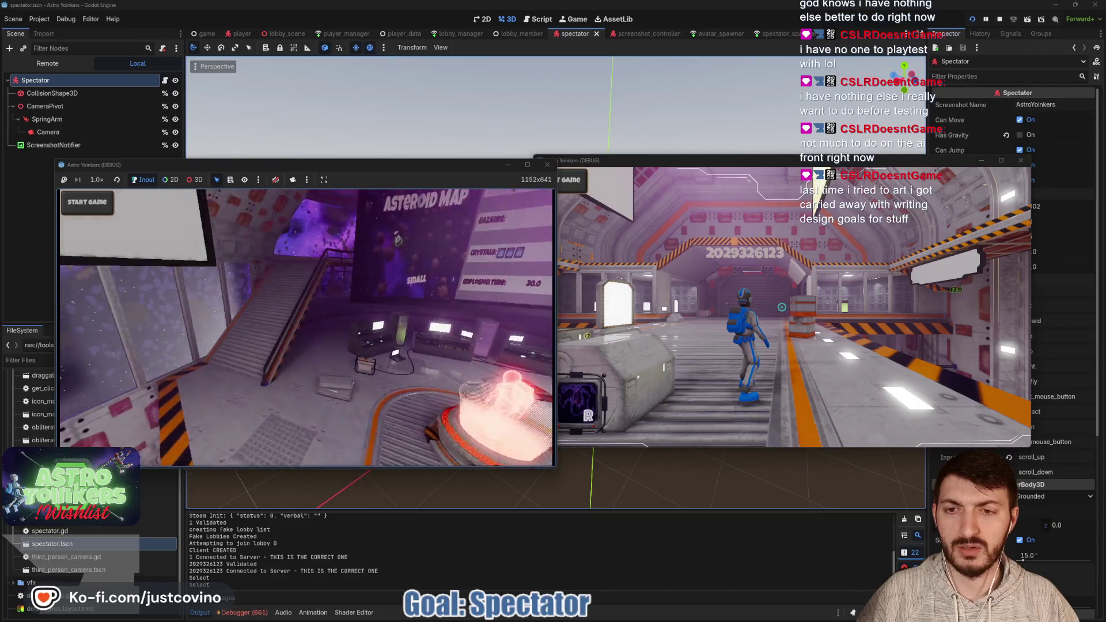
- Stop the running game and return to the Spectator's script
{"action": "key", "text": "w"}
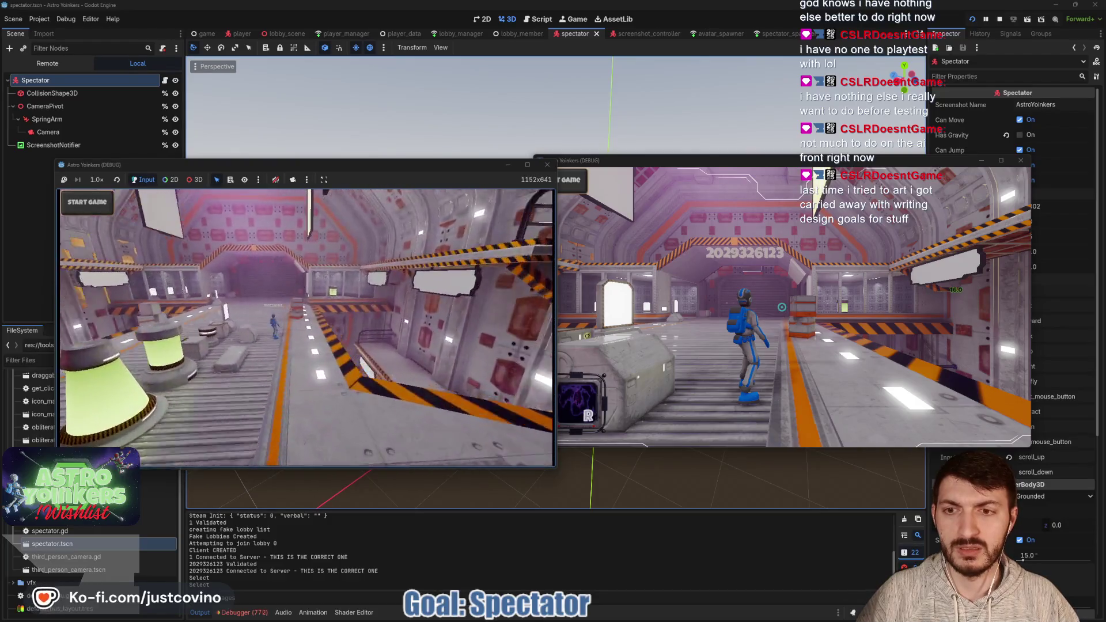
{"action": "key", "text": "w"}
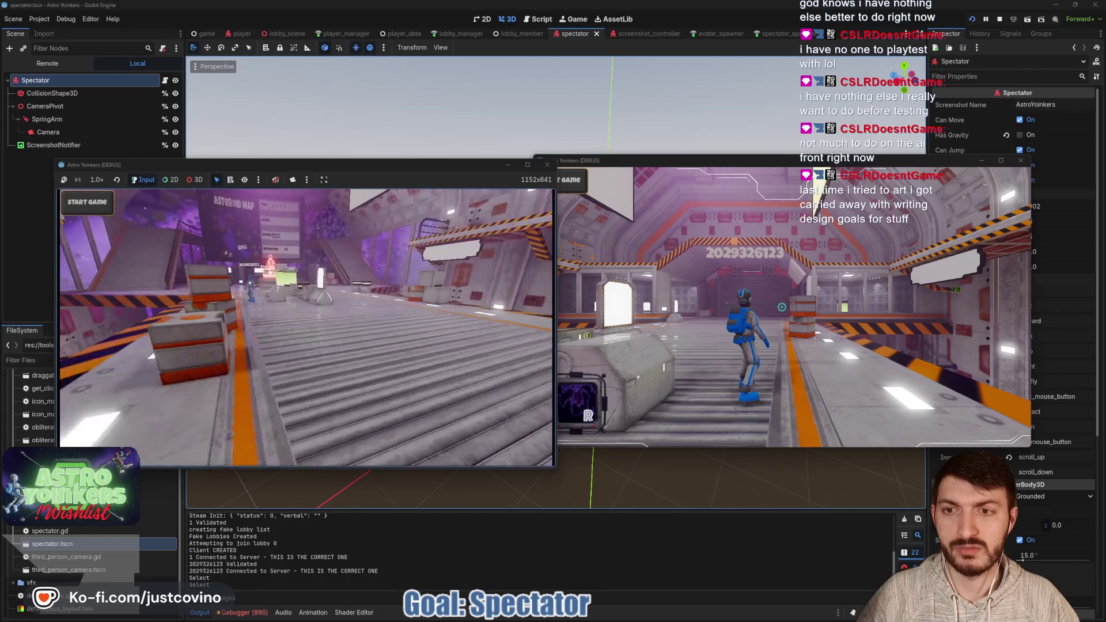
{"action": "key", "text": "F8"}
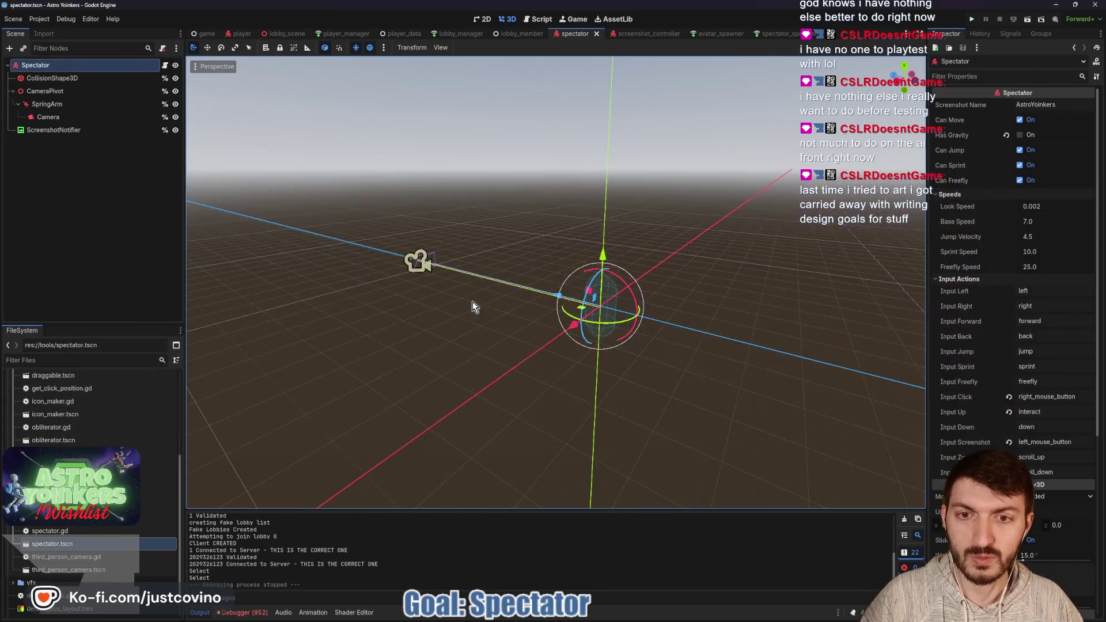
{"action": "left_click", "coordinate": [166, 65]}
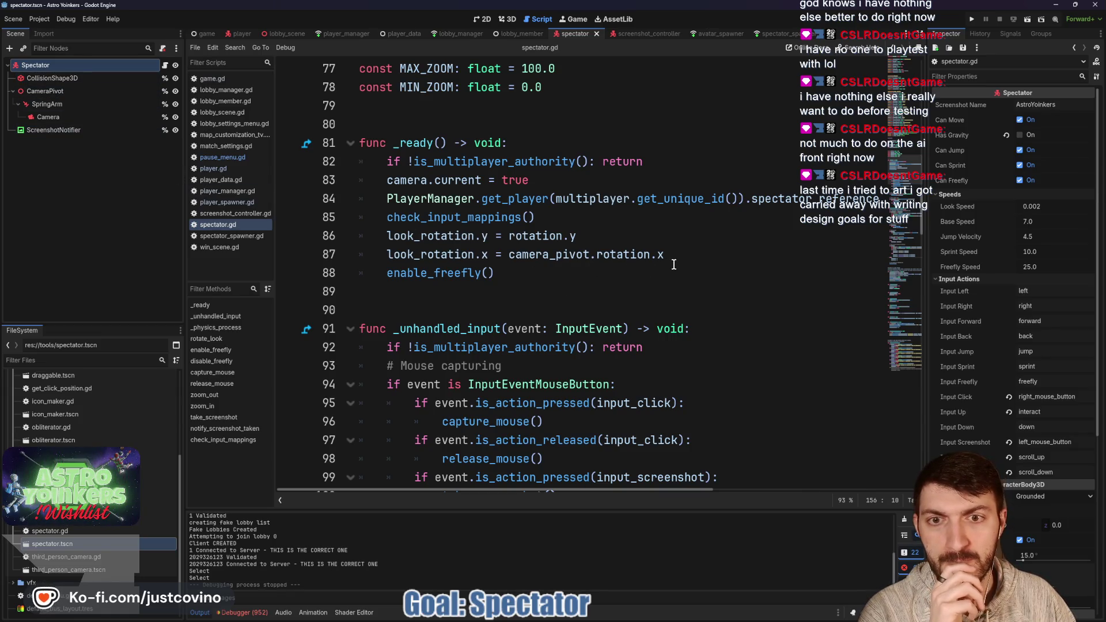
- Set the SpringArm's spring length to 0 and save the scene
{"action": "left_click", "coordinate": [46, 104]}
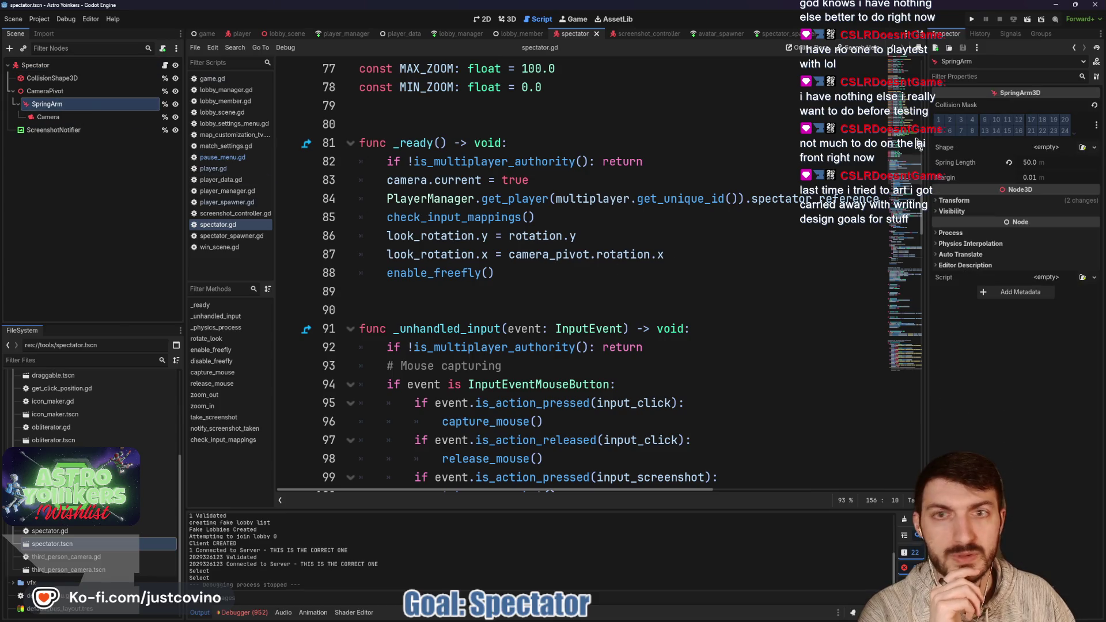
{"action": "left_click", "coordinate": [1046, 162]}
{"action": "type", "text": "0"}
{"action": "key", "text": "Return"}
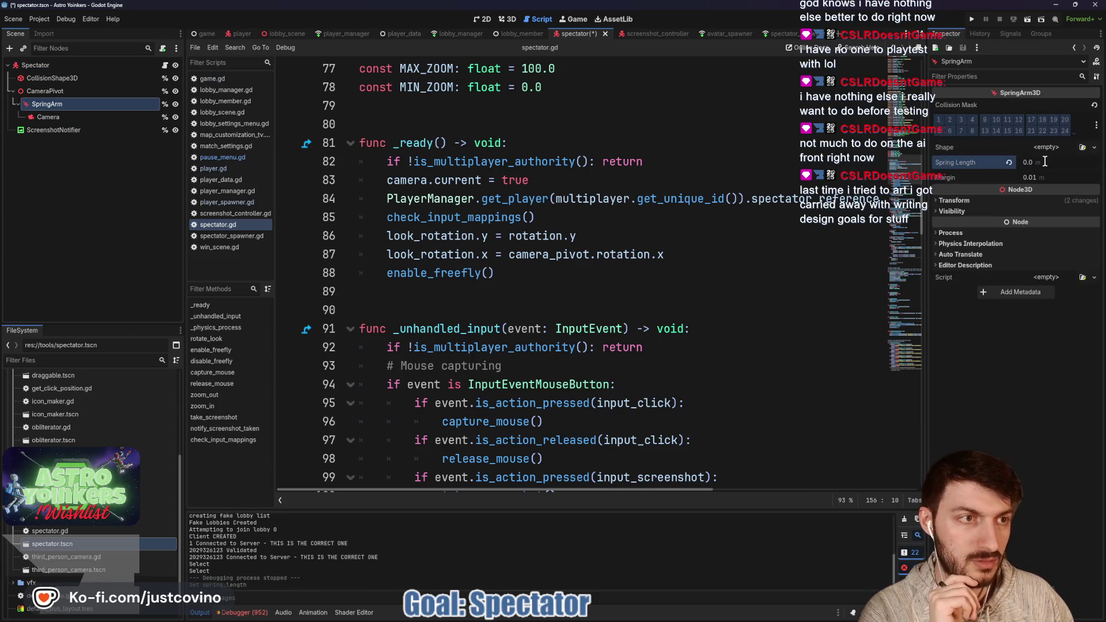
{"action": "left_click", "coordinate": [664, 270]}
{"action": "key", "text": "ctrl+s"}
- Reset the Camera's position to the origin, save, and return to spectator.gd
{"action": "left_click", "coordinate": [505, 18]}
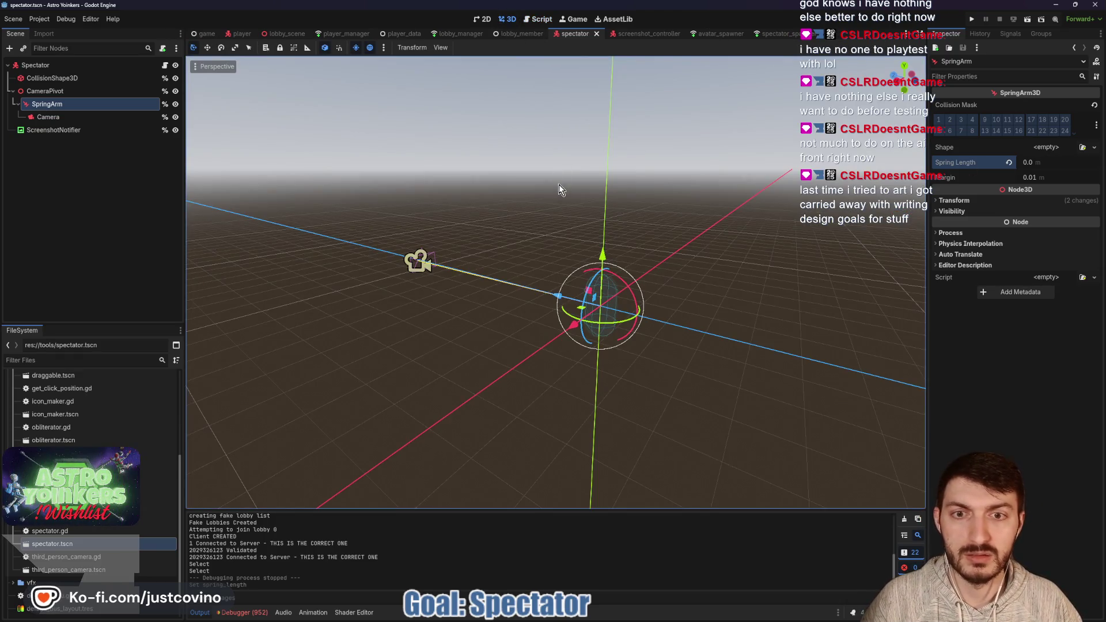
{"action": "left_click", "coordinate": [48, 116]}
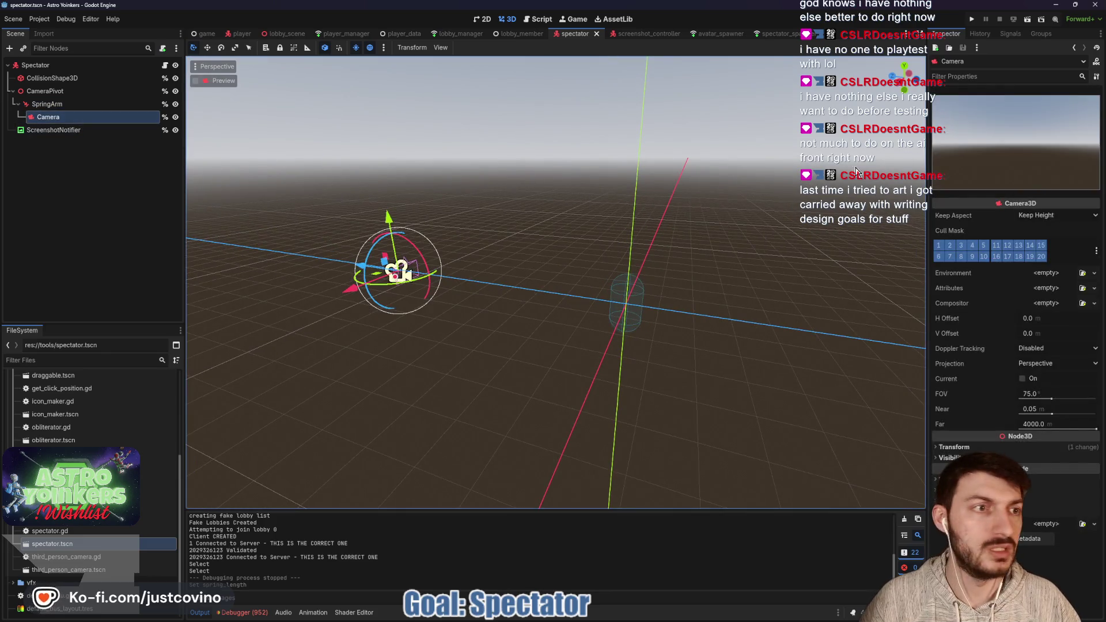
{"action": "left_click", "coordinate": [954, 447]}
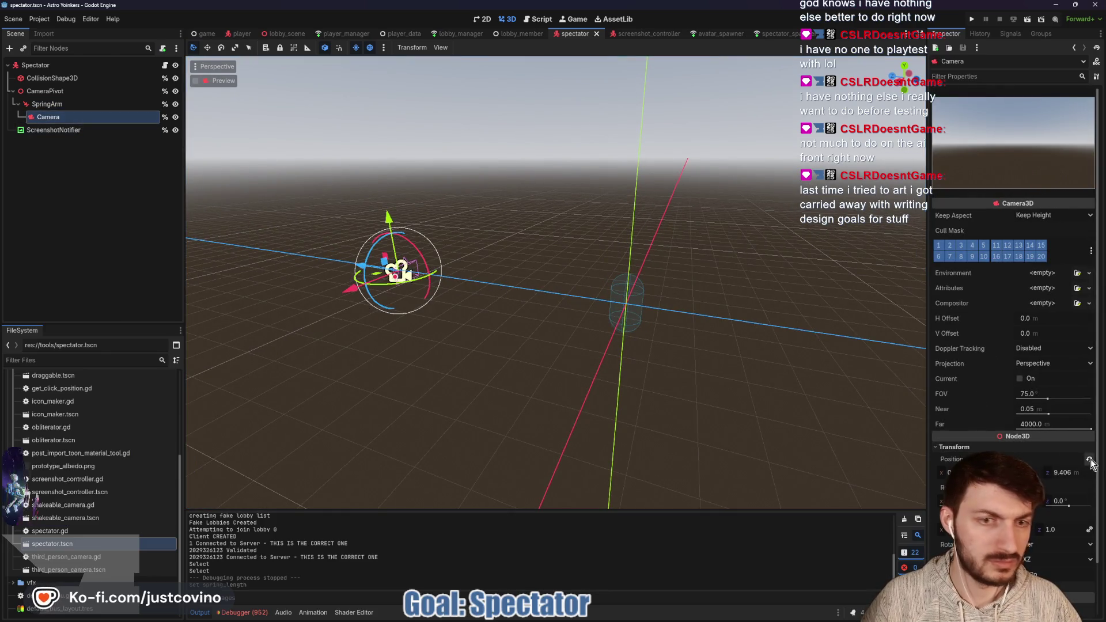
{"action": "left_click", "coordinate": [1012, 459]}
{"action": "key", "text": "ctrl+s"}
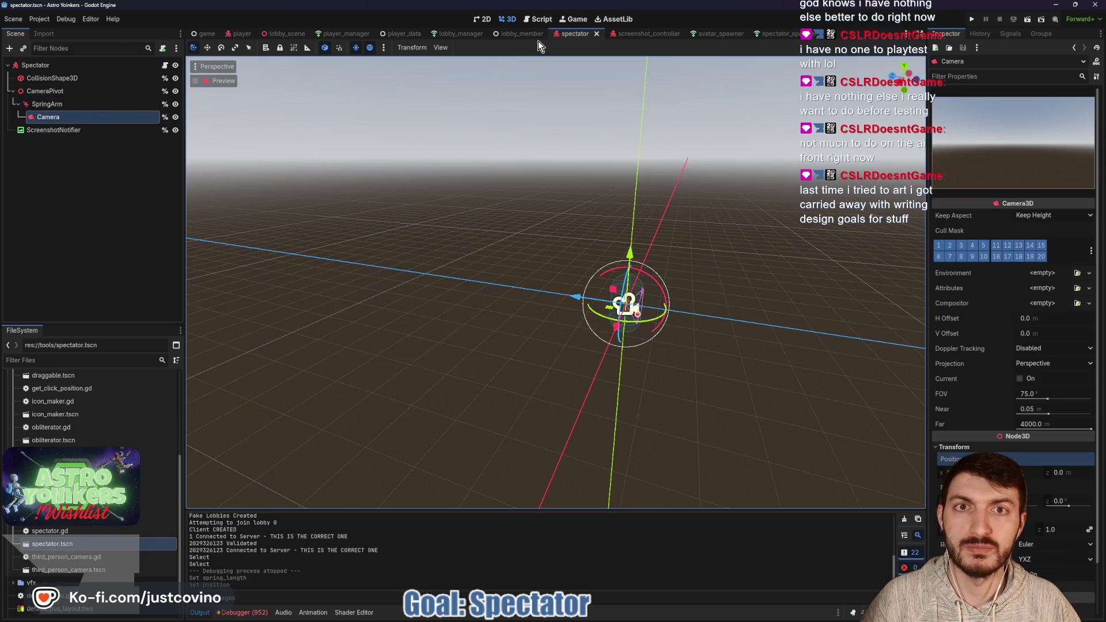
{"action": "left_click", "coordinate": [164, 65]}
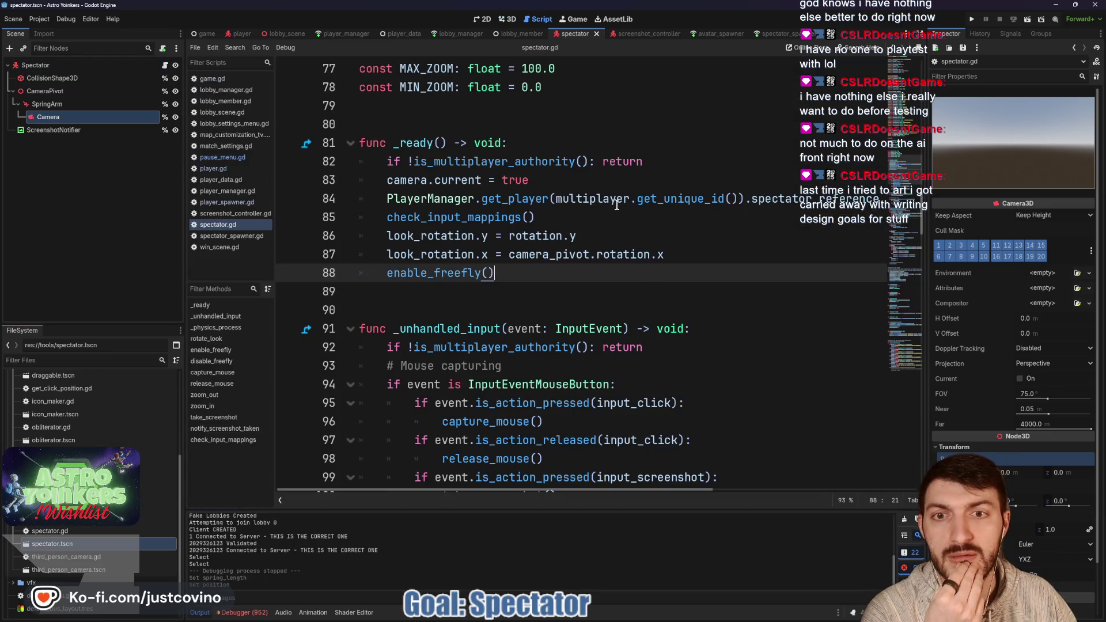
{"action": "mouse_move", "coordinate": [622, 207]}
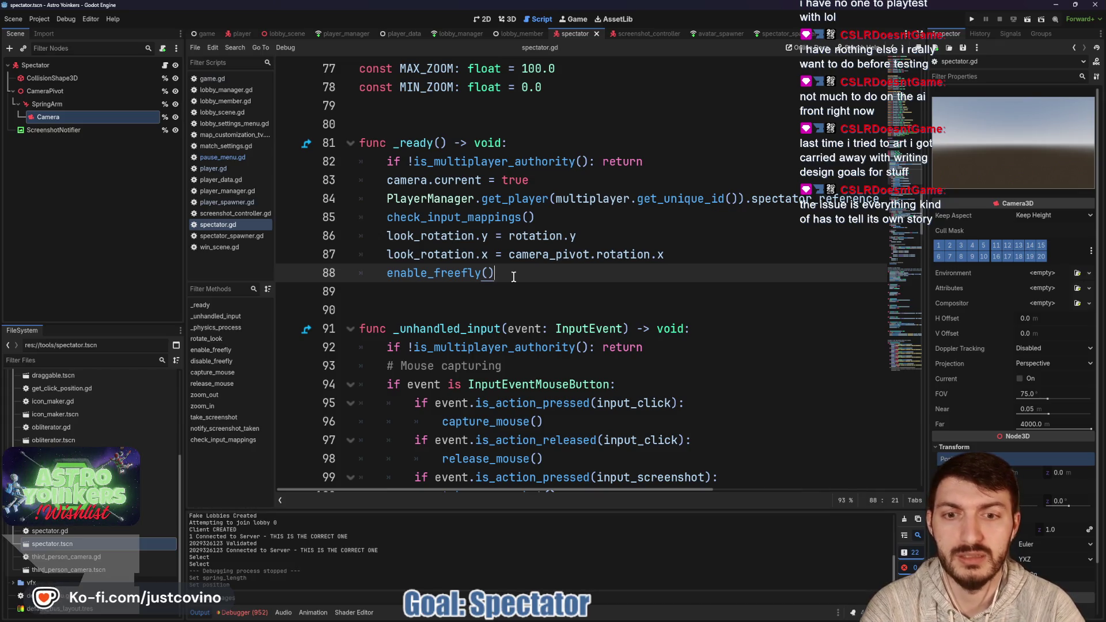
{"action": "double_click", "coordinate": [421, 237]}
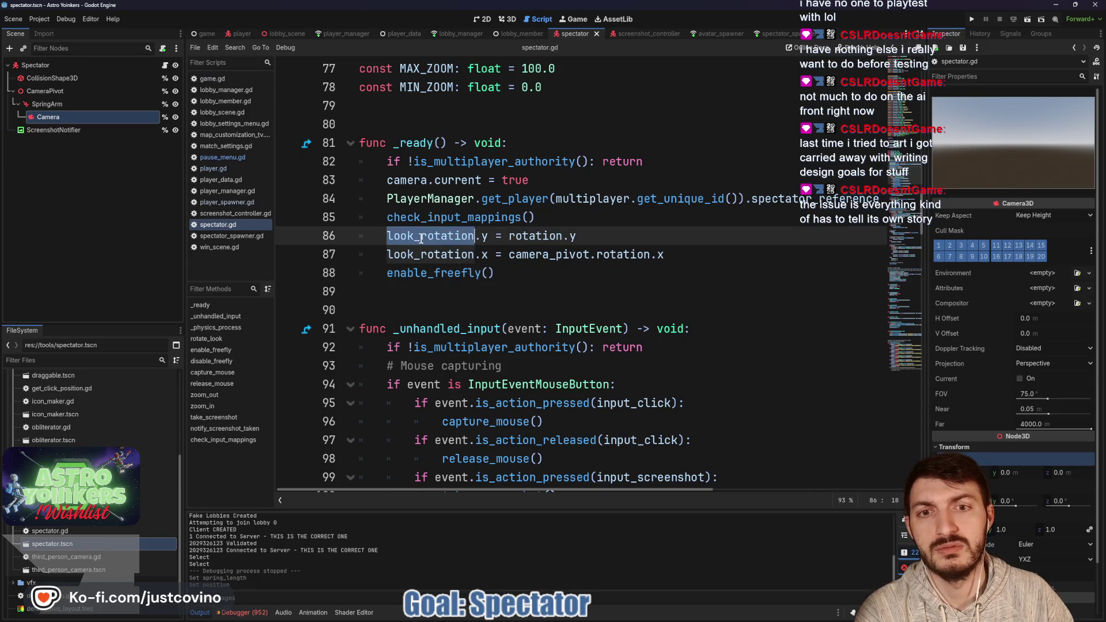
{"action": "scroll", "coordinate": [594, 257], "scroll_direction": "down", "scroll_amount": 6}
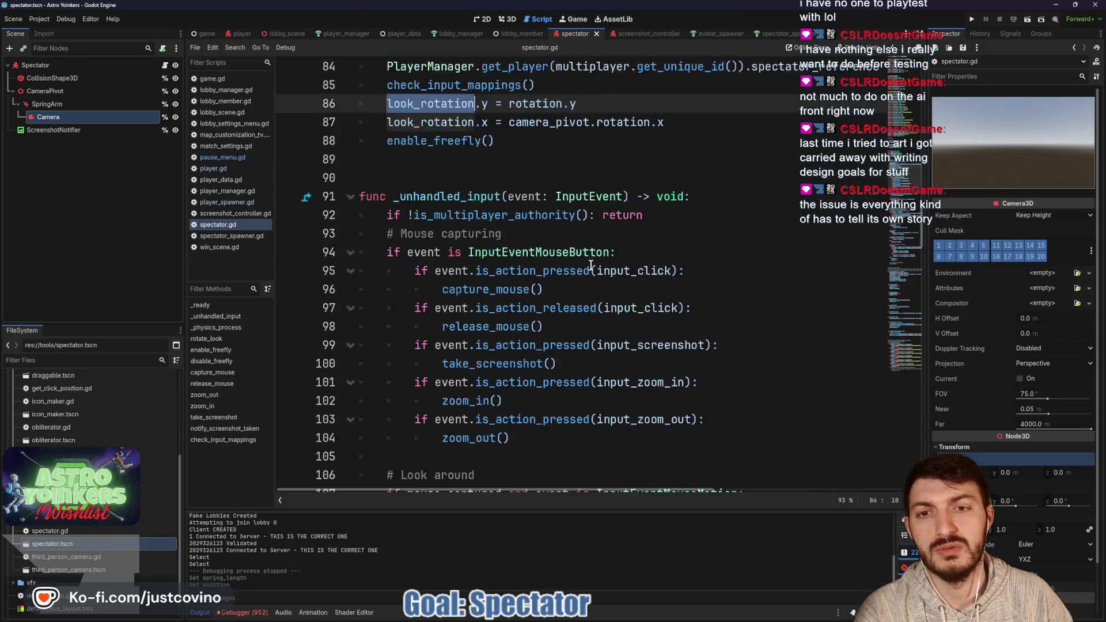
{"action": "scroll", "coordinate": [590, 265], "scroll_direction": "down", "scroll_amount": 5}
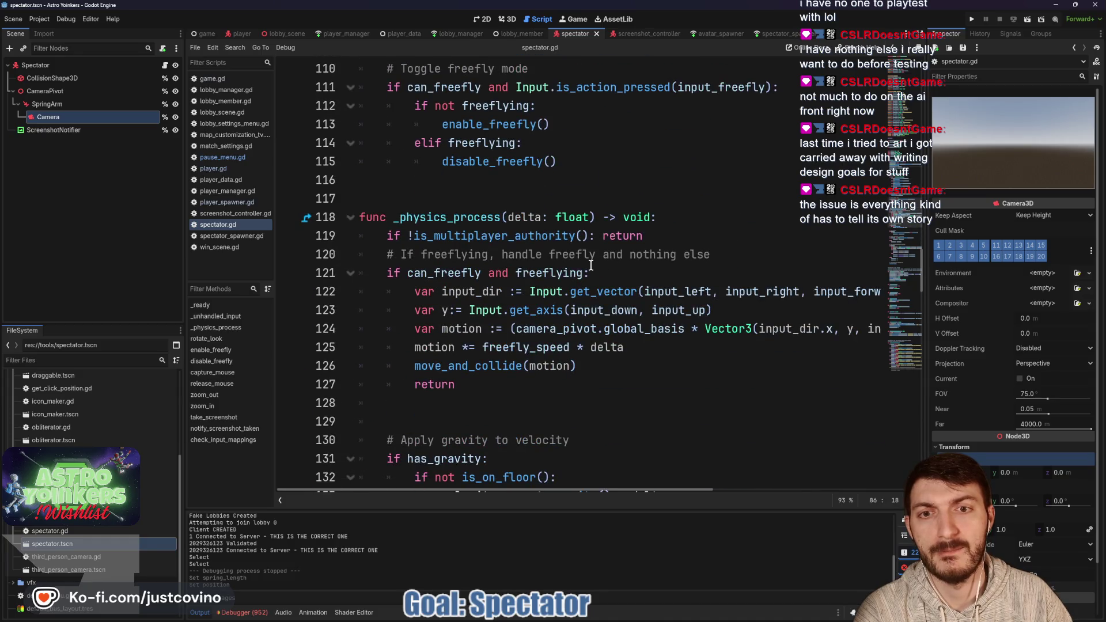
{"action": "scroll", "coordinate": [590, 265], "scroll_direction": "down", "scroll_amount": 8}
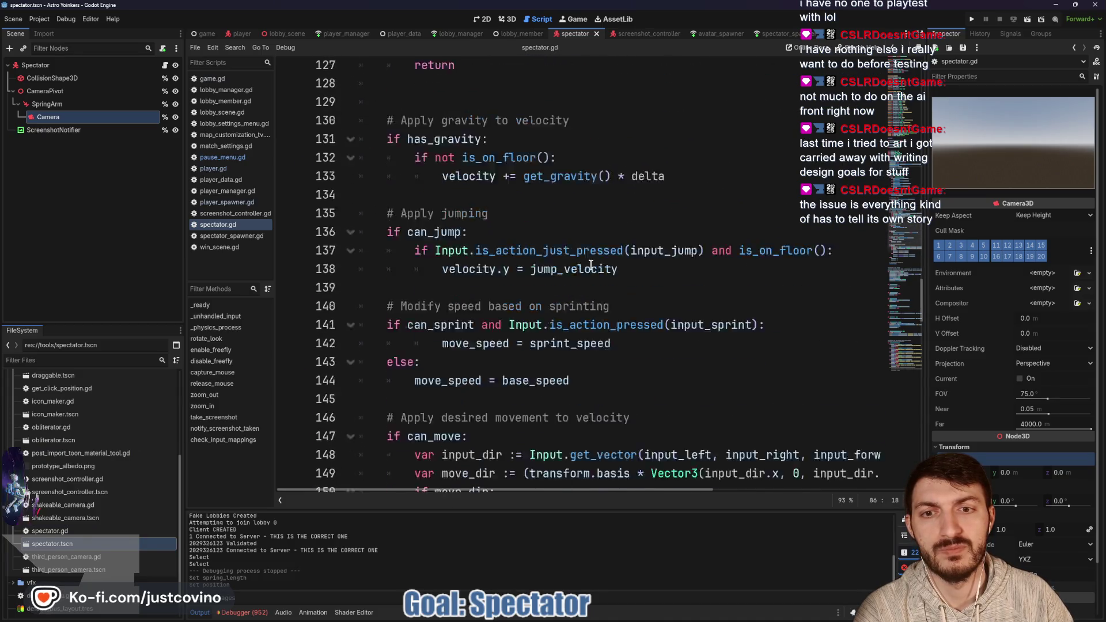
{"action": "scroll", "coordinate": [591, 265], "scroll_direction": "down", "scroll_amount": 2}
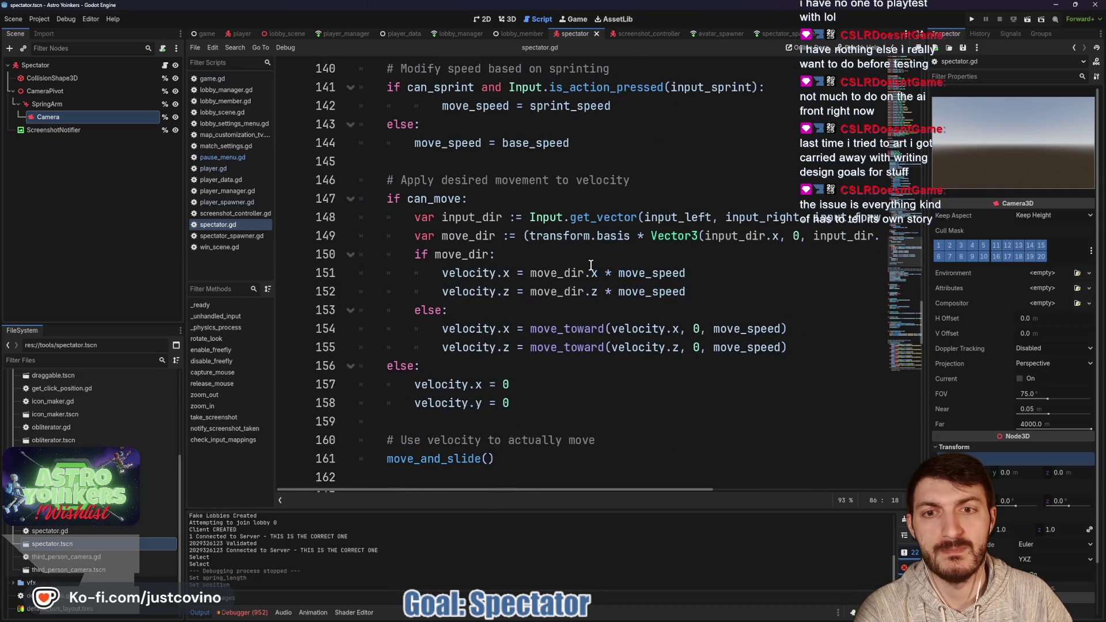
{"action": "scroll", "coordinate": [591, 265], "scroll_direction": "down", "scroll_amount": 2}
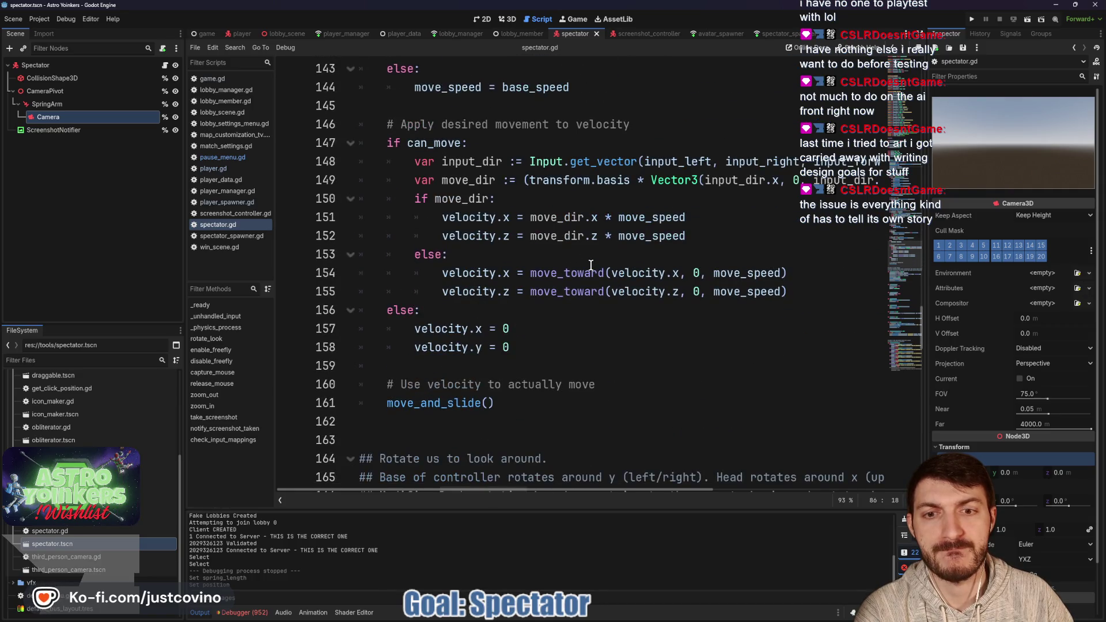
{"action": "scroll", "coordinate": [590, 265], "scroll_direction": "down", "scroll_amount": 5}
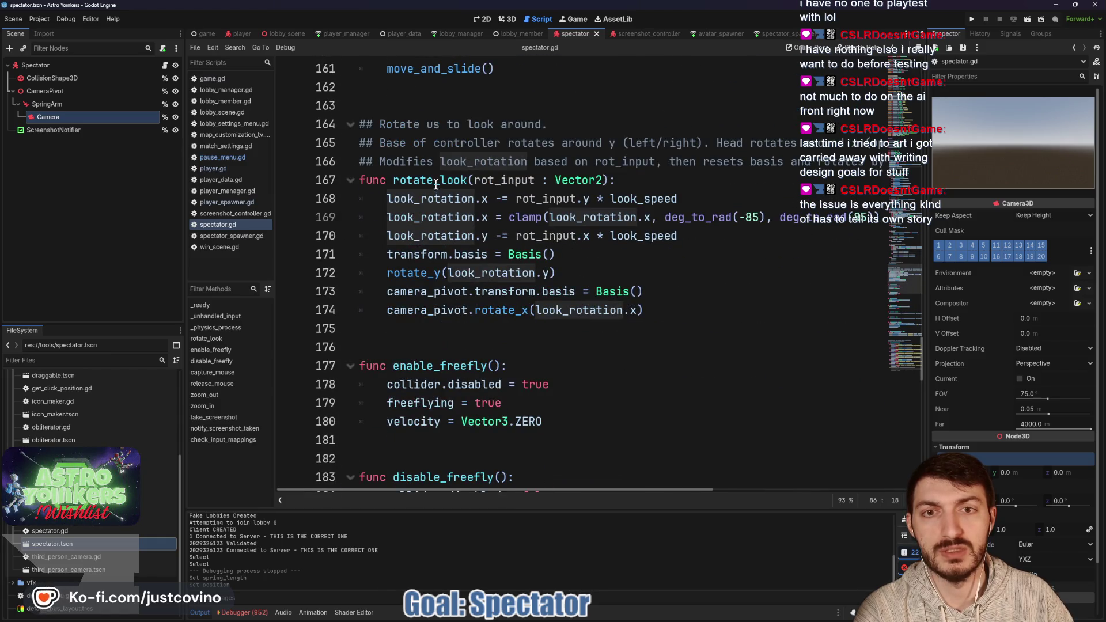
{"action": "double_click", "coordinate": [436, 180]}
{"action": "scroll", "coordinate": [682, 262], "scroll_direction": "up", "scroll_amount": 13}
{"action": "scroll", "coordinate": [746, 260], "scroll_direction": "down", "scroll_amount": 3}
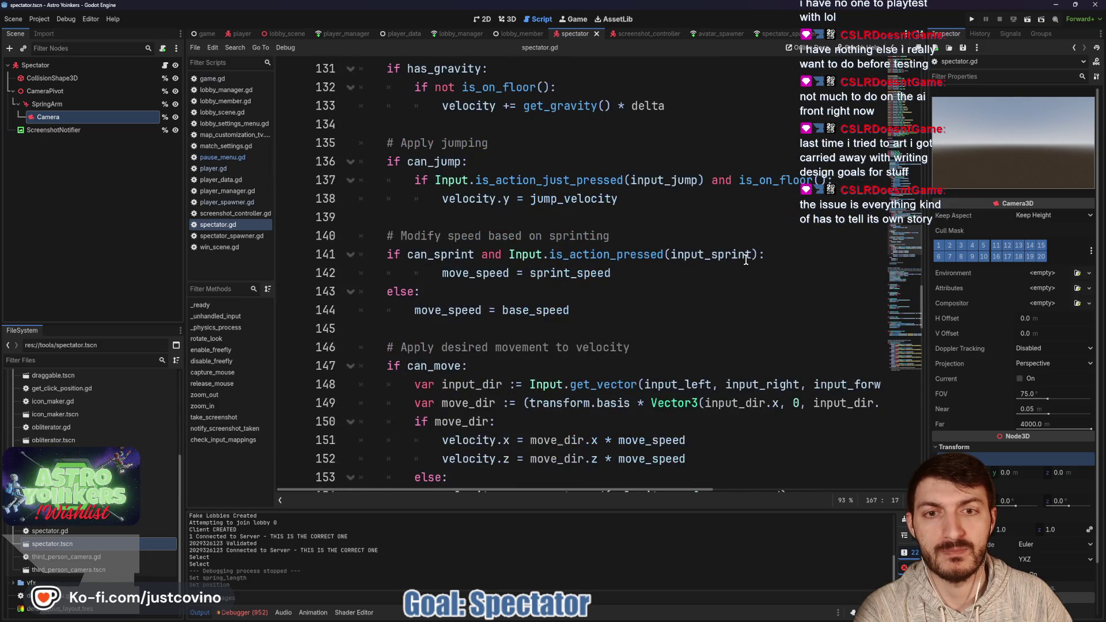
{"action": "scroll", "coordinate": [740, 255], "scroll_direction": "up", "scroll_amount": 7}
{"action": "scroll", "coordinate": [734, 255], "scroll_direction": "down", "scroll_amount": 17}
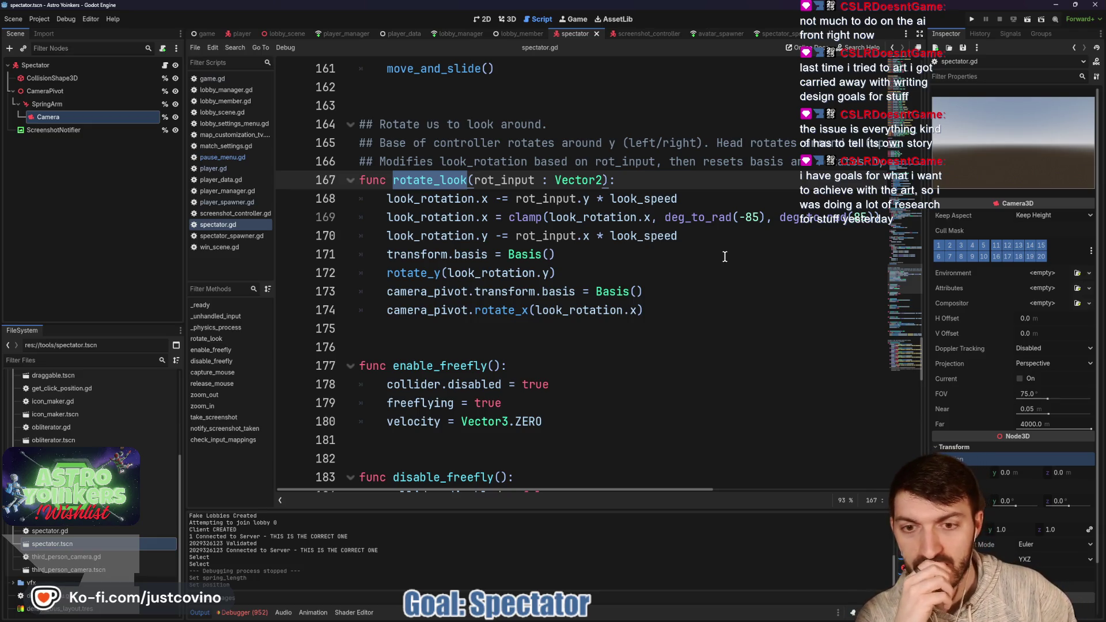
{"action": "key", "text": "F5"}
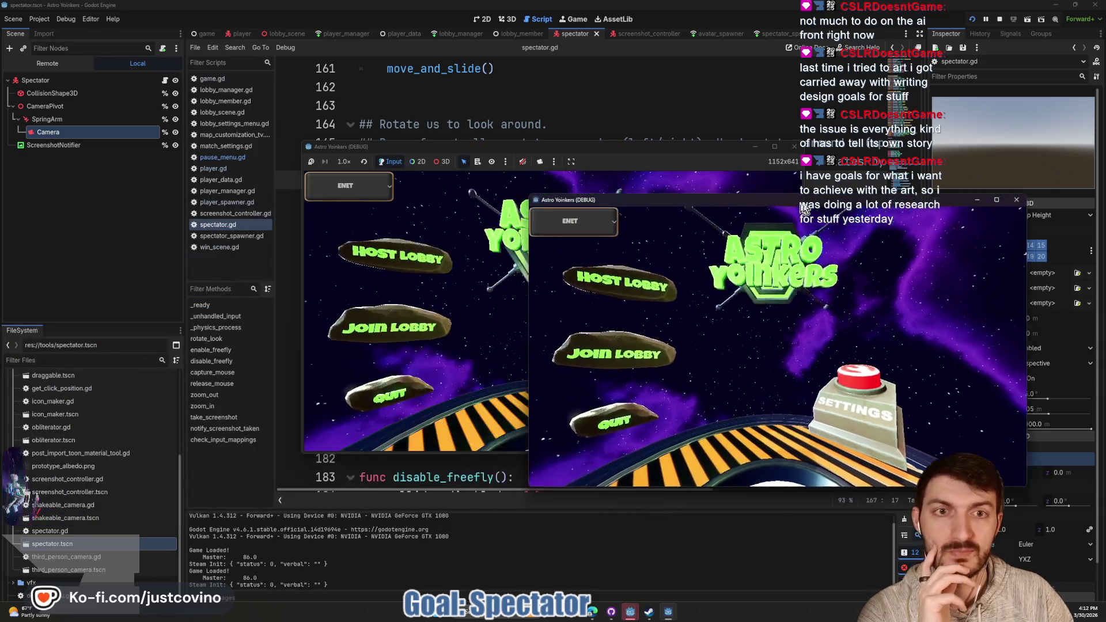
- Host a private lobby in the left game and enter spectator mode via the dev console
{"action": "left_click", "coordinate": [179, 275]}
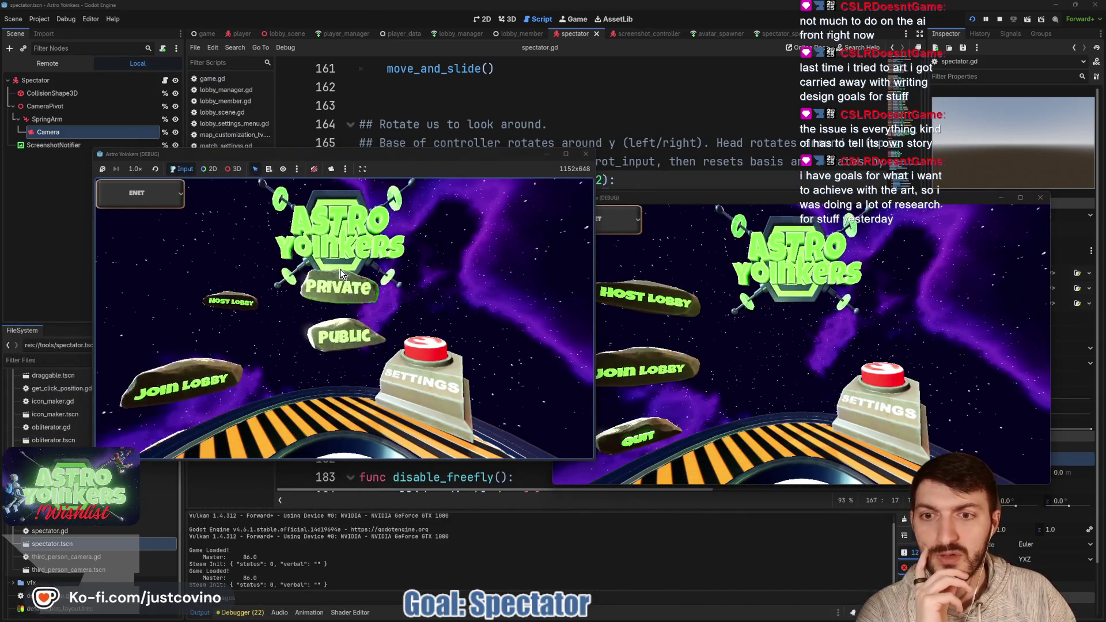
{"action": "left_click", "coordinate": [341, 273]}
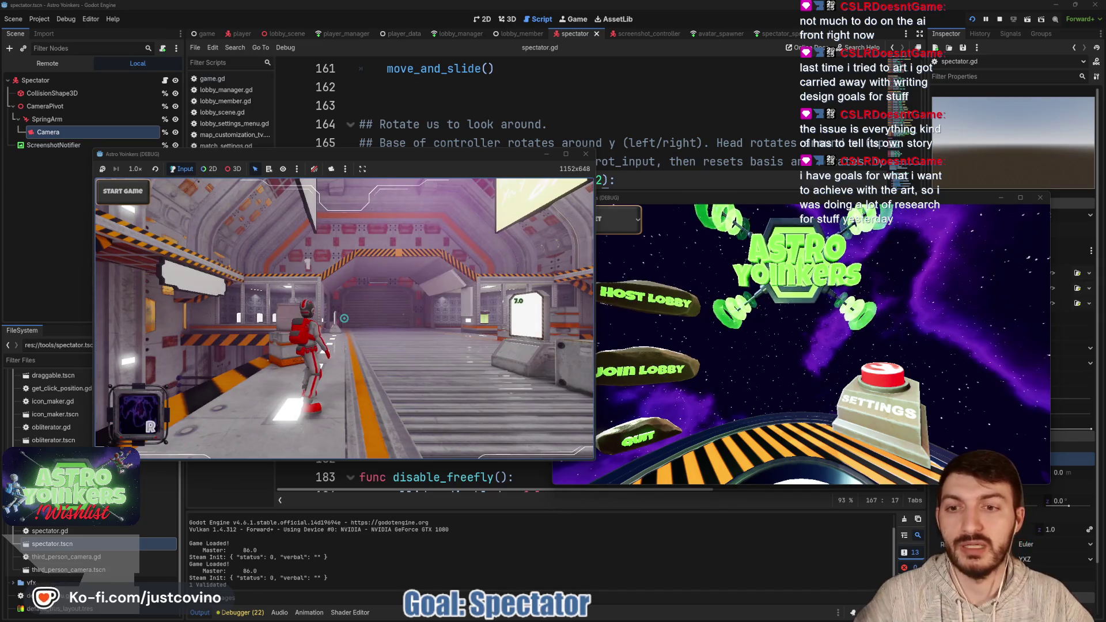
{"action": "key", "text": "grave"}
{"action": "type", "text": "spectate"}
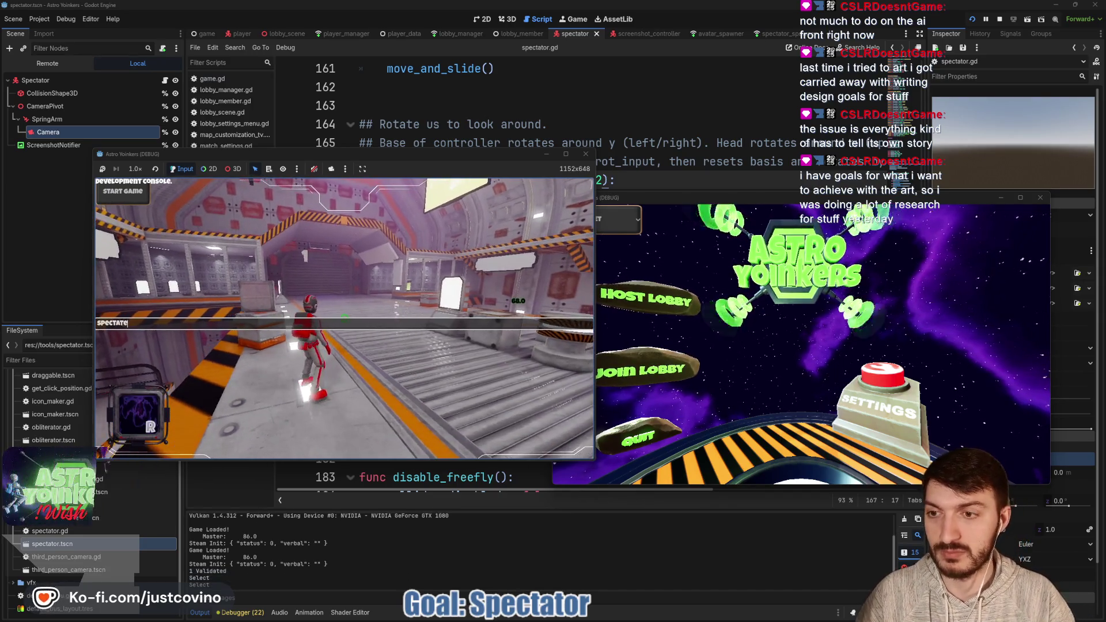
{"action": "key", "text": "grave"}
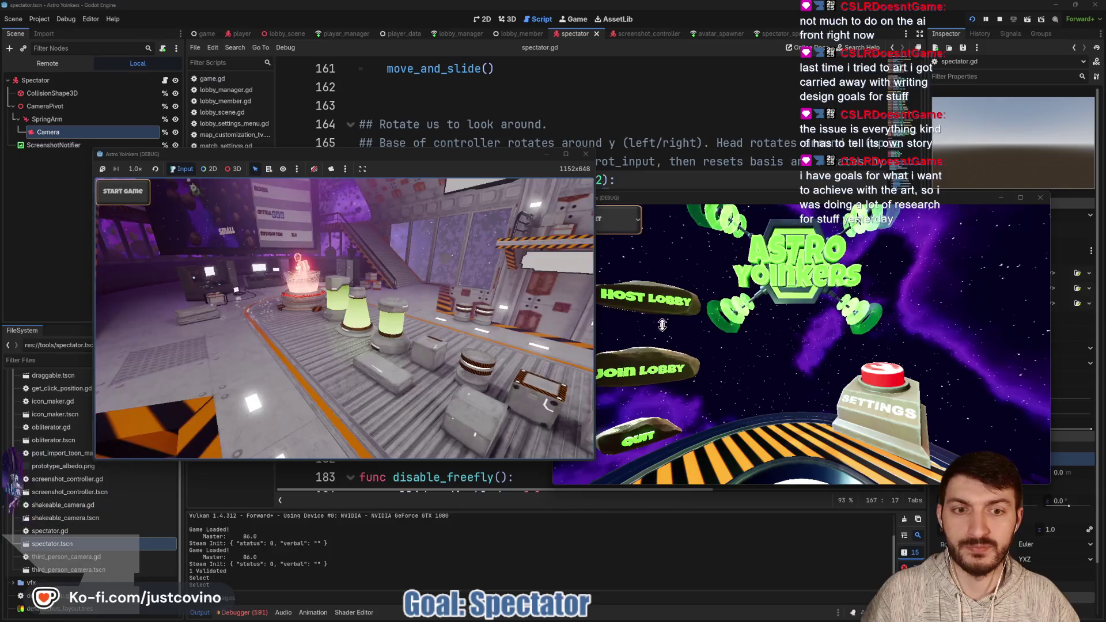
- Join the hosted lobby from the right game, then bring the left game forward
{"action": "left_click", "coordinate": [680, 368]}
{"action": "left_click", "coordinate": [818, 255]}
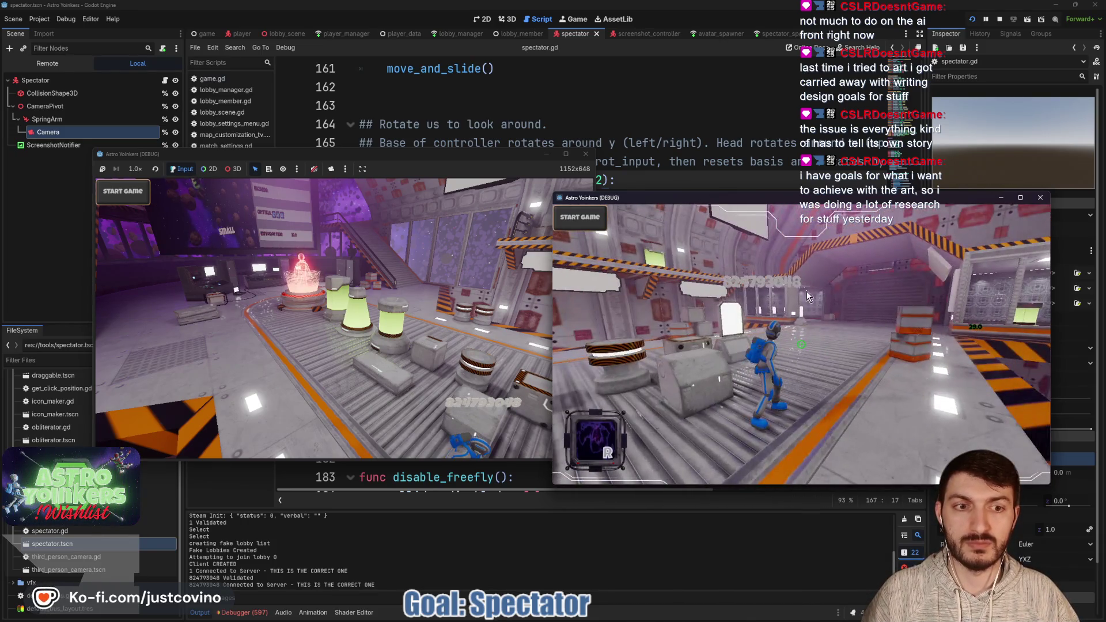
{"action": "left_click", "coordinate": [442, 163]}
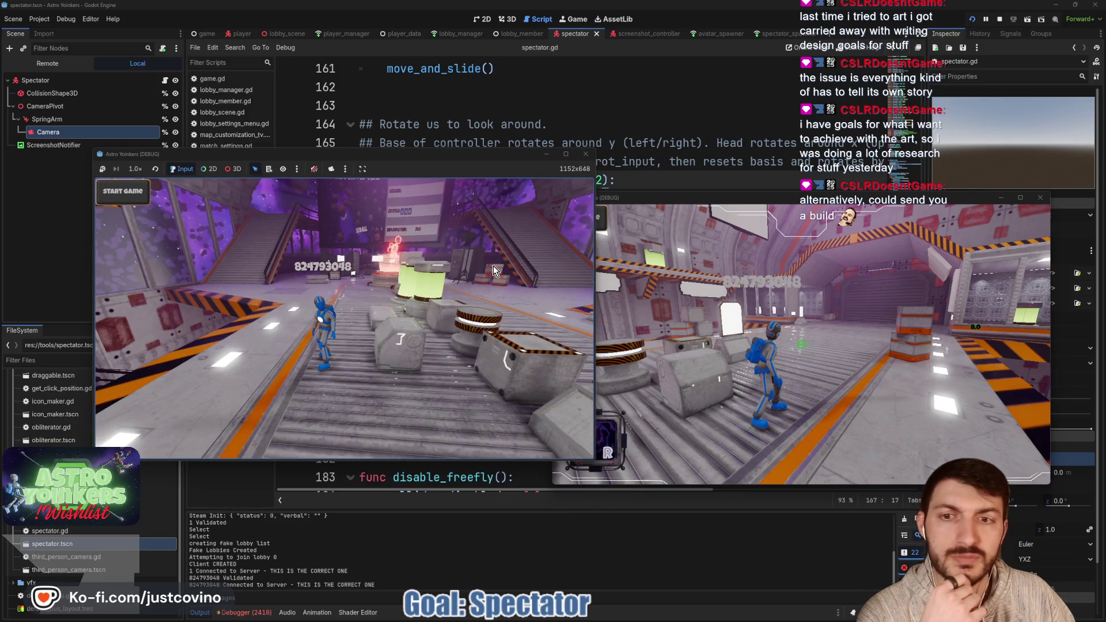
- Stop the game and review spectator.gd's rotate_look, _ready and _unhandled_input code
{"action": "left_click", "coordinate": [999, 20]}
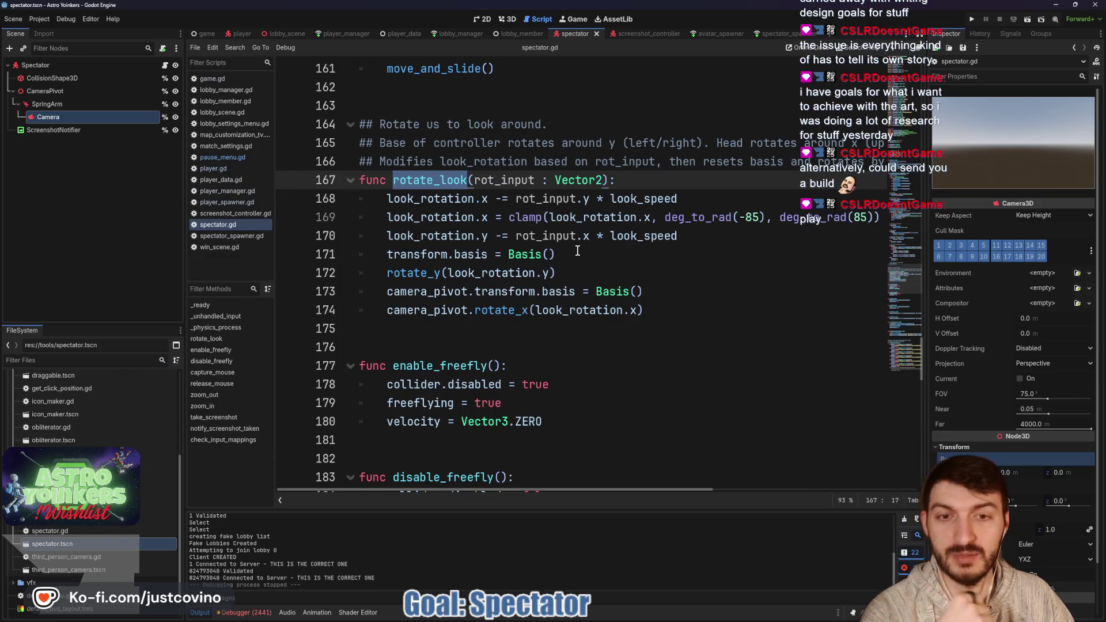
{"action": "left_click", "coordinate": [576, 254]}
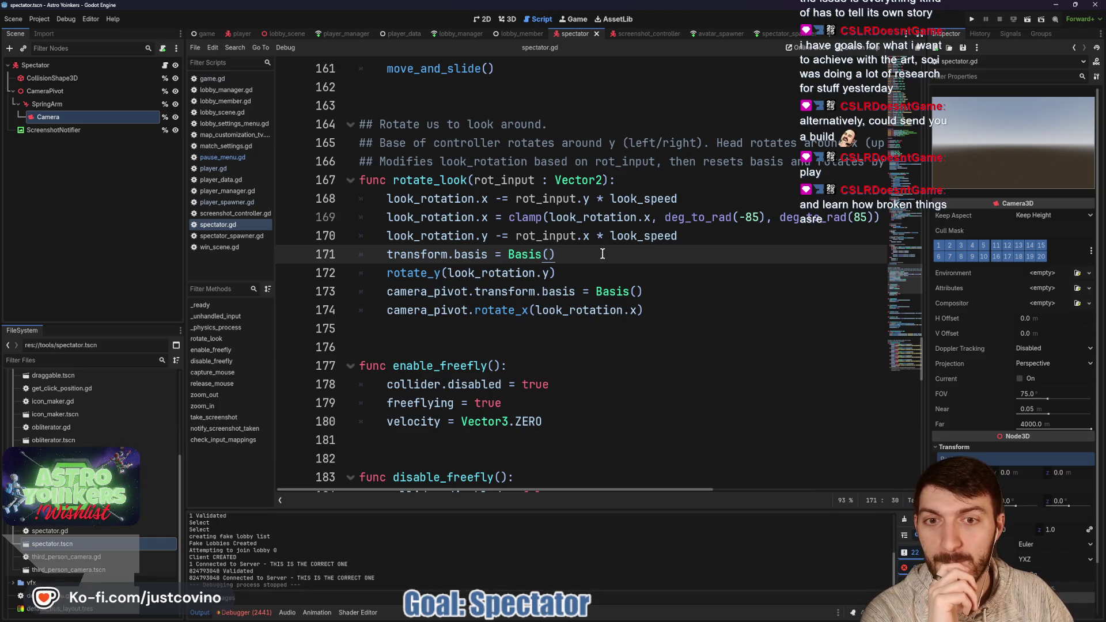
{"action": "scroll", "coordinate": [602, 255], "scroll_direction": "down", "scroll_amount": 1}
{"action": "left_click", "coordinate": [546, 274]}
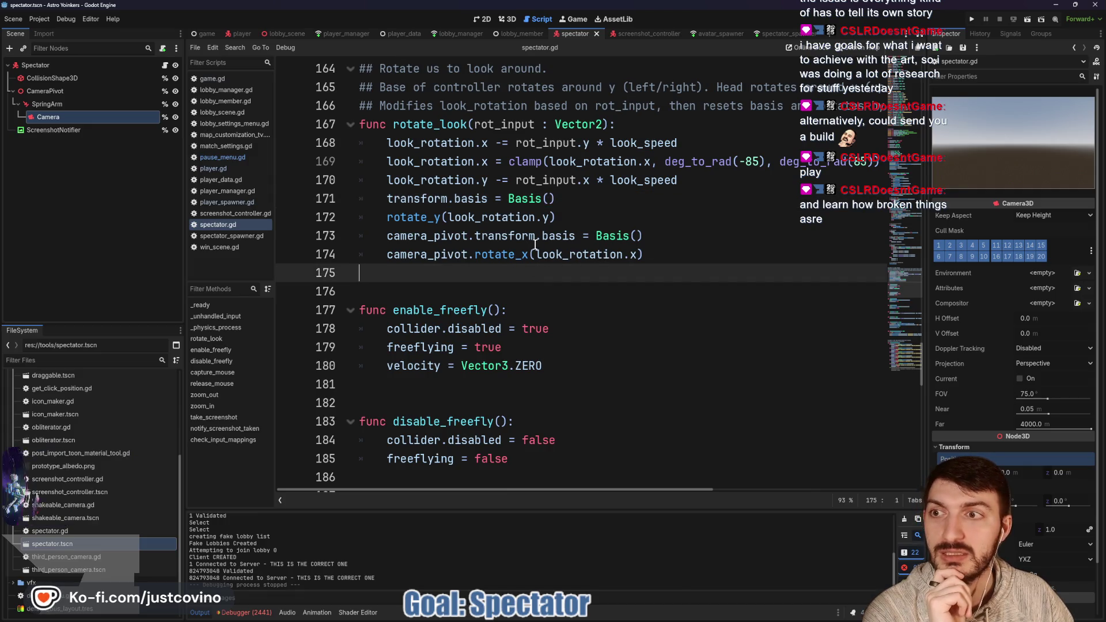
{"action": "scroll", "coordinate": [565, 289], "scroll_direction": "down", "scroll_amount": 8}
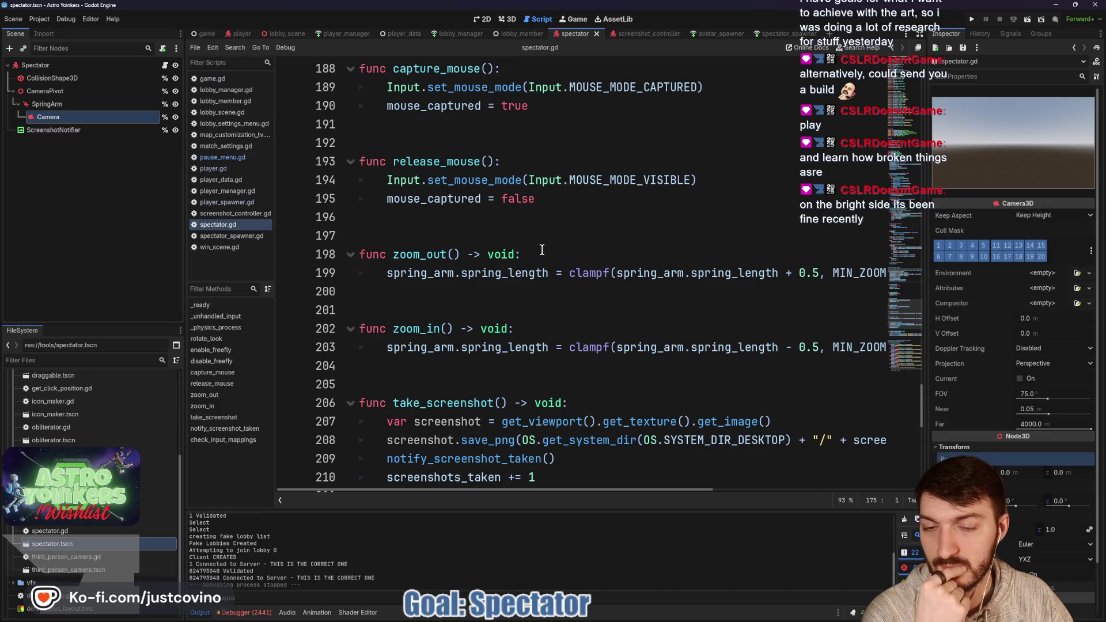
{"action": "scroll", "coordinate": [541, 250], "scroll_direction": "down", "scroll_amount": 2}
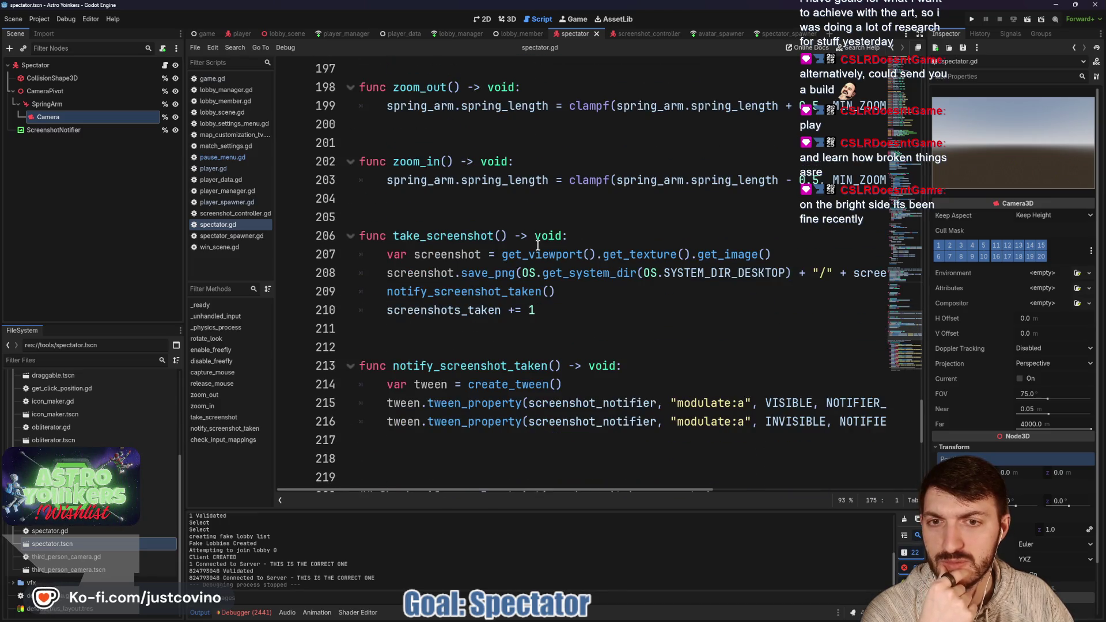
{"action": "scroll", "coordinate": [563, 256], "scroll_direction": "up", "scroll_amount": 6}
{"action": "scroll", "coordinate": [667, 267], "scroll_direction": "up", "scroll_amount": 20}
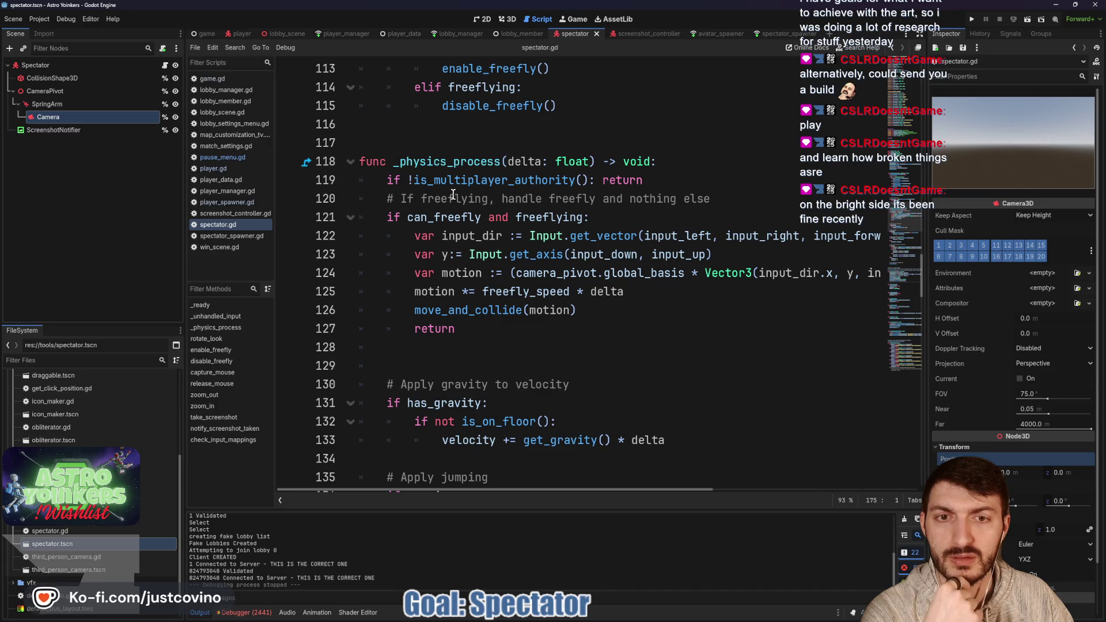
{"action": "scroll", "coordinate": [636, 208], "scroll_direction": "down", "scroll_amount": 5}
{"action": "scroll", "coordinate": [513, 155], "scroll_direction": "up", "scroll_amount": 5}
{"action": "scroll", "coordinate": [513, 155], "scroll_direction": "up", "scroll_amount": 10}
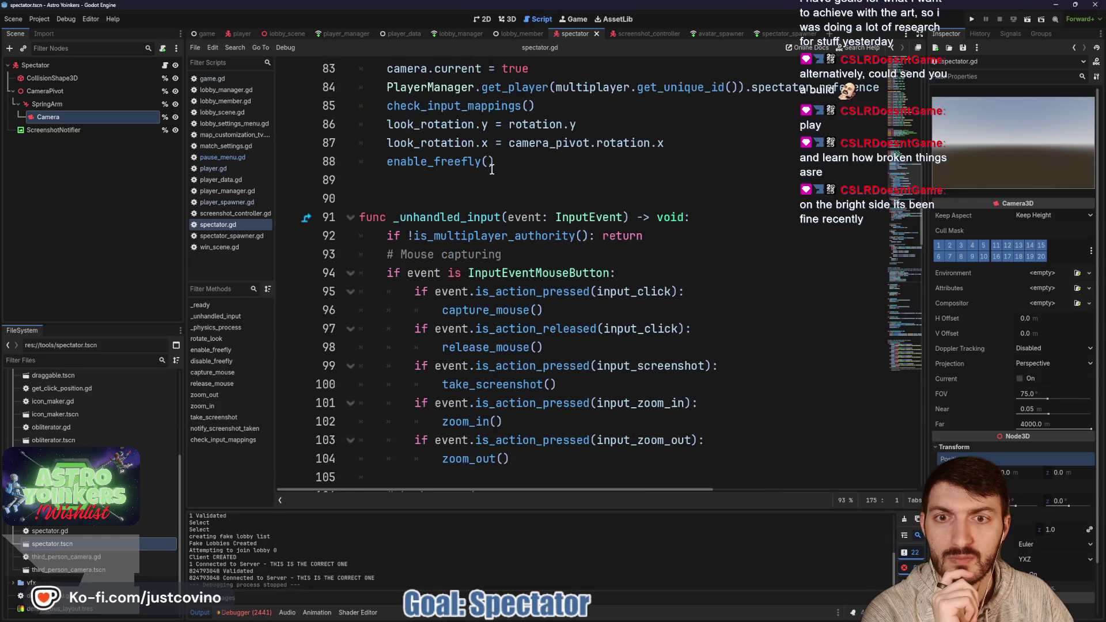
{"action": "scroll", "coordinate": [492, 169], "scroll_direction": "up", "scroll_amount": 4}
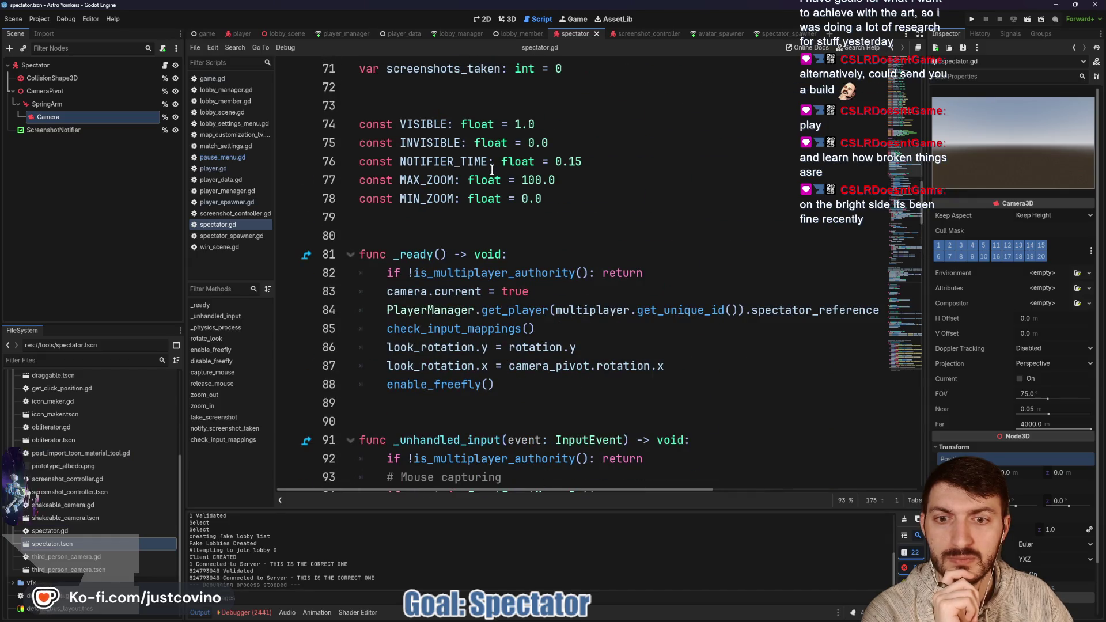
{"action": "scroll", "coordinate": [492, 170], "scroll_direction": "down", "scroll_amount": 1}
{"action": "scroll", "coordinate": [492, 170], "scroll_direction": "down", "scroll_amount": 4}
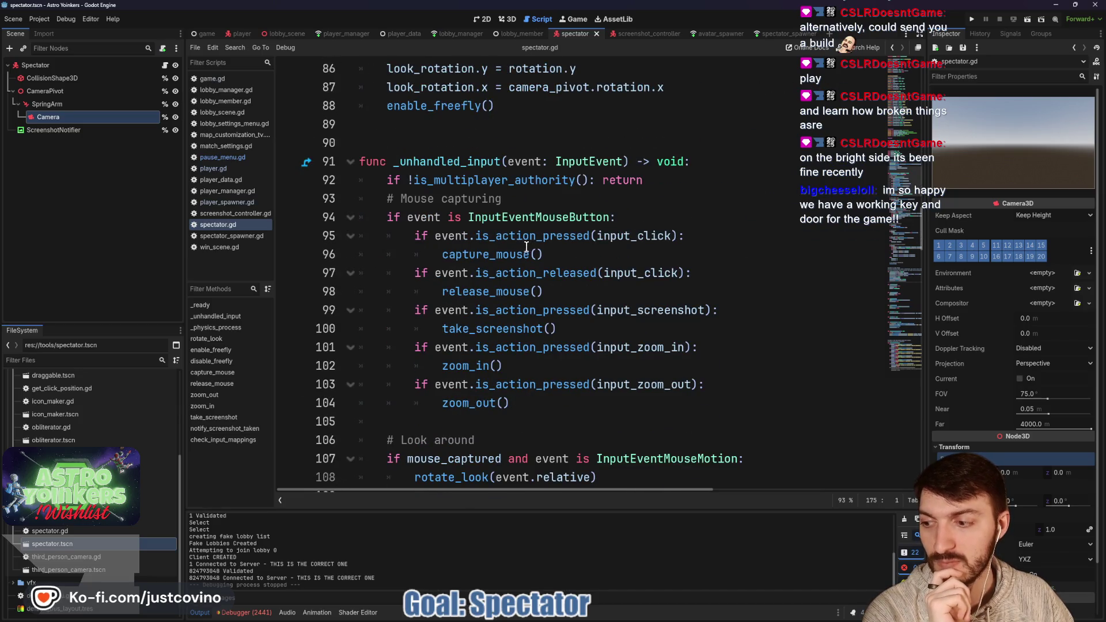
{"action": "scroll", "coordinate": [527, 246], "scroll_direction": "down", "scroll_amount": 1}
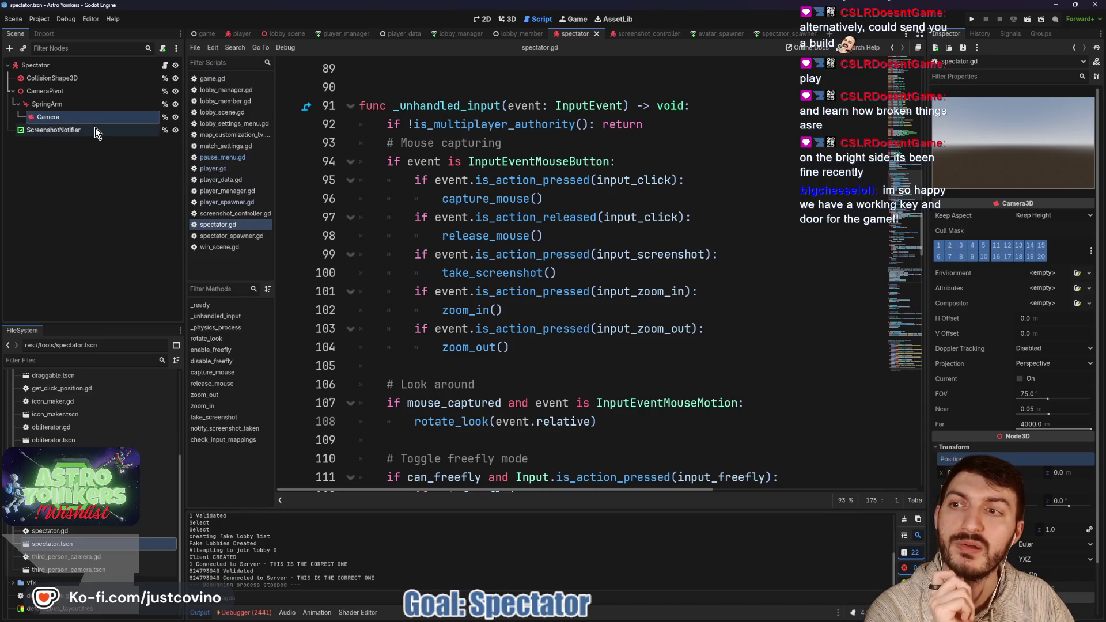
{"action": "scroll", "coordinate": [576, 317], "scroll_direction": "down", "scroll_amount": 4}
- Inspect the ScreenshotNotifier node's TextureRect properties
{"action": "left_click", "coordinate": [63, 130]}
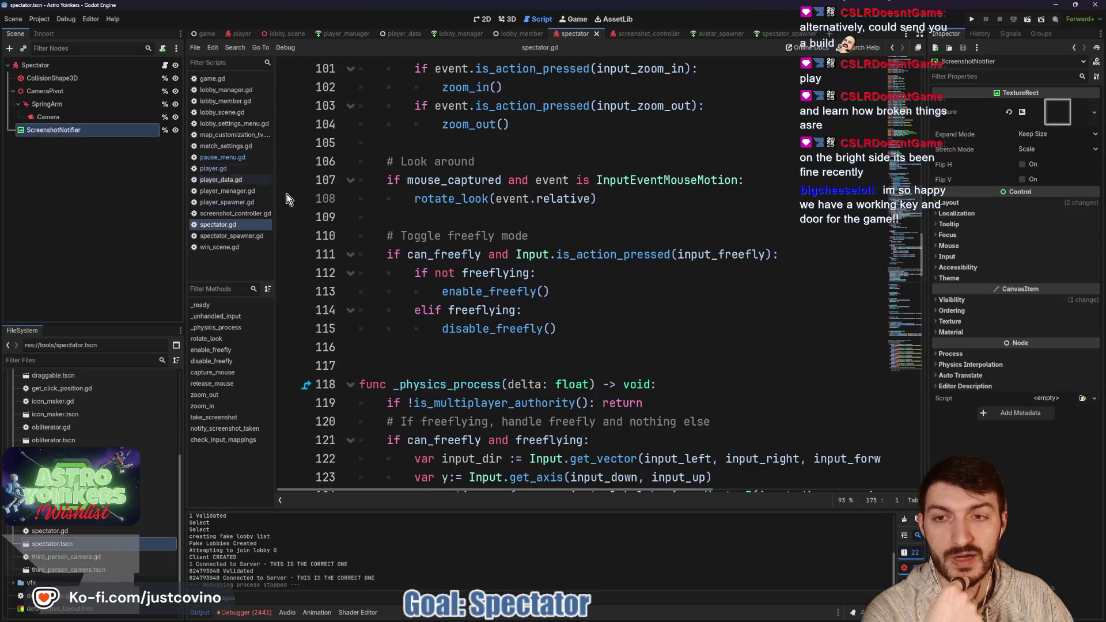
{"action": "scroll", "coordinate": [538, 279], "scroll_direction": "down", "scroll_amount": 5}
{"action": "scroll", "coordinate": [629, 257], "scroll_direction": "down", "scroll_amount": 2}
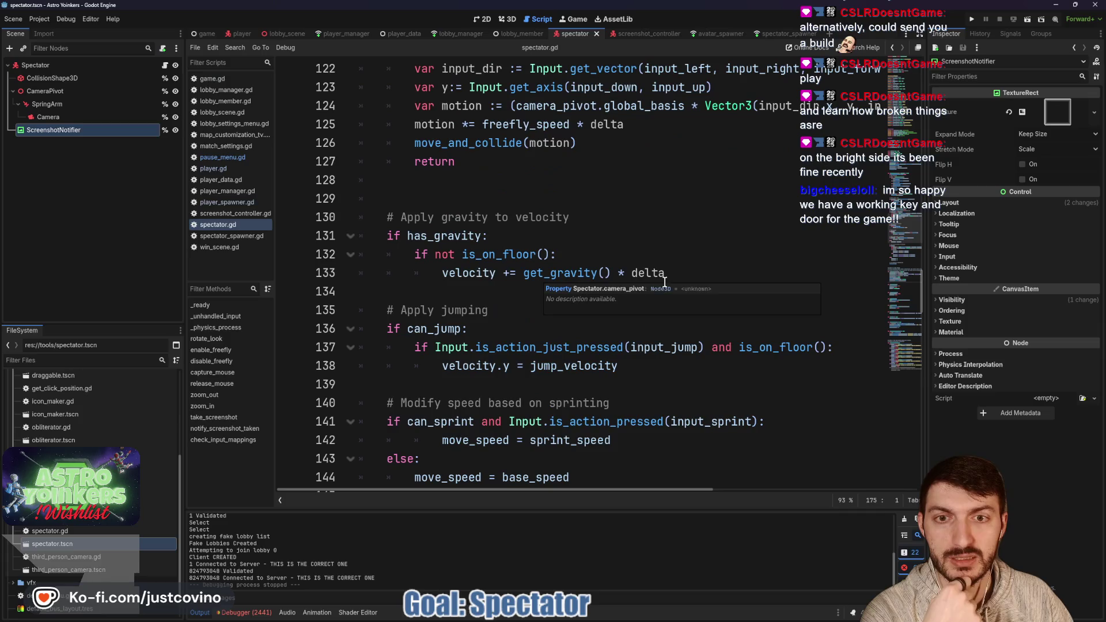
{"action": "scroll", "coordinate": [632, 257], "scroll_direction": "down", "scroll_amount": 2}
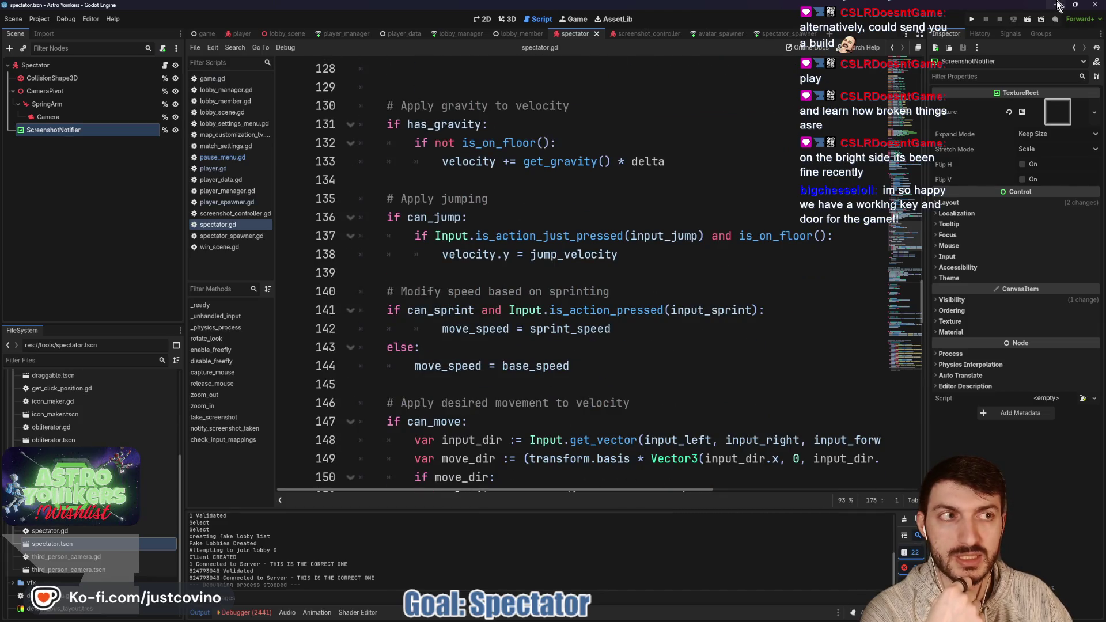
{"action": "left_click", "coordinate": [1061, 4]}
- Move the Steam store window aside and drag four AstroYoinker screenshot files on the desktop
{"action": "left_click_drag", "start_coordinate": [524, 93], "coordinate": [749, 71]}
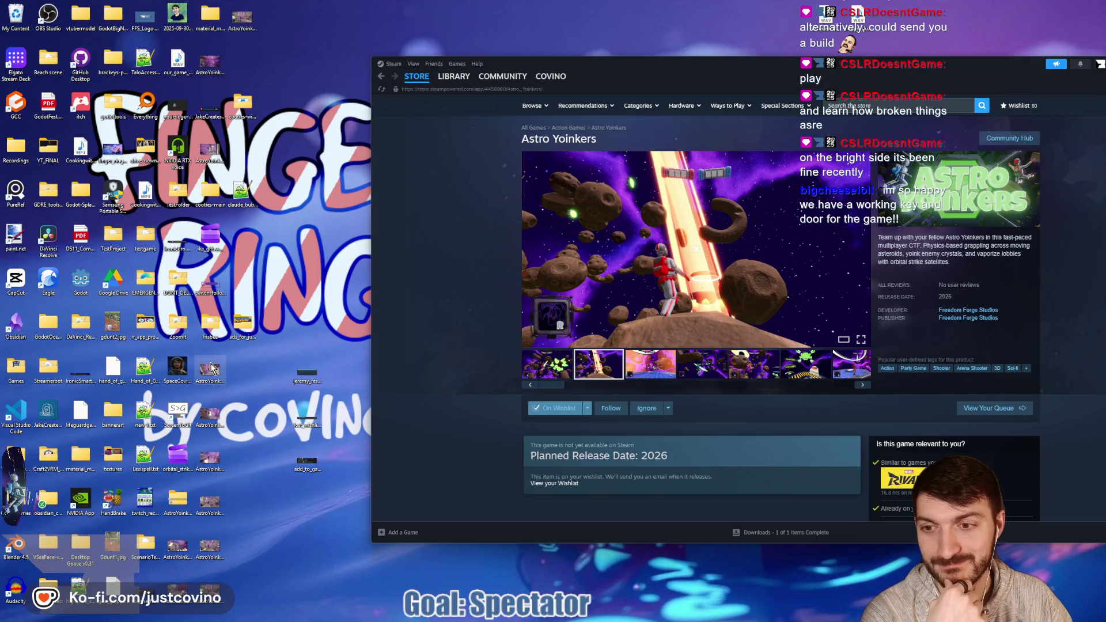
{"action": "left_click", "coordinate": [241, 23]}
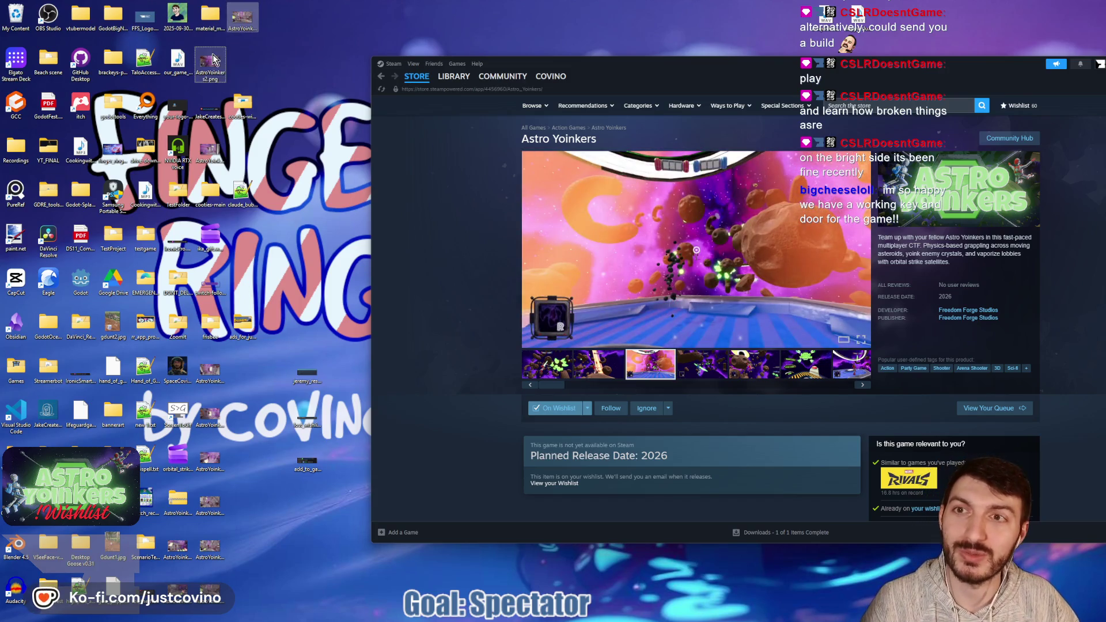
{"action": "left_click", "coordinate": [210, 151], "text": "ctrl"}
{"action": "left_click", "coordinate": [213, 387], "text": "ctrl"}
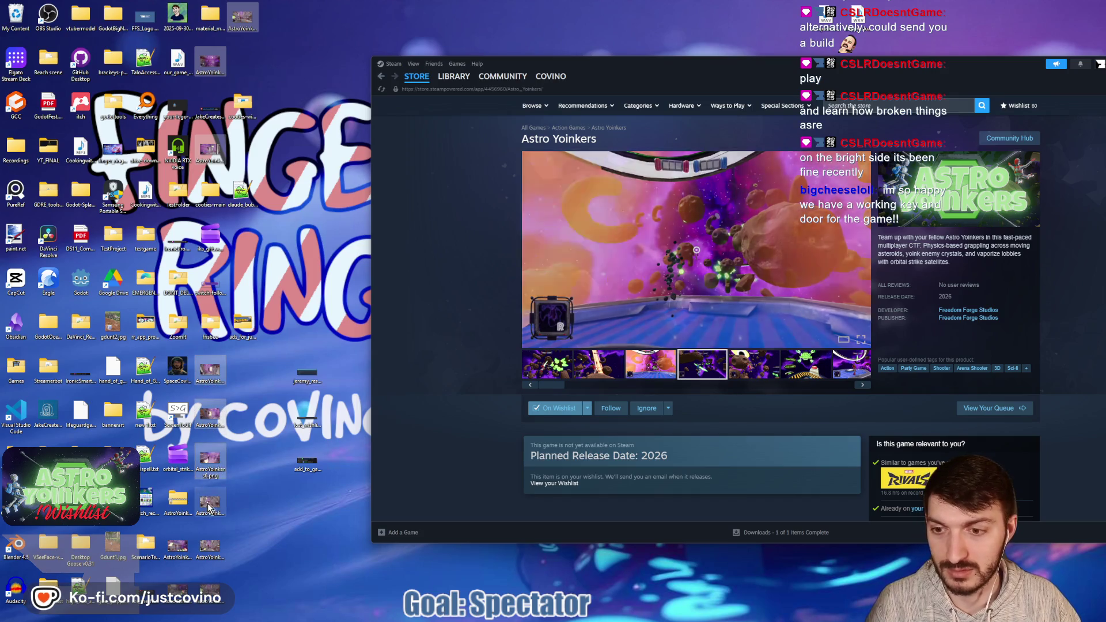
{"action": "left_click", "coordinate": [213, 554], "text": "ctrl"}
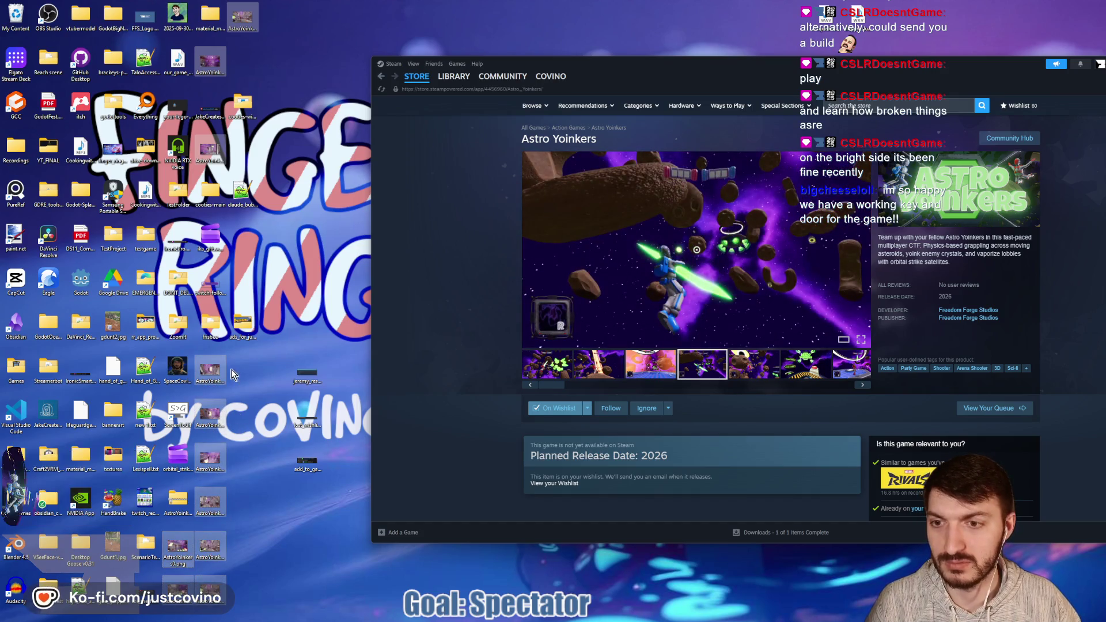
{"action": "mouse_move", "coordinate": [211, 375]}
{"action": "left_mouse_down"}
{"action": "mouse_move", "coordinate": [274, 309]}
{"action": "mouse_move", "coordinate": [81, 118]}
{"action": "left_mouse_up"}
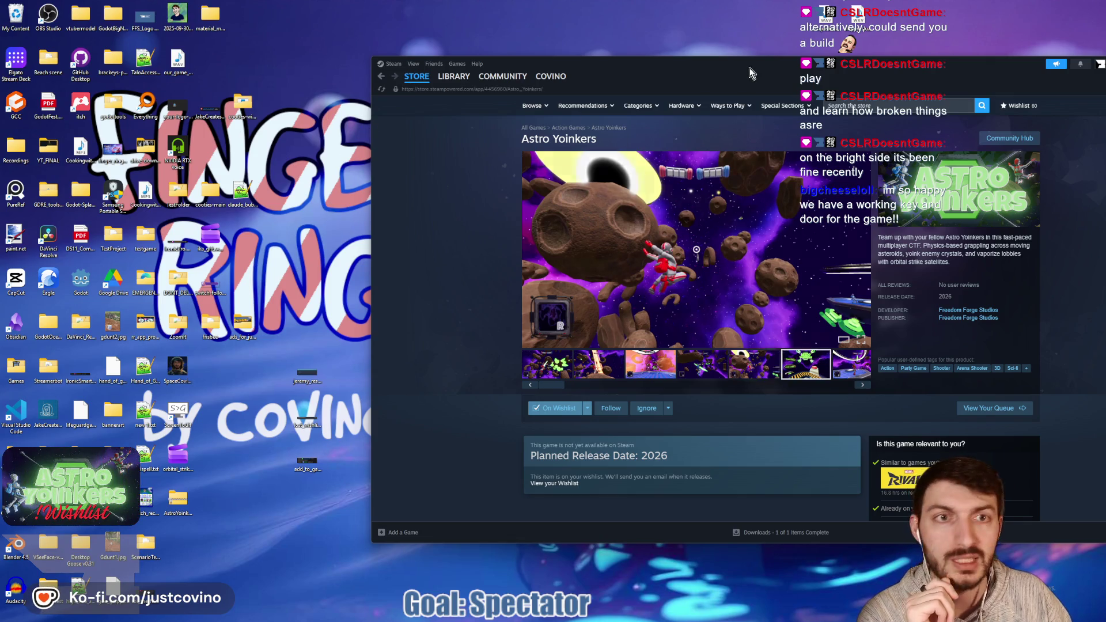
- Move the Steam window to the lower left and return to the Godot editor
{"action": "left_click_drag", "start_coordinate": [751, 73], "coordinate": [394, 305]}
{"action": "left_click", "coordinate": [658, 617]}
{"action": "left_click", "coordinate": [658, 617]}
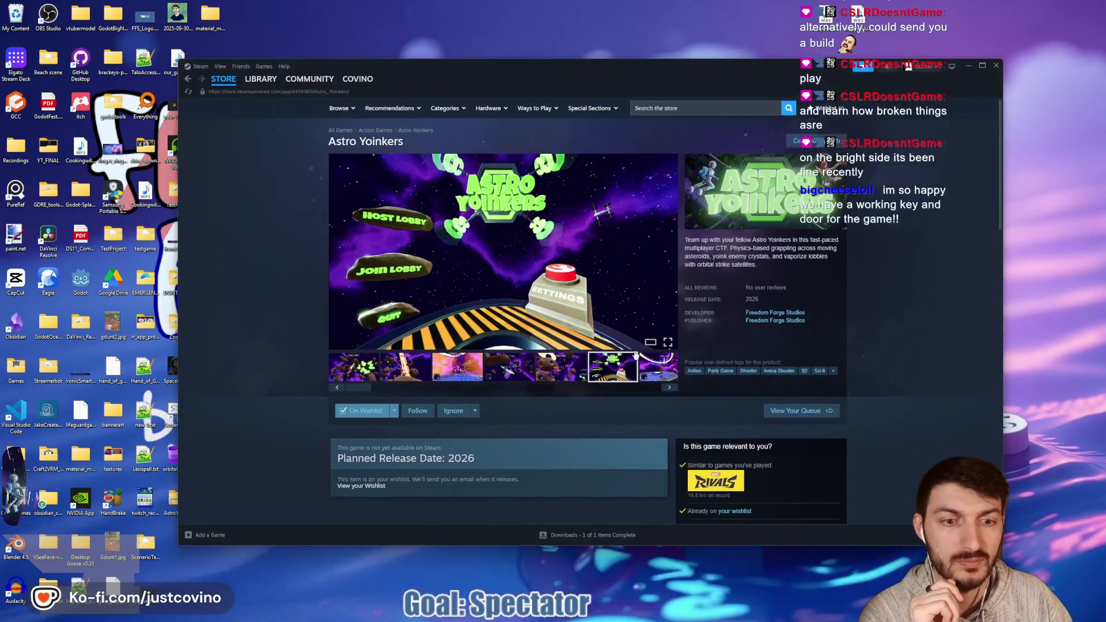
{"action": "left_click", "coordinate": [640, 616]}
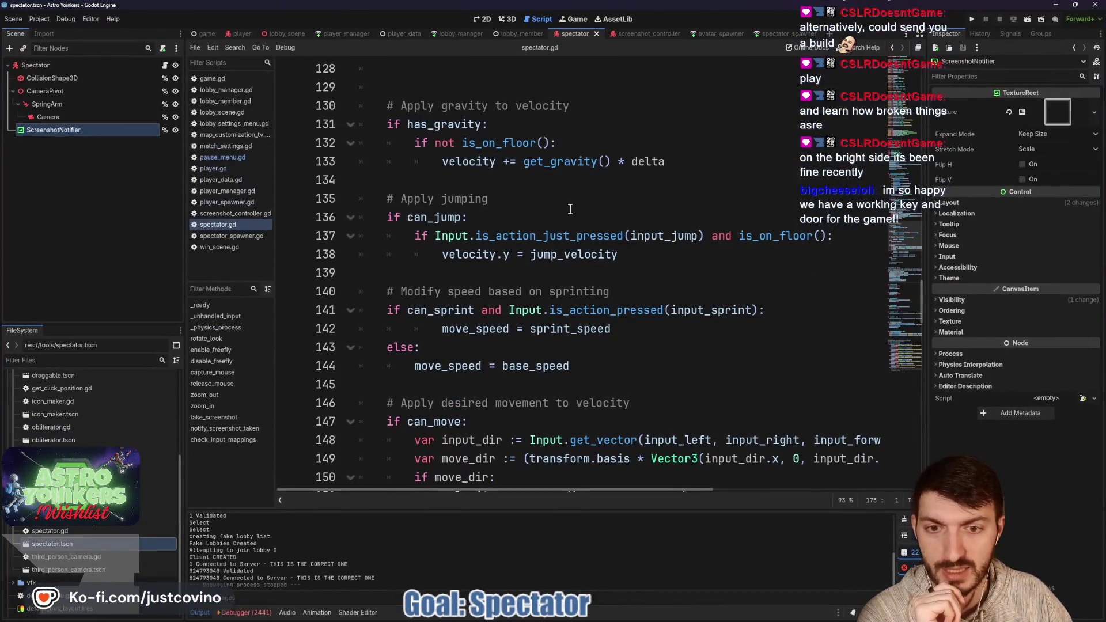
- Add a '!screenshot_mode: return' guard at the start of take_screenshot
{"action": "scroll", "coordinate": [569, 264], "scroll_direction": "down", "scroll_amount": 10}
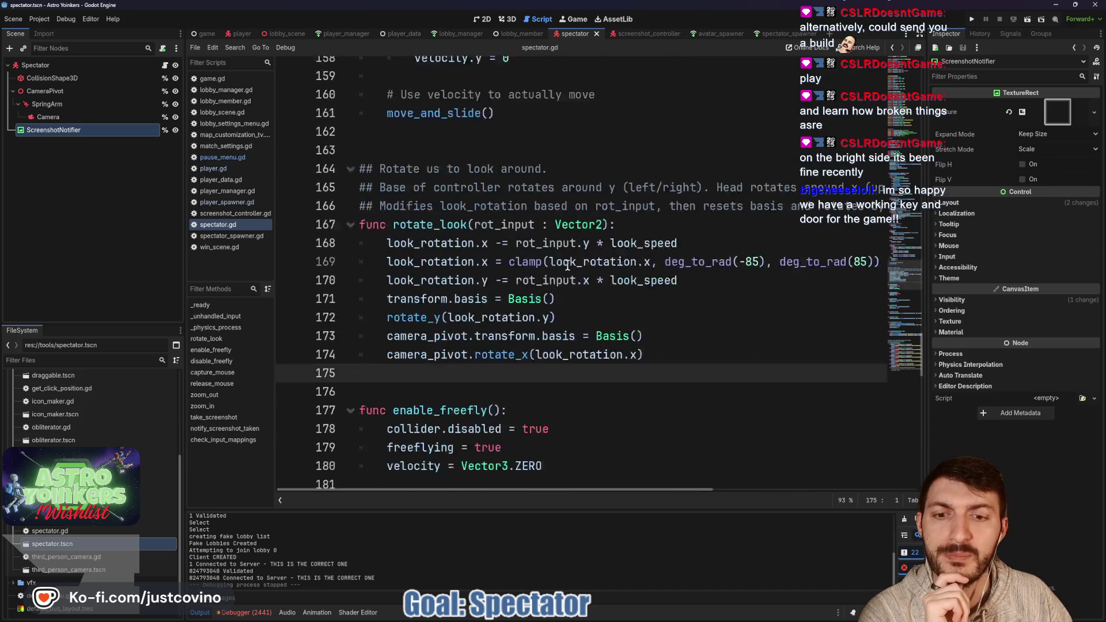
{"action": "scroll", "coordinate": [568, 265], "scroll_direction": "down", "scroll_amount": 5}
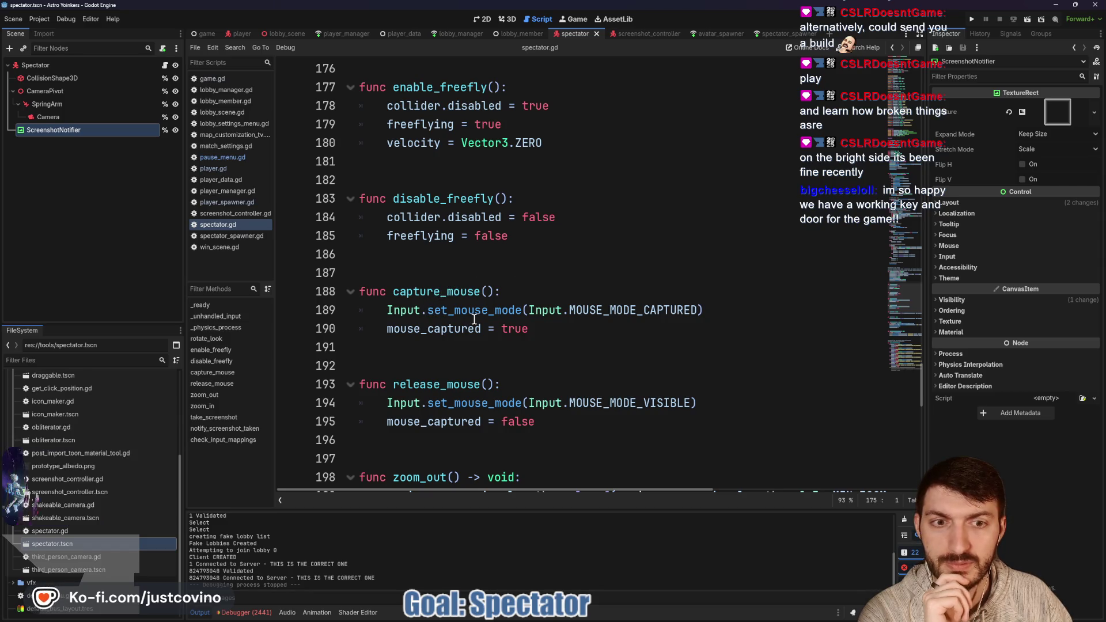
{"action": "scroll", "coordinate": [450, 311], "scroll_direction": "down", "scroll_amount": 1}
{"action": "scroll", "coordinate": [464, 310], "scroll_direction": "down", "scroll_amount": 3}
{"action": "scroll", "coordinate": [464, 309], "scroll_direction": "down", "scroll_amount": 2}
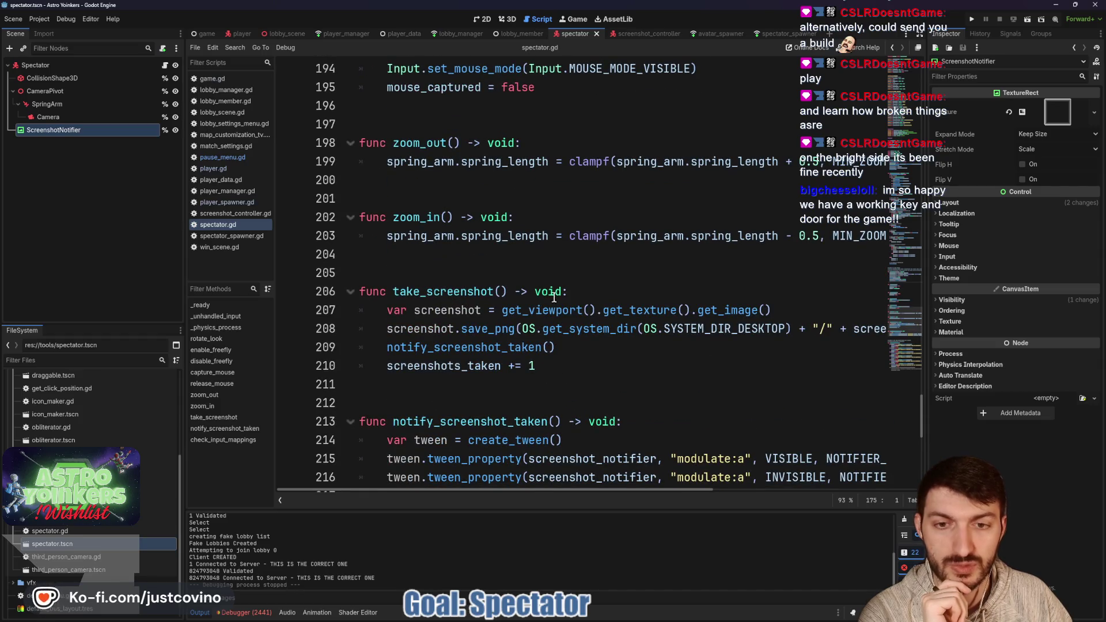
{"action": "left_click", "coordinate": [588, 290]}
{"action": "key", "text": "Return"}
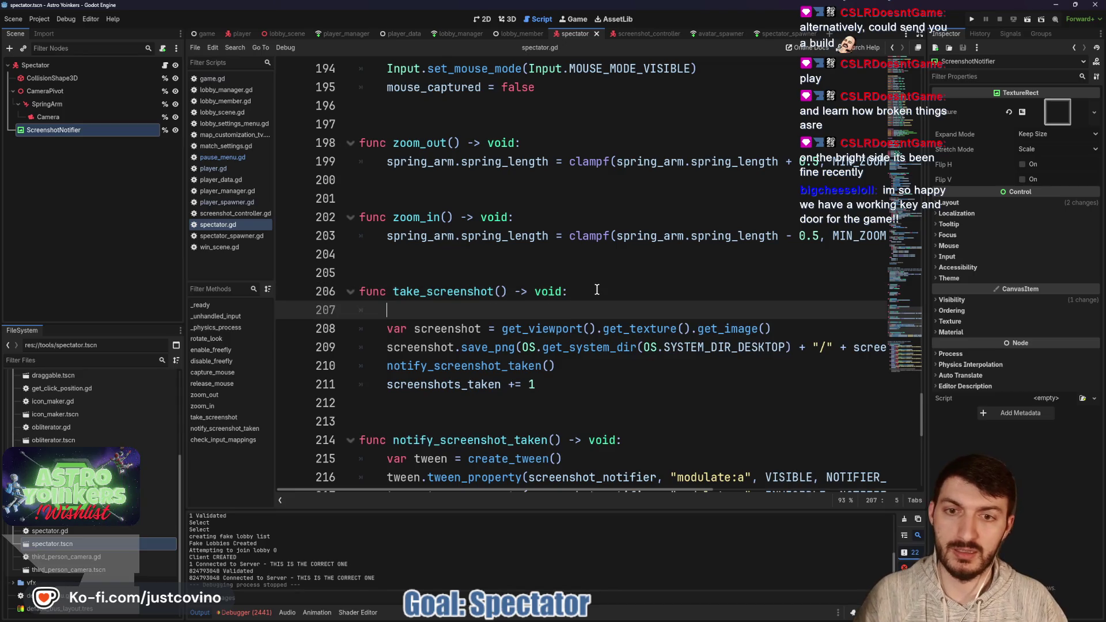
{"action": "type", "text": "if!scree"}
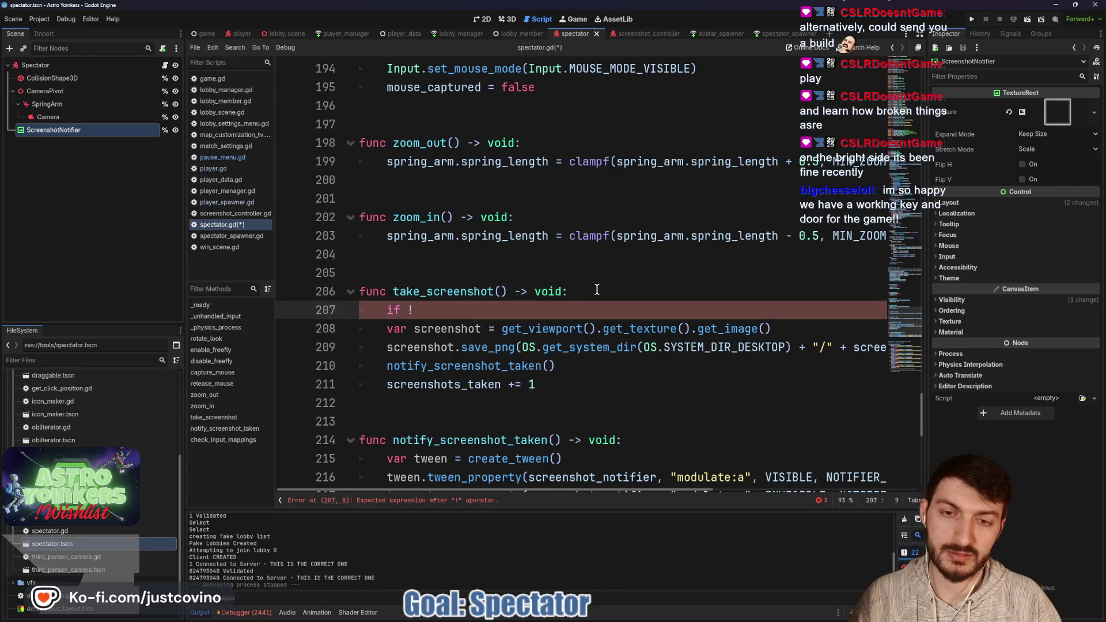
{"action": "type", "text": "nshot_"}
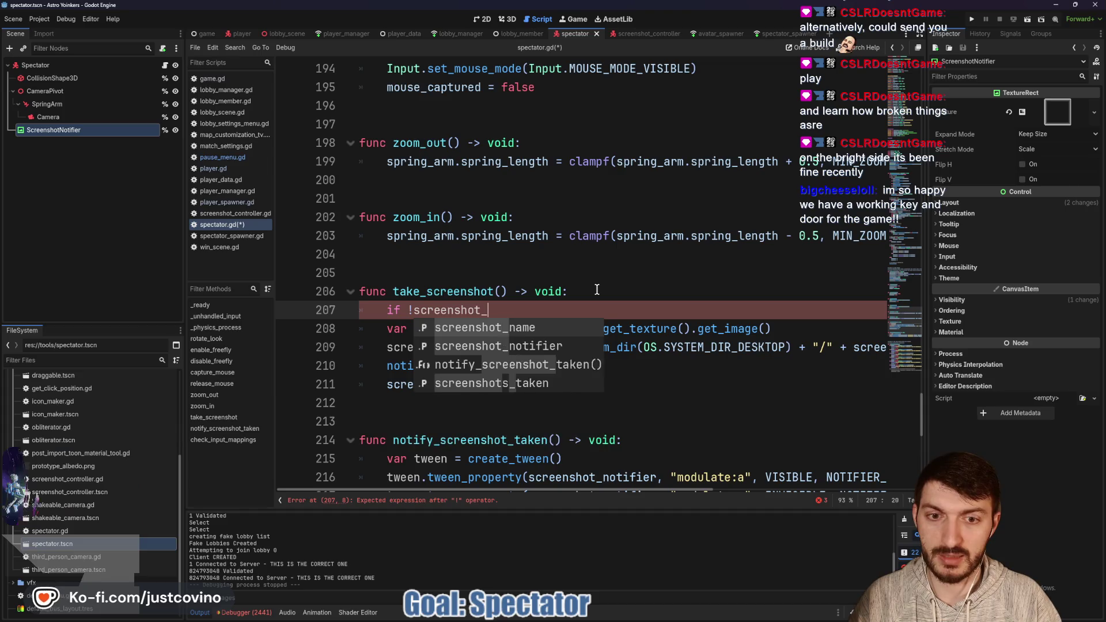
{"action": "type", "text": "mode: return"}
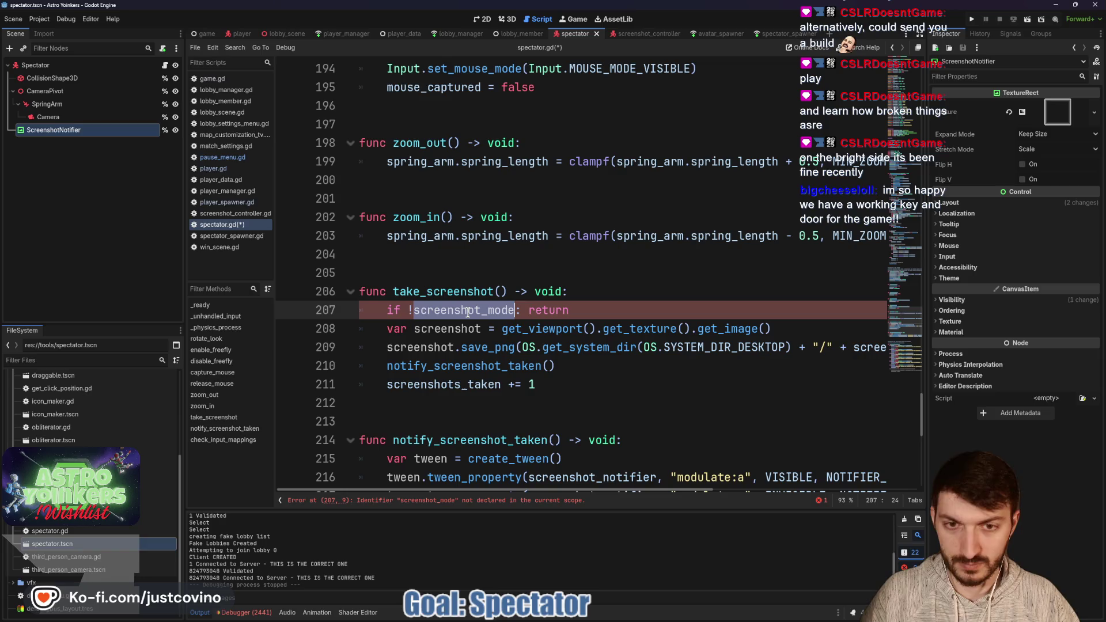
- Declare screenshot_mode as a bool defaulting to false below freefly and save the script
{"action": "scroll", "coordinate": [468, 312], "scroll_direction": "up", "scroll_amount": 20}
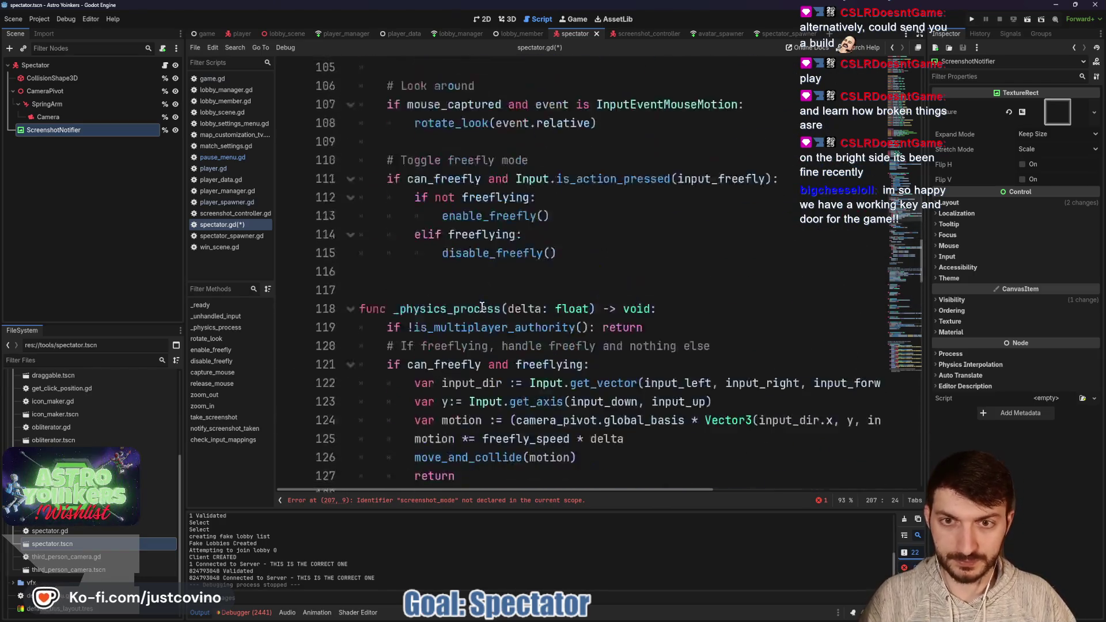
{"action": "scroll", "coordinate": [481, 307], "scroll_direction": "up", "scroll_amount": 7}
{"action": "scroll", "coordinate": [480, 307], "scroll_direction": "down", "scroll_amount": 6}
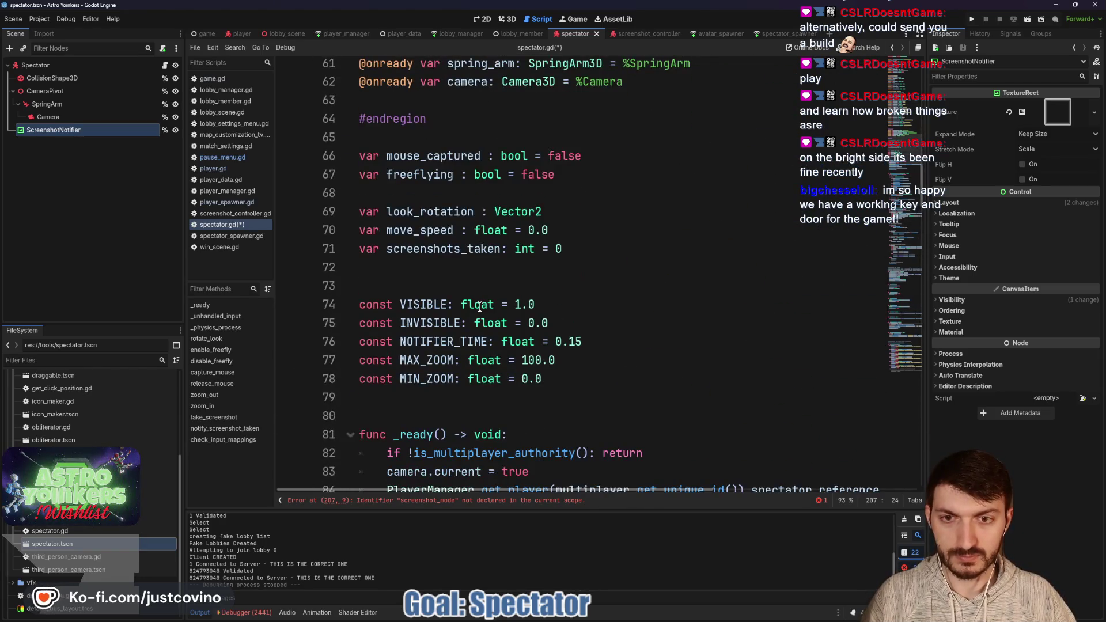
{"action": "left_click", "coordinate": [582, 246]}
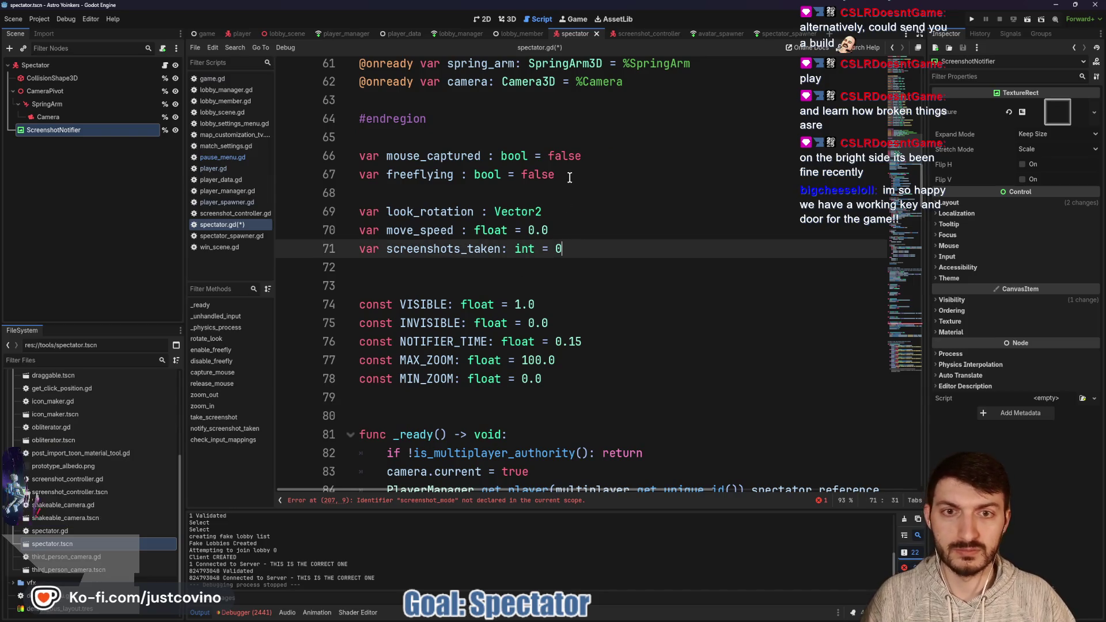
{"action": "left_click", "coordinate": [570, 174]}
{"action": "key", "text": "Return"}
{"action": "type", "text": "var screenshot_mode:"}
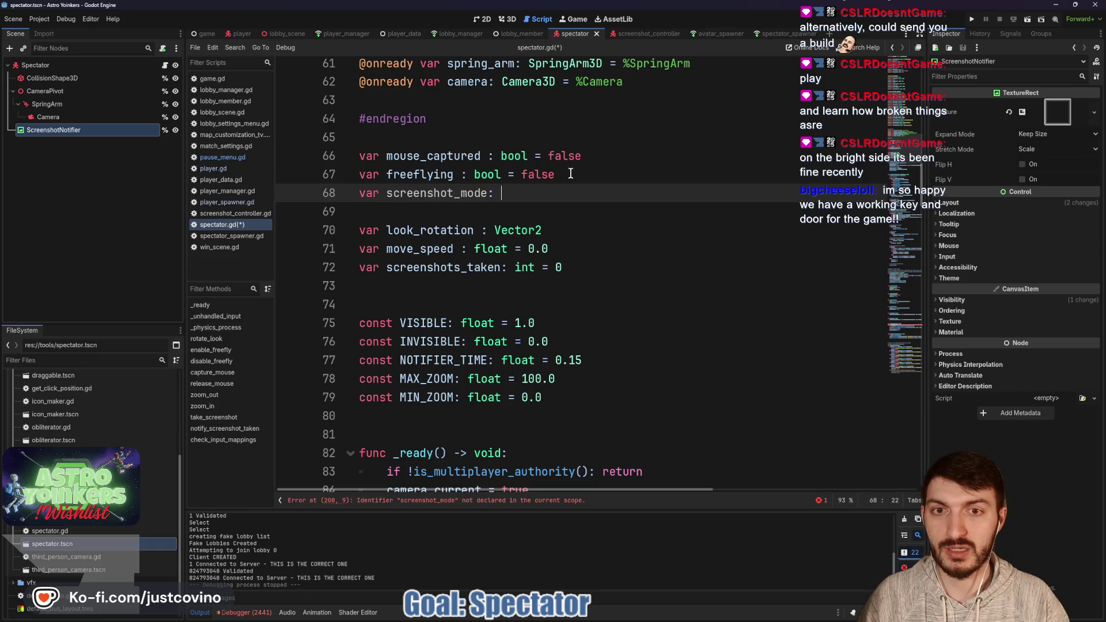
{"action": "type", "text": "bool = false"}
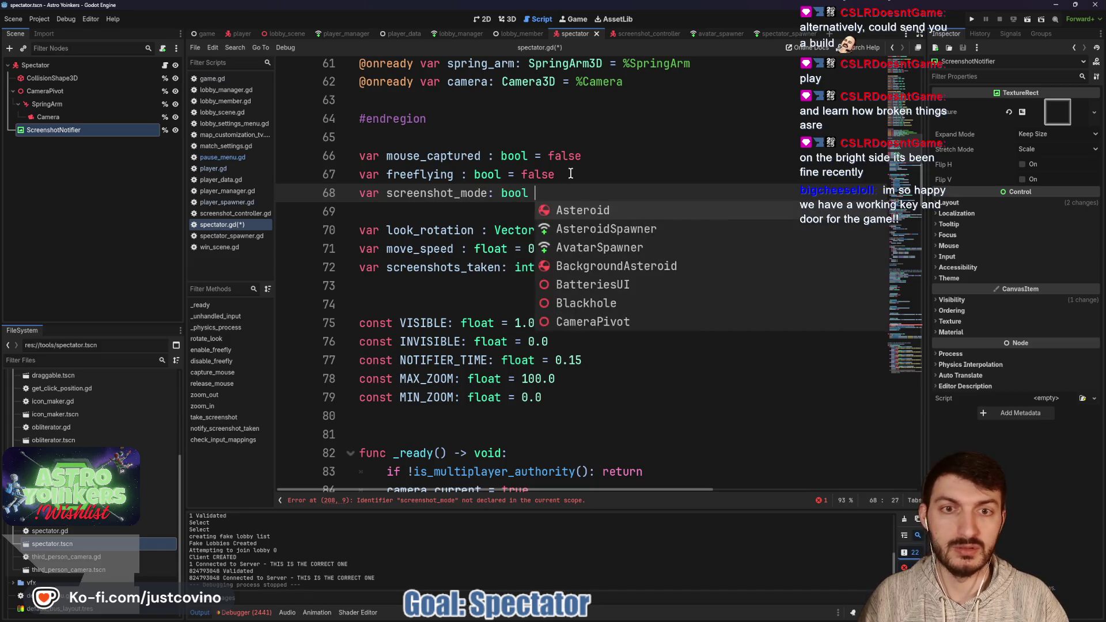
{"action": "left_click", "coordinate": [570, 174]}
{"action": "key", "text": "ctrl+s"}
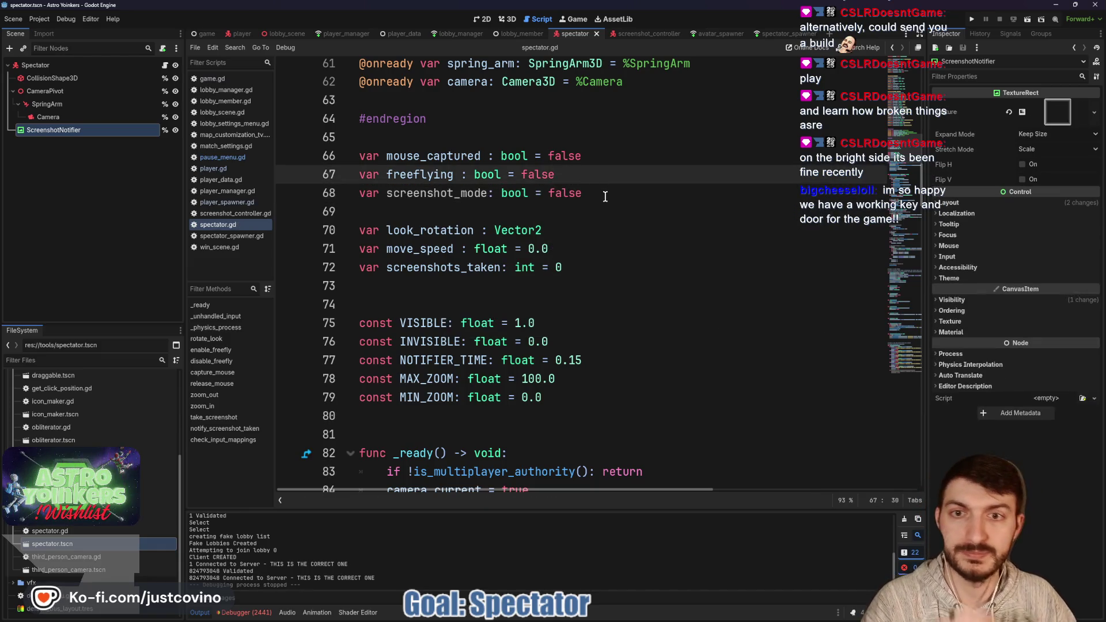
{"action": "scroll", "coordinate": [575, 265], "scroll_direction": "down", "scroll_amount": 9}
{"action": "scroll", "coordinate": [575, 265], "scroll_direction": "down", "scroll_amount": 3}
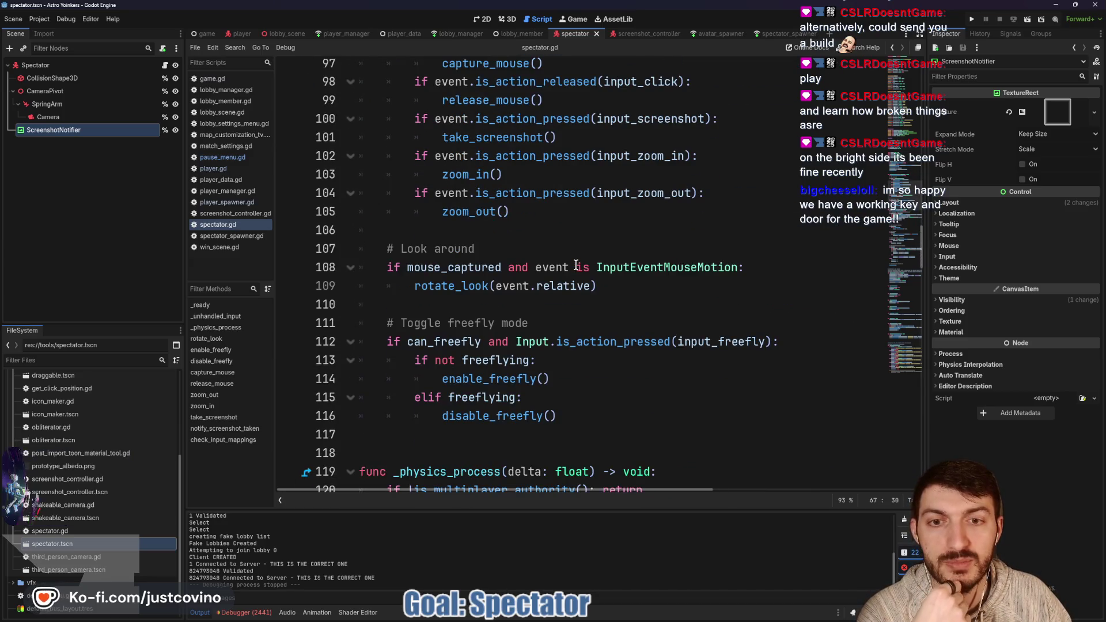
- Append 'and screenshot_mode' to the input_screenshot check on line 100
{"action": "scroll", "coordinate": [575, 265], "scroll_direction": "down", "scroll_amount": 6}
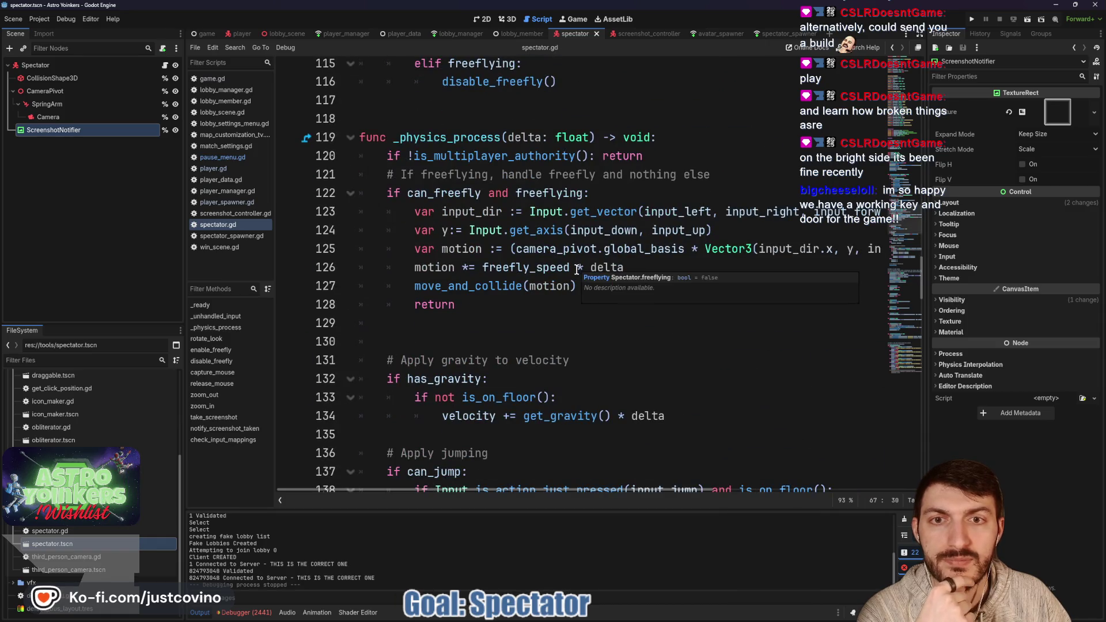
{"action": "scroll", "coordinate": [577, 267], "scroll_direction": "down", "scroll_amount": 16}
{"action": "scroll", "coordinate": [552, 286], "scroll_direction": "down", "scroll_amount": 15}
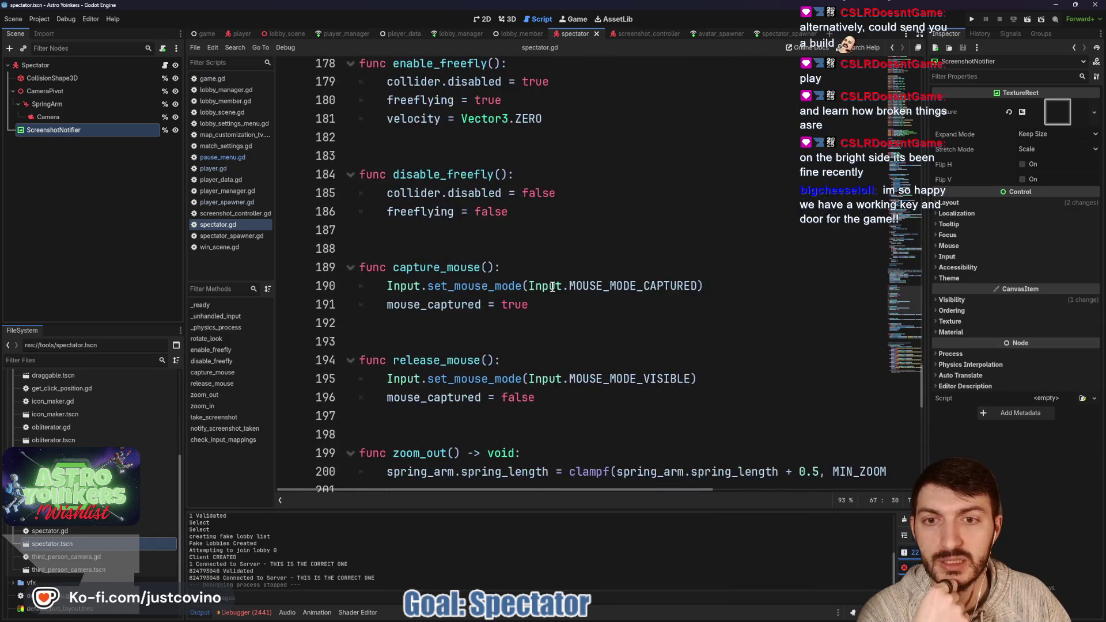
{"action": "scroll", "coordinate": [552, 286], "scroll_direction": "down", "scroll_amount": 5}
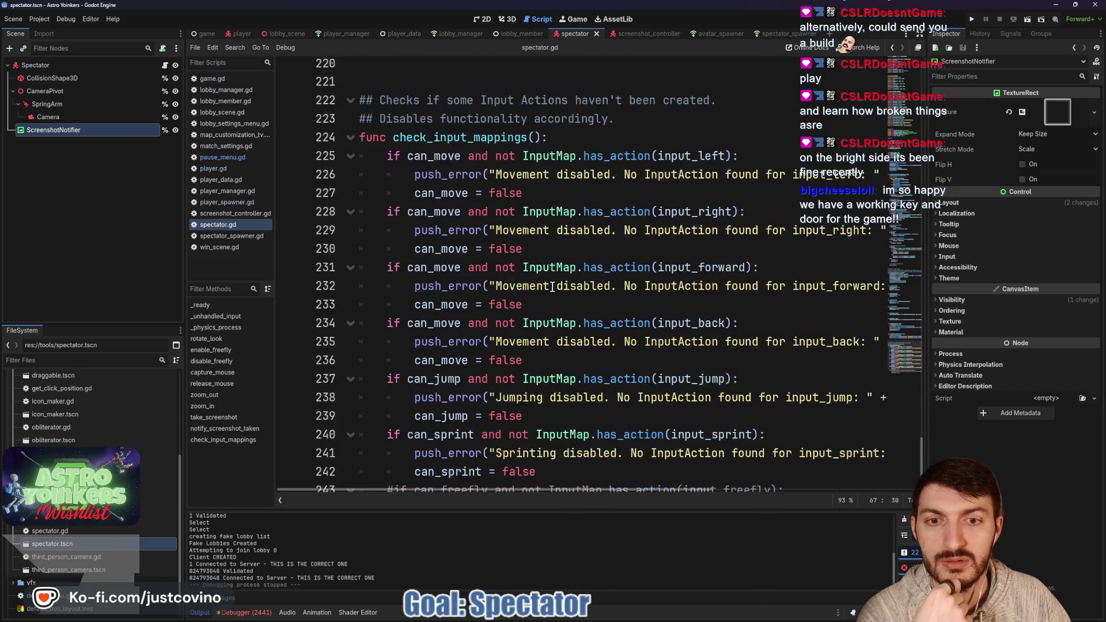
{"action": "scroll", "coordinate": [552, 287], "scroll_direction": "up", "scroll_amount": 20}
{"action": "scroll", "coordinate": [552, 287], "scroll_direction": "up", "scroll_amount": 18}
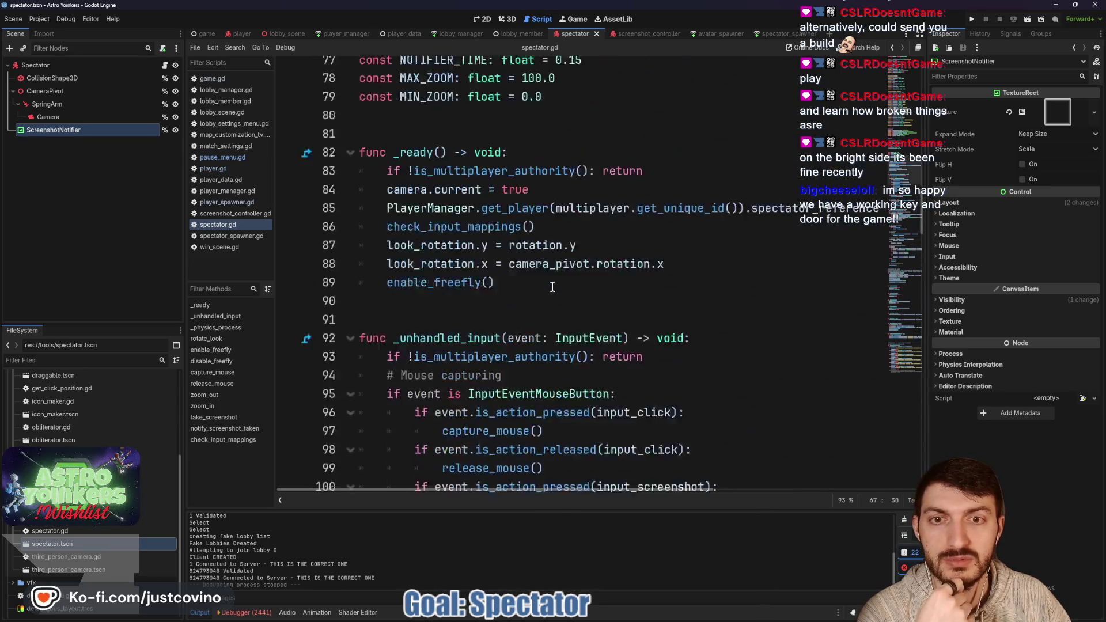
{"action": "scroll", "coordinate": [552, 286], "scroll_direction": "down", "scroll_amount": 8}
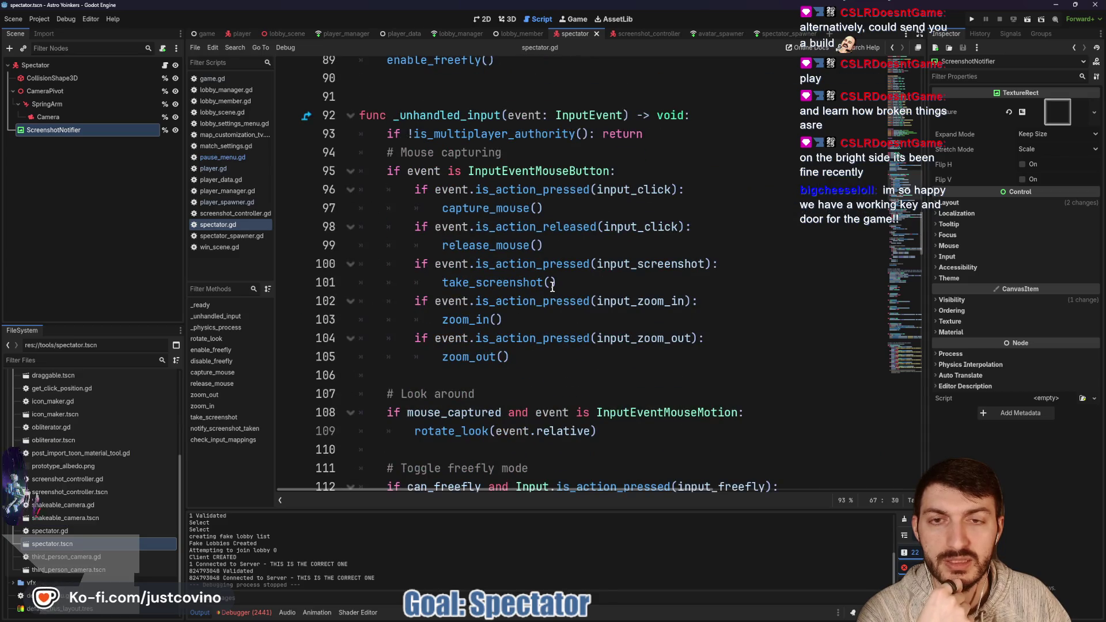
{"action": "scroll", "coordinate": [533, 352], "scroll_direction": "down", "scroll_amount": 1}
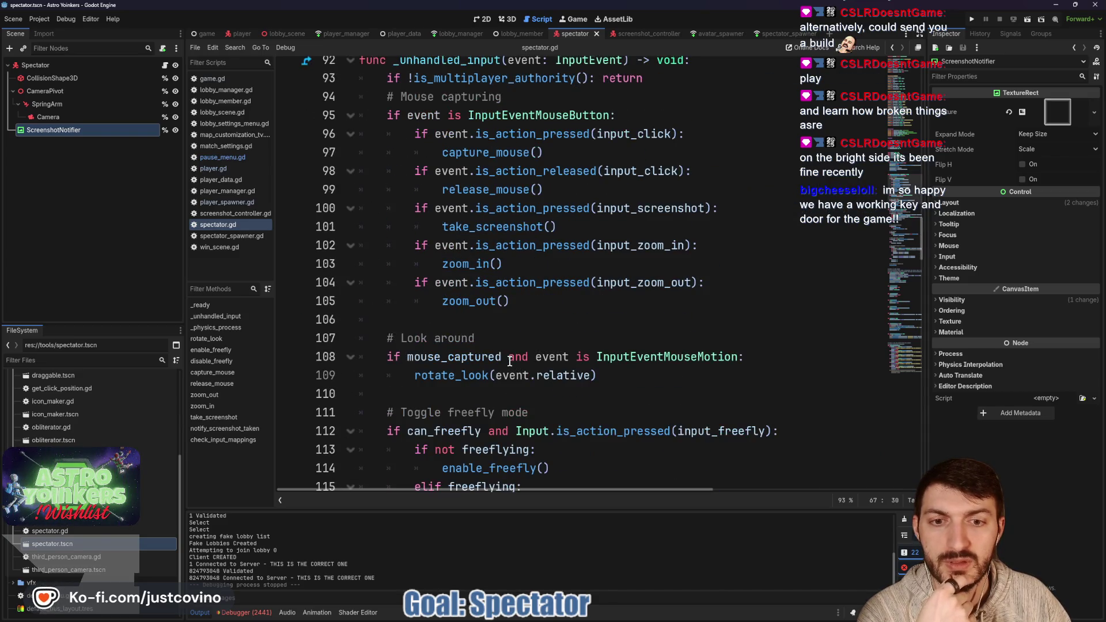
{"action": "scroll", "coordinate": [513, 328], "scroll_direction": "up", "scroll_amount": 1}
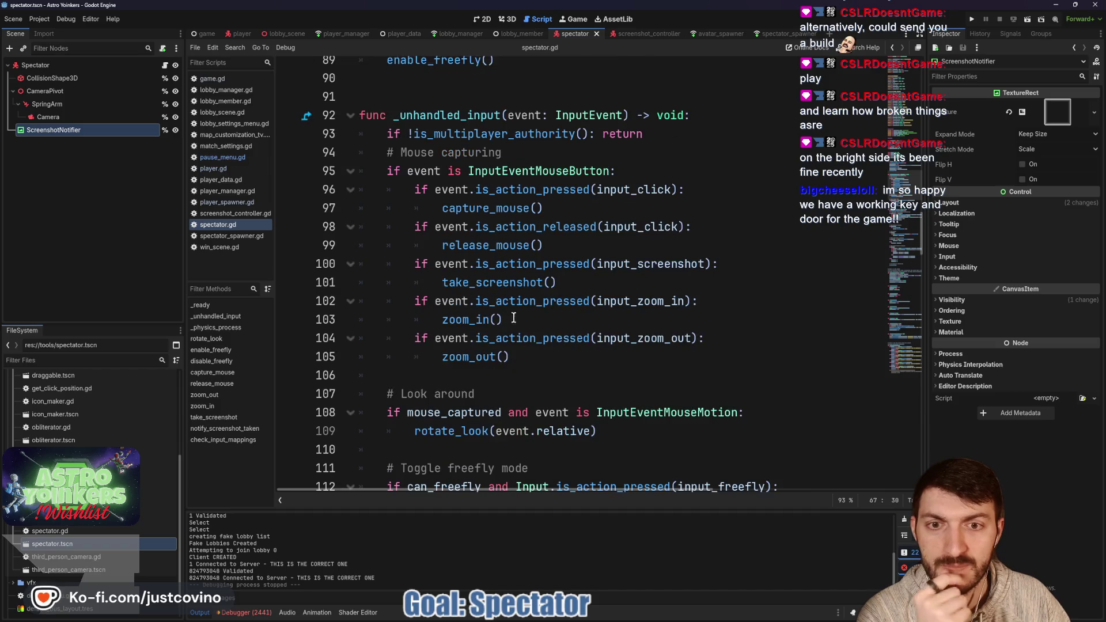
{"action": "left_click", "coordinate": [710, 266]}
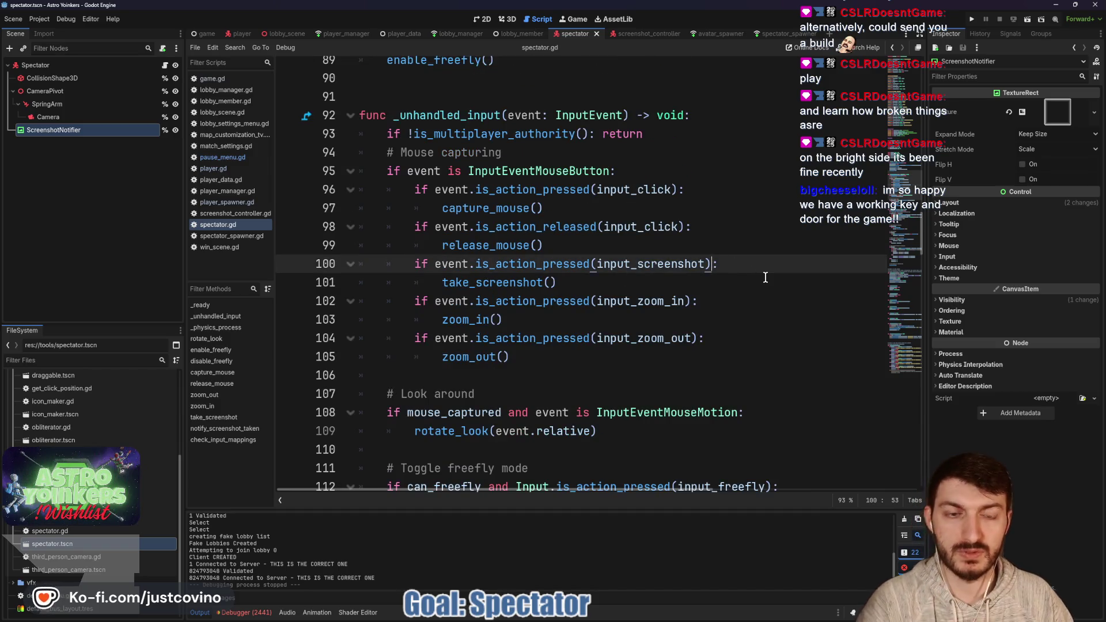
{"action": "type", "text": "and scree"}
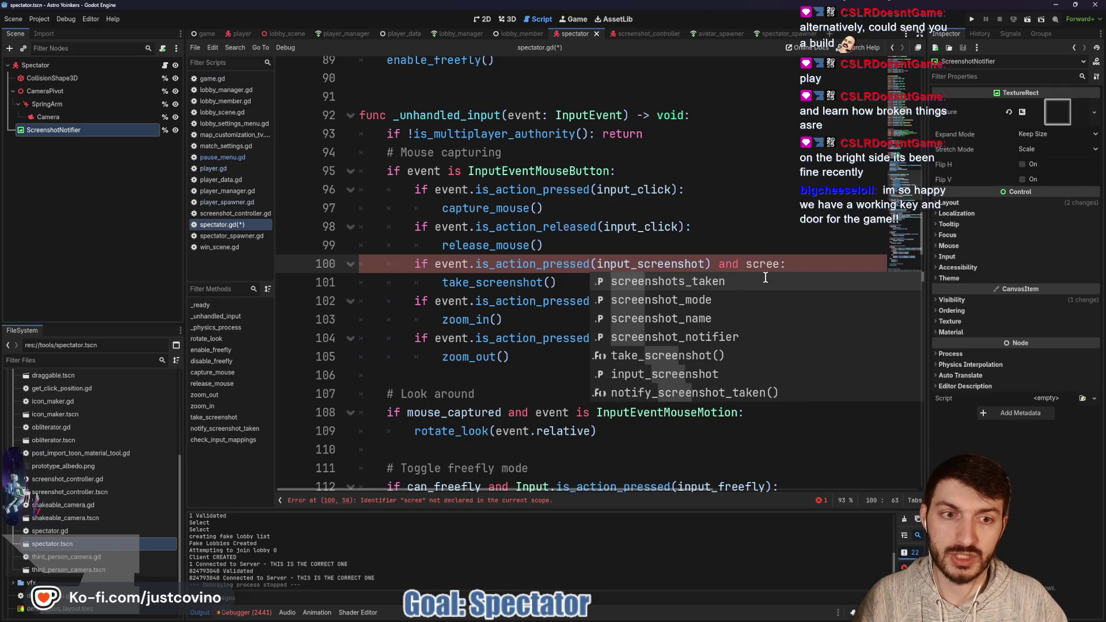
{"action": "key", "text": "Down"}
{"action": "key", "text": "Return"}
- Save the spectator script and select the Toggle freefly mode block
{"action": "left_click", "coordinate": [591, 288]}
{"action": "key", "text": "ctrl+s"}
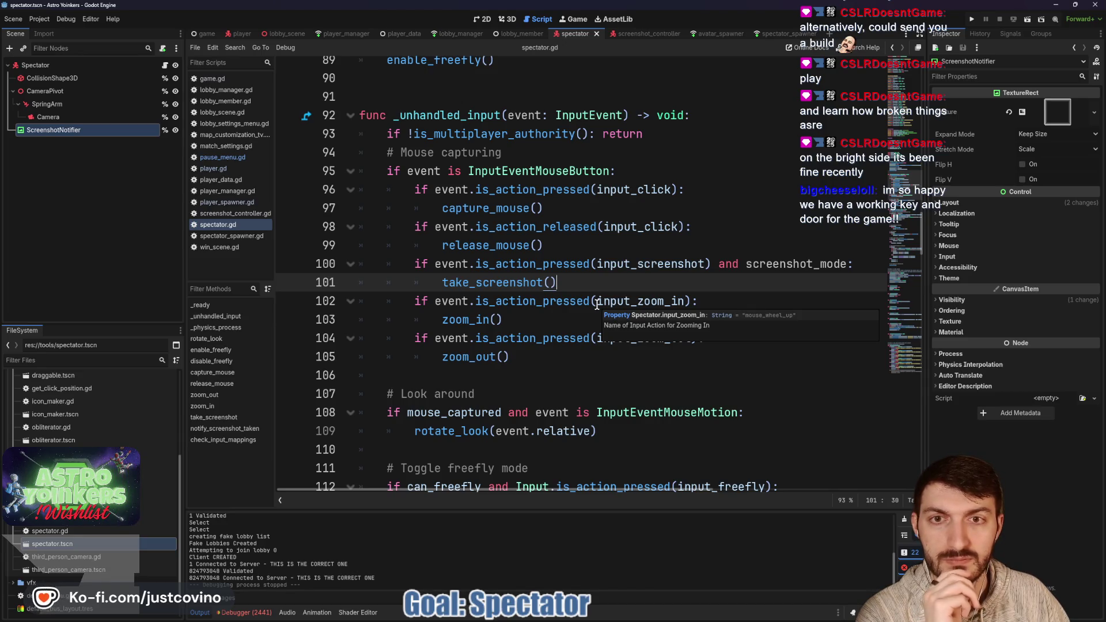
{"action": "scroll", "coordinate": [552, 320], "scroll_direction": "down", "scroll_amount": 3}
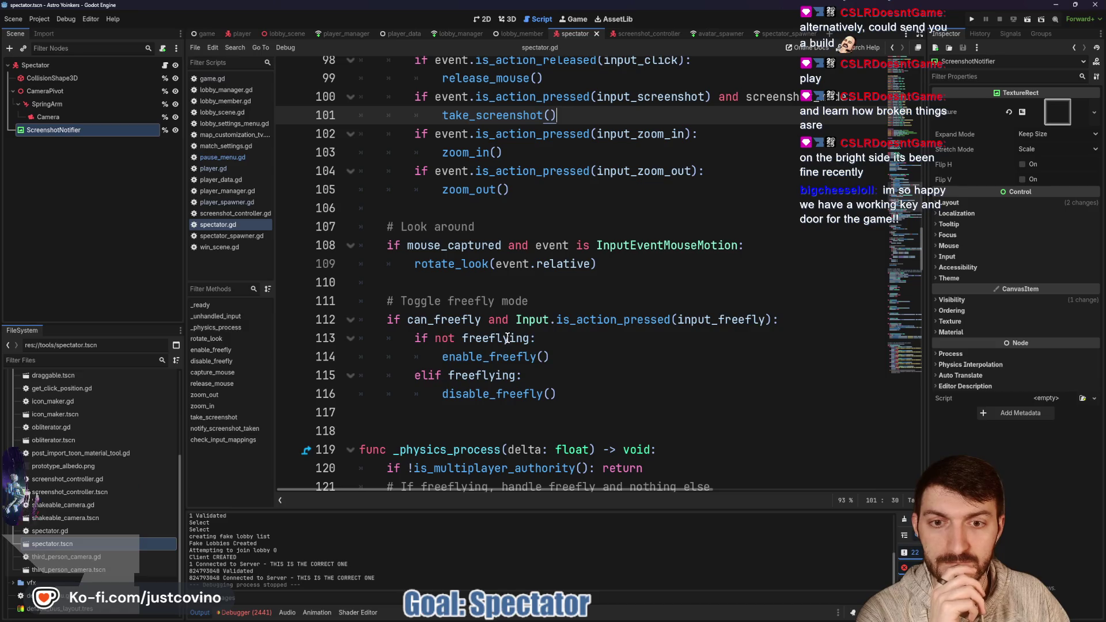
{"action": "mouse_move", "coordinate": [595, 404]}
{"action": "left_mouse_down"}
{"action": "mouse_move", "coordinate": [423, 411]}
{"action": "mouse_move", "coordinate": [375, 302]}
{"action": "mouse_move", "coordinate": [347, 278]}
{"action": "left_mouse_up"}
- Move the _unhandled_input function down past the jumping, sprinting and movement code with Alt+Down
{"action": "scroll", "coordinate": [347, 280], "scroll_direction": "up", "scroll_amount": 6}
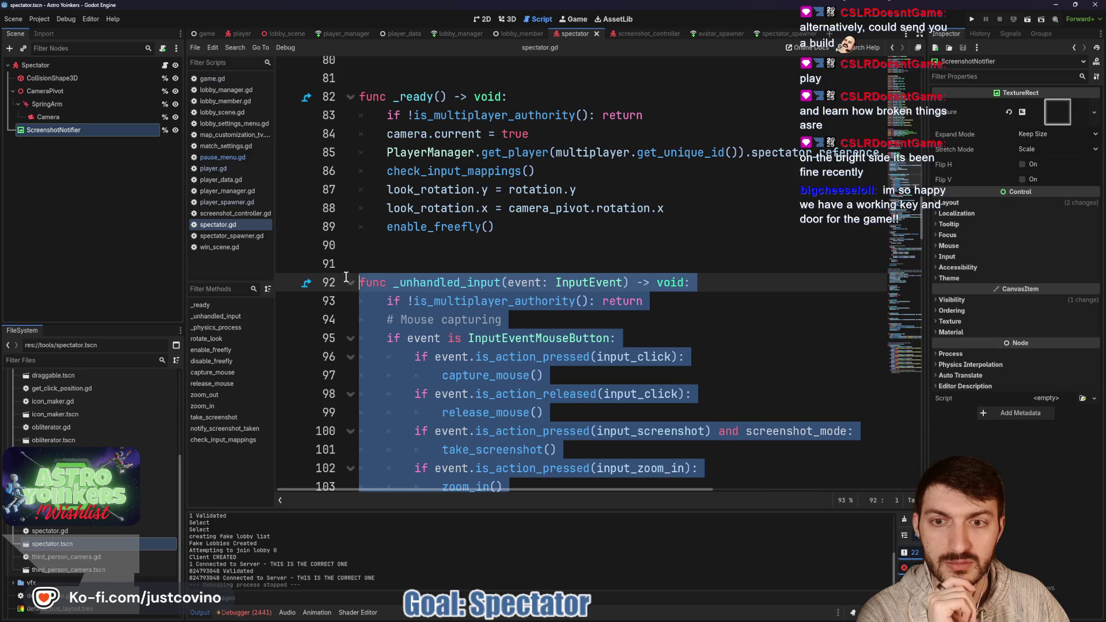
{"action": "scroll", "coordinate": [456, 290], "scroll_direction": "down", "scroll_amount": 15}
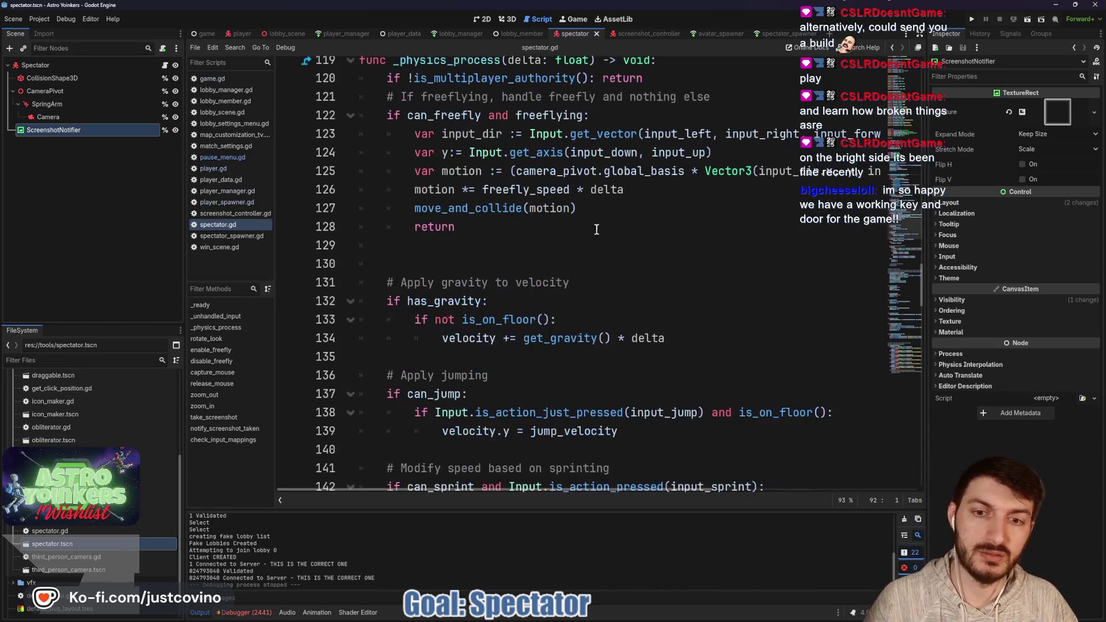
{"action": "scroll", "coordinate": [667, 209], "scroll_direction": "down", "scroll_amount": 10}
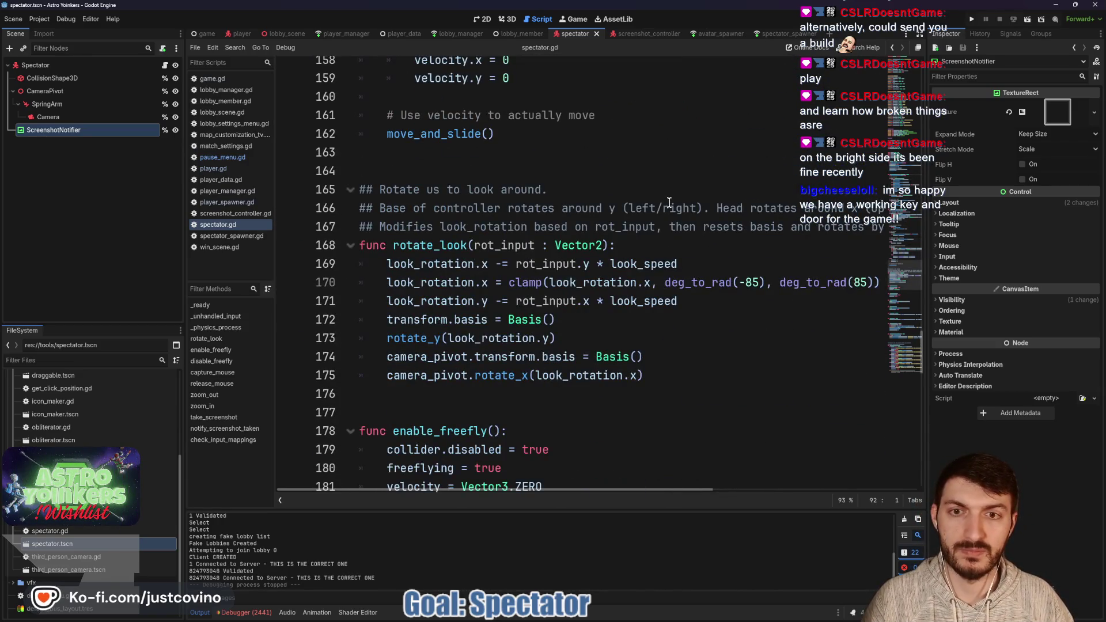
{"action": "scroll", "coordinate": [669, 203], "scroll_direction": "up", "scroll_amount": 10}
{"action": "scroll", "coordinate": [672, 222], "scroll_direction": "up", "scroll_amount": 7}
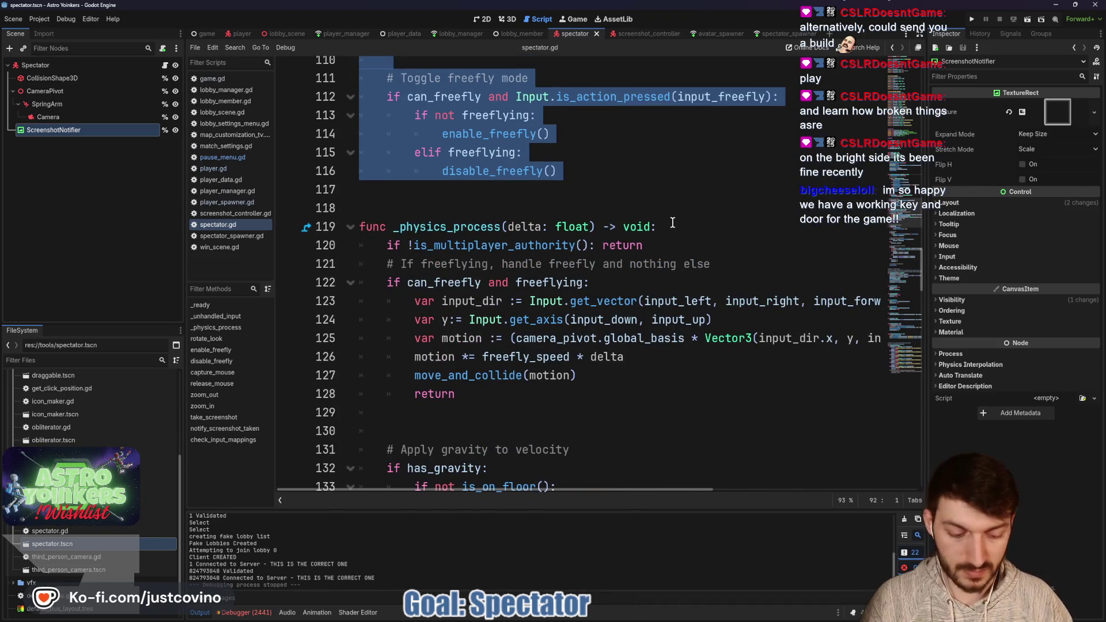
{"action": "key", "text": "alt+Down"}
{"action": "key", "text": "alt+Down"}
{"action": "key", "text": "alt+Down"}
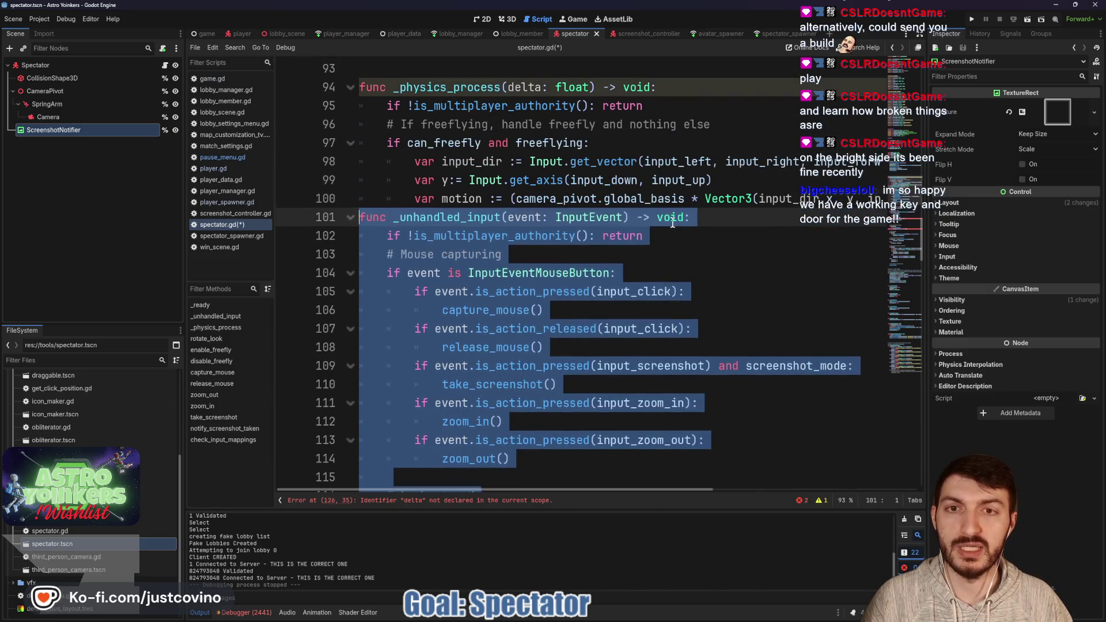
{"action": "key", "text": "alt+Down"}
{"action": "key", "text": "alt+Down"}
{"action": "key", "text": "alt+Down"}
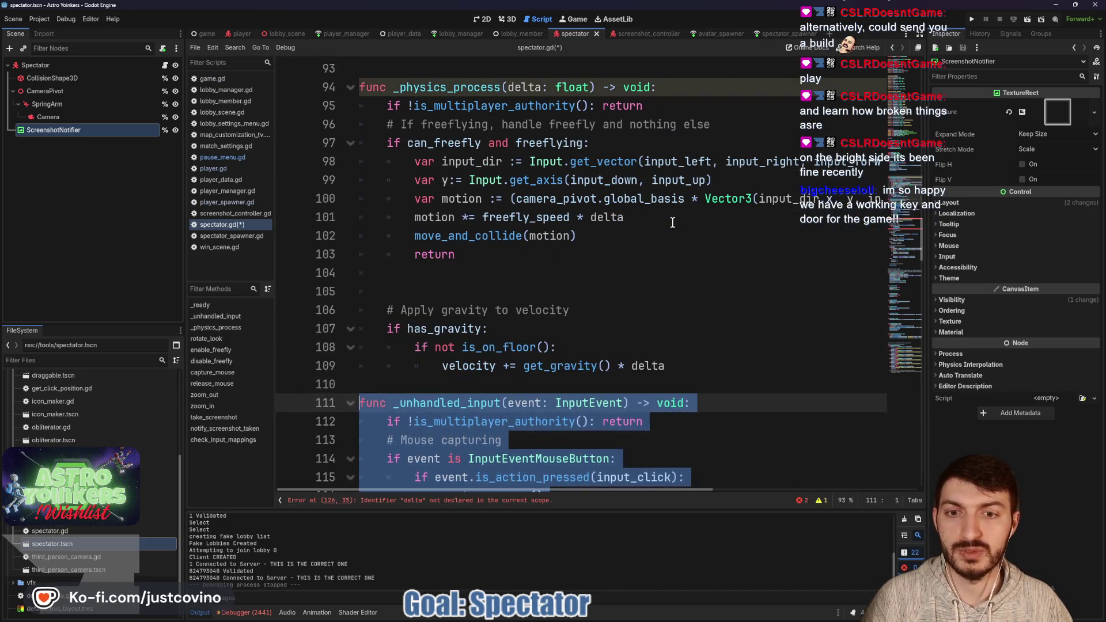
{"action": "key", "text": "alt+Down"}
{"action": "key", "text": "alt+Down"}
{"action": "key", "text": "alt+Down"}
{"action": "scroll", "coordinate": [633, 240], "scroll_direction": "down", "scroll_amount": 5}
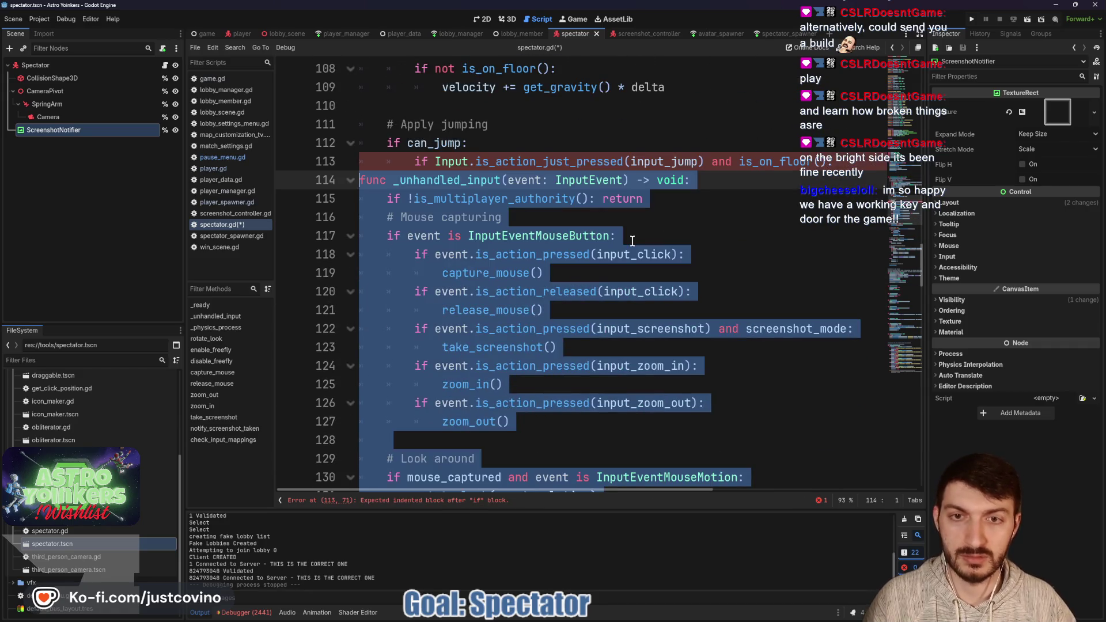
{"action": "key", "text": "alt+Down"}
{"action": "key", "text": "alt+Down"}
{"action": "key", "text": "alt+Down"}
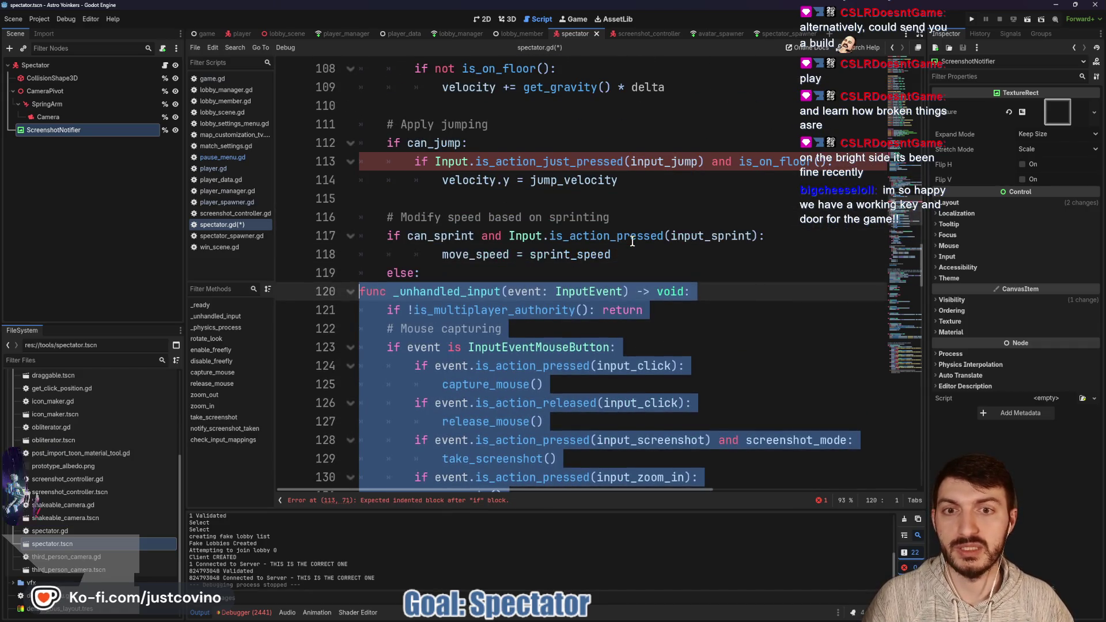
{"action": "key", "text": "alt+Down"}
{"action": "key", "text": "alt+Down"}
{"action": "key", "text": "alt+Down"}
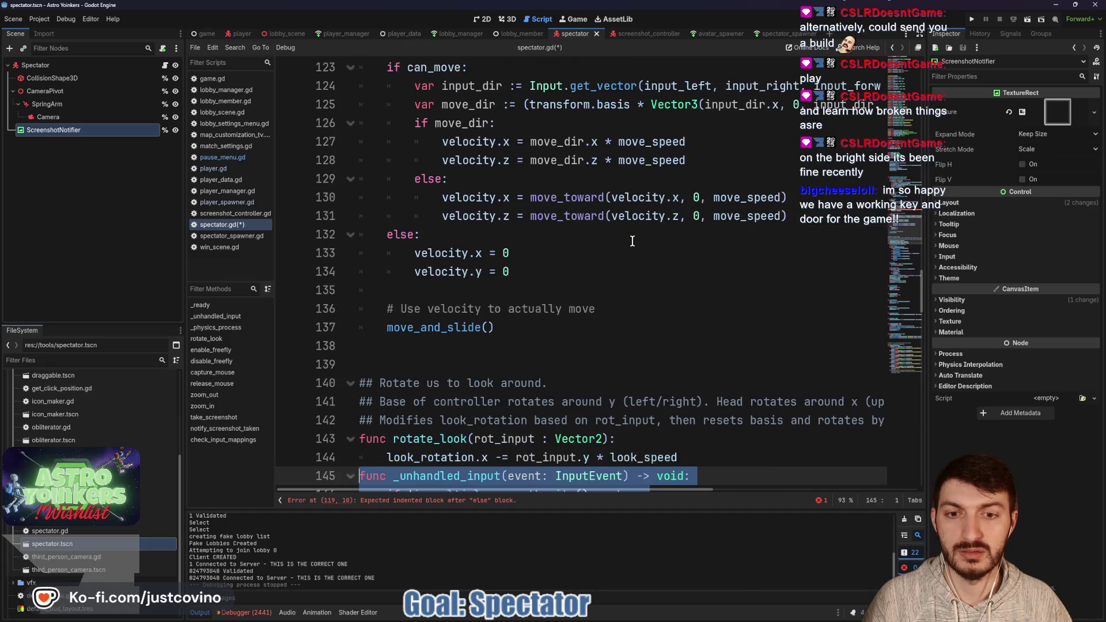
{"action": "key", "text": "alt+Up"}
{"action": "key", "text": "alt+Up"}
{"action": "key", "text": "alt+Up"}
{"action": "key", "text": "alt+Up"}
{"action": "key", "text": "alt+Up"}
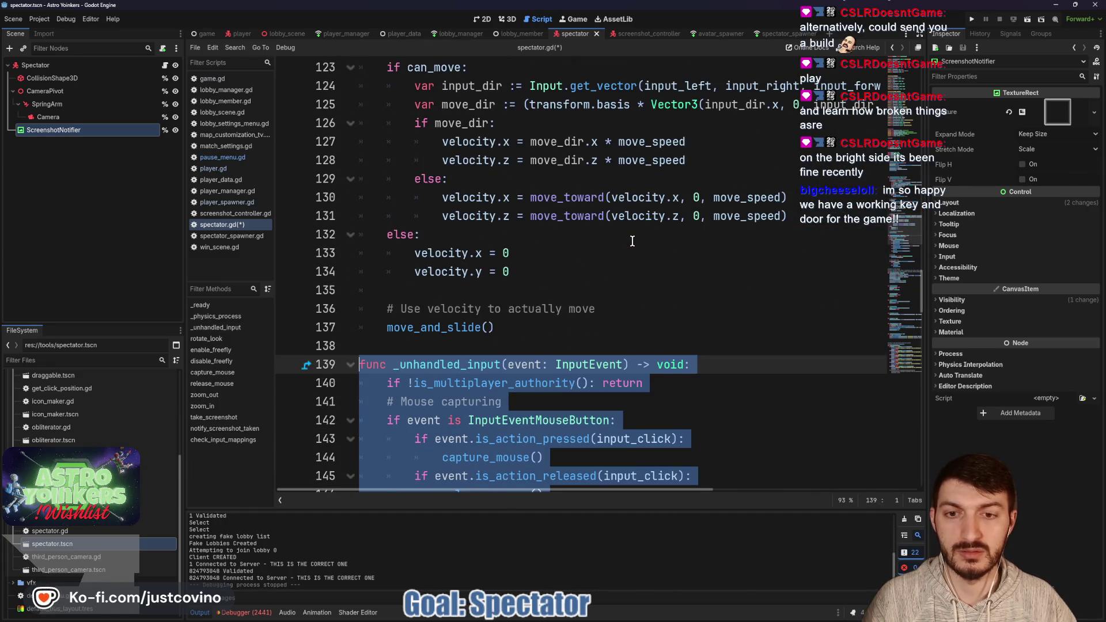
{"action": "scroll", "coordinate": [632, 241], "scroll_direction": "down", "scroll_amount": 9}
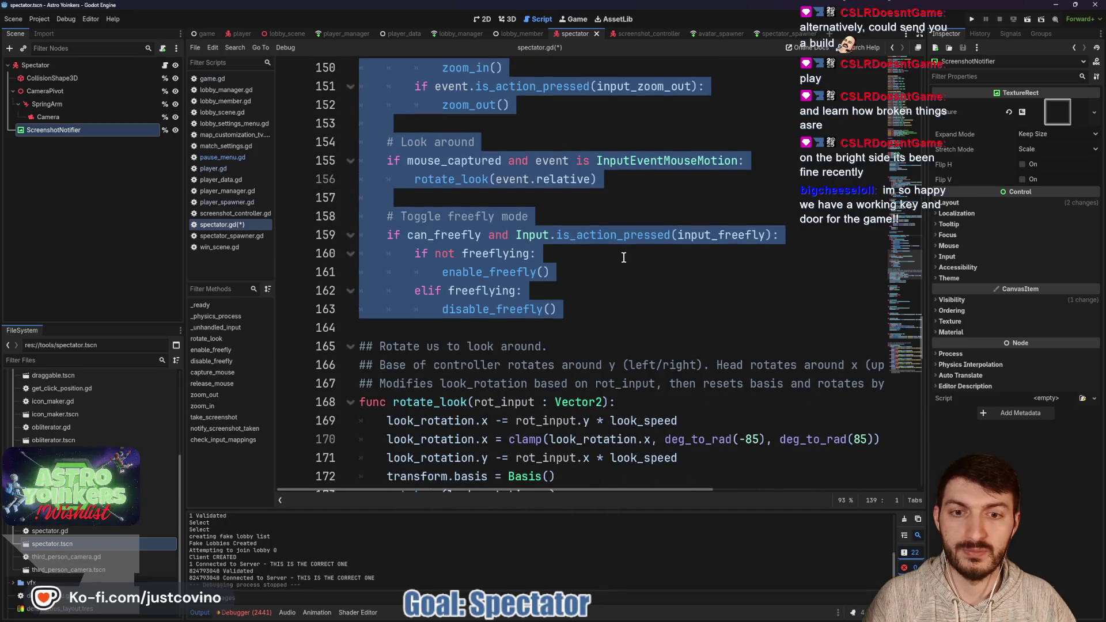
{"action": "scroll", "coordinate": [623, 258], "scroll_direction": "down", "scroll_amount": 3}
{"action": "scroll", "coordinate": [626, 271], "scroll_direction": "up", "scroll_amount": 10}
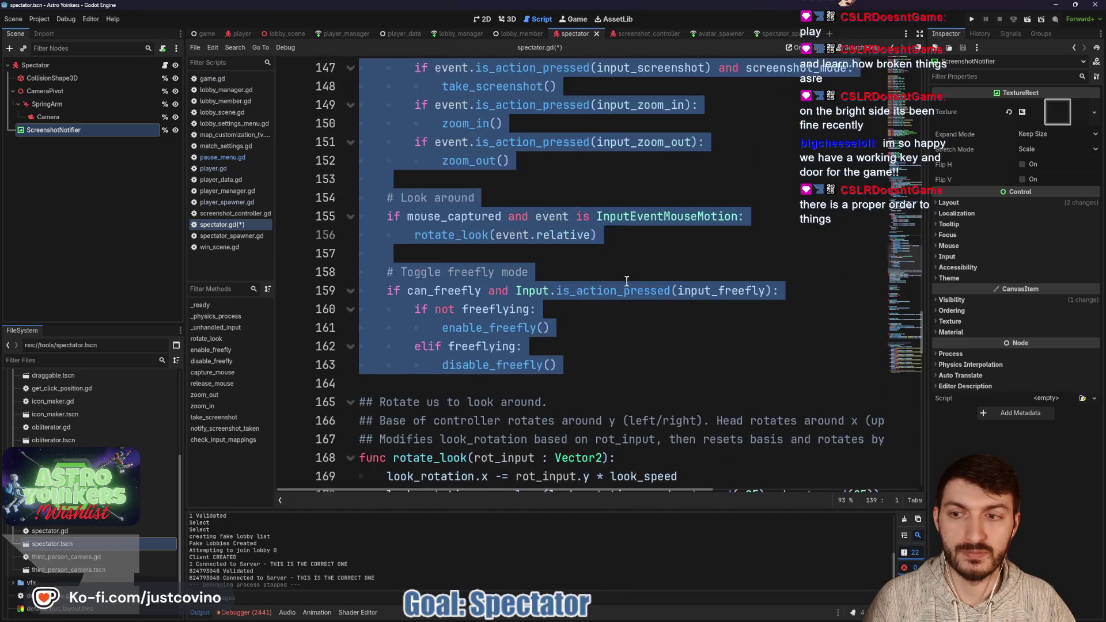
{"action": "scroll", "coordinate": [574, 284], "scroll_direction": "up", "scroll_amount": 1}
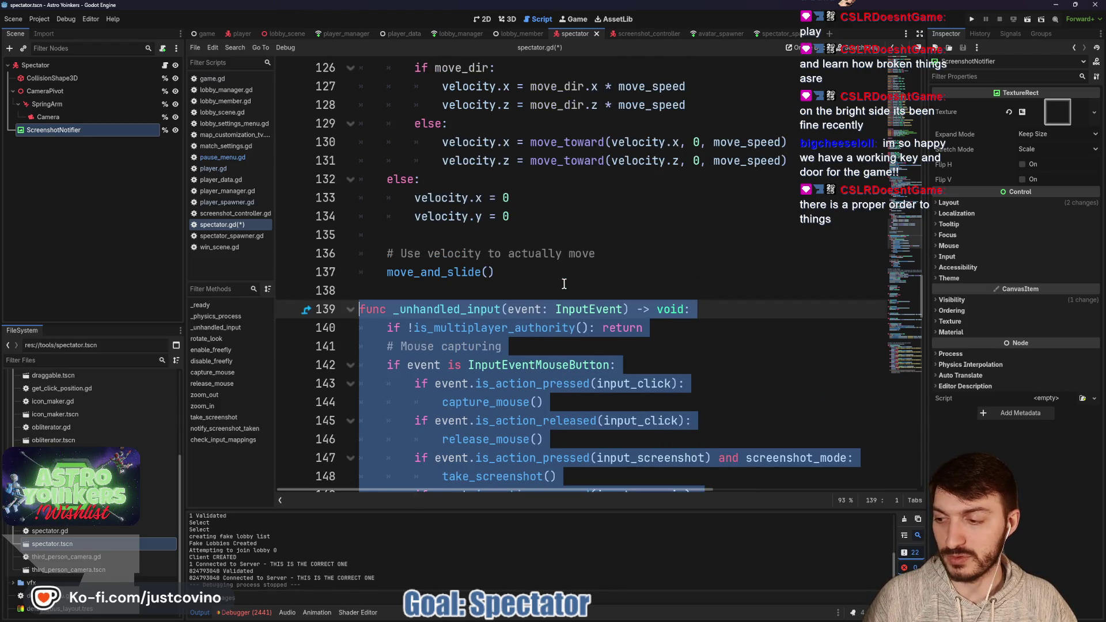
- Add blank lines above _unhandled_input and after the freefly toggle block, then save the script
{"action": "left_click", "coordinate": [453, 290]}
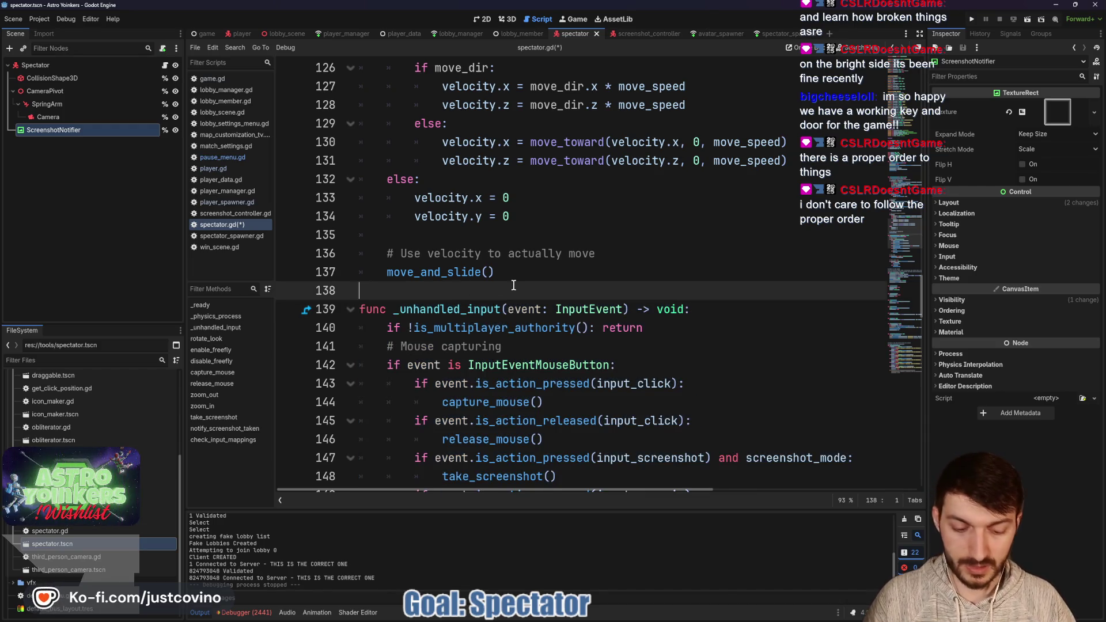
{"action": "key", "text": "Return"}
{"action": "scroll", "coordinate": [513, 285], "scroll_direction": "down", "scroll_amount": 9}
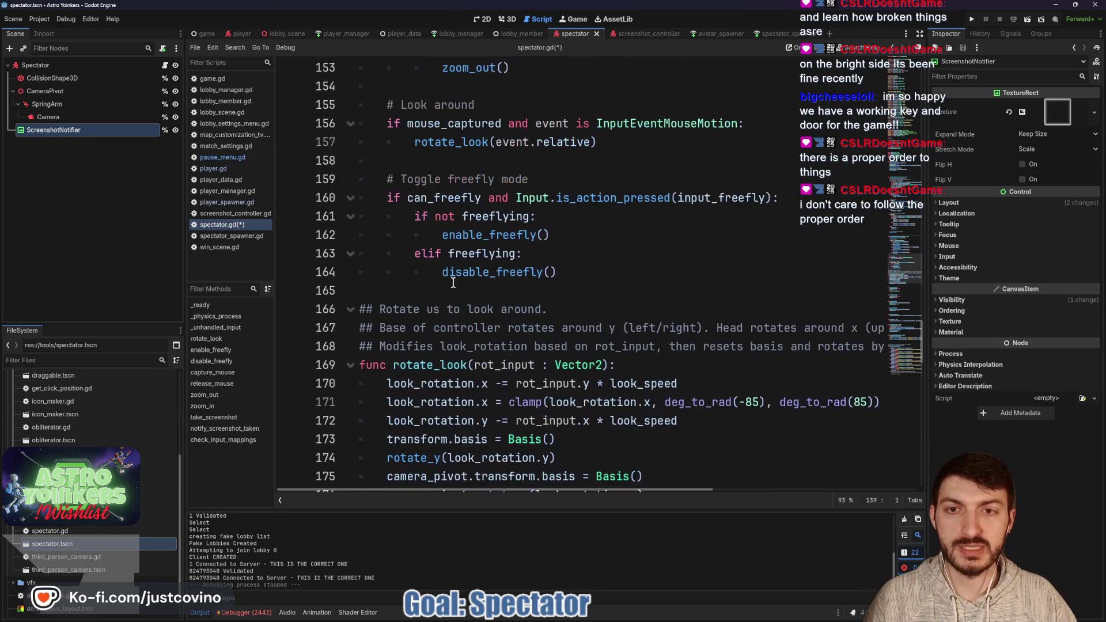
{"action": "left_click", "coordinate": [401, 295]}
{"action": "key", "text": "Return"}
{"action": "key", "text": "ctrl+s"}
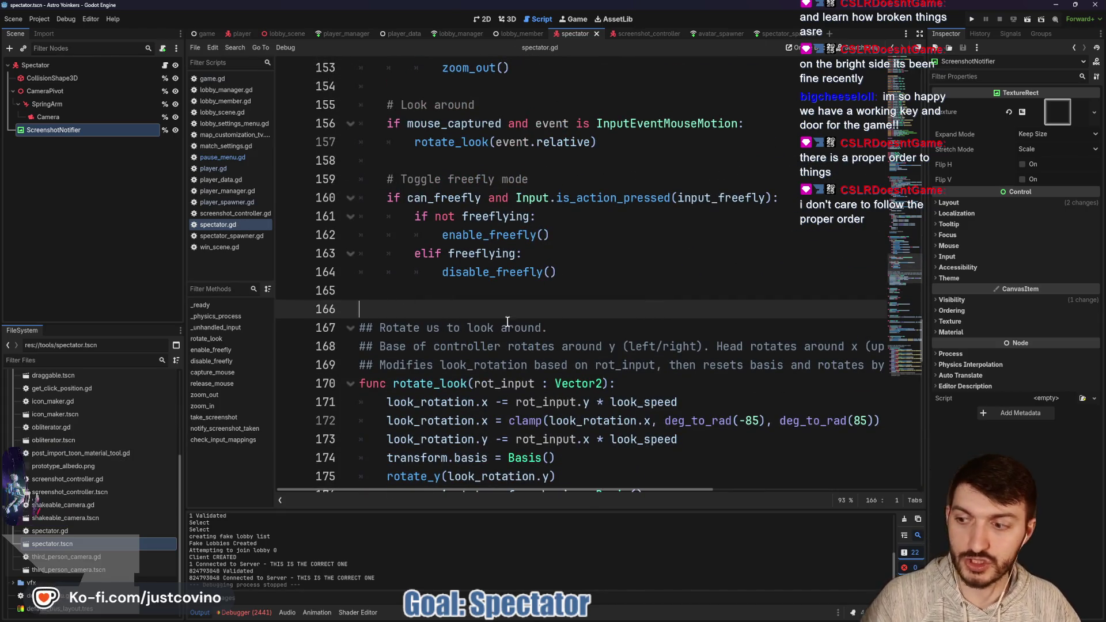
- Try editing the event parameter's type, then undo to keep InputEvent
{"action": "scroll", "coordinate": [563, 326], "scroll_direction": "up", "scroll_amount": 8}
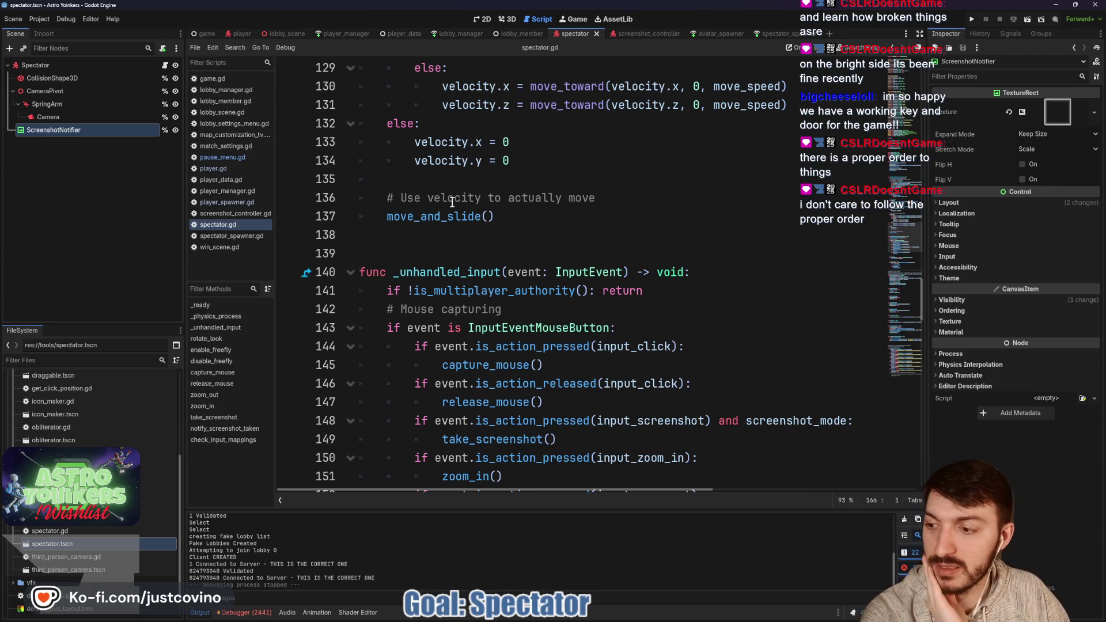
{"action": "key", "text": "shift+End"}
{"action": "key", "text": "BackSpace"}
{"action": "type", "text": "I"}
{"action": "key", "text": "ctrl+z"}
{"action": "key", "text": "ctrl+z"}
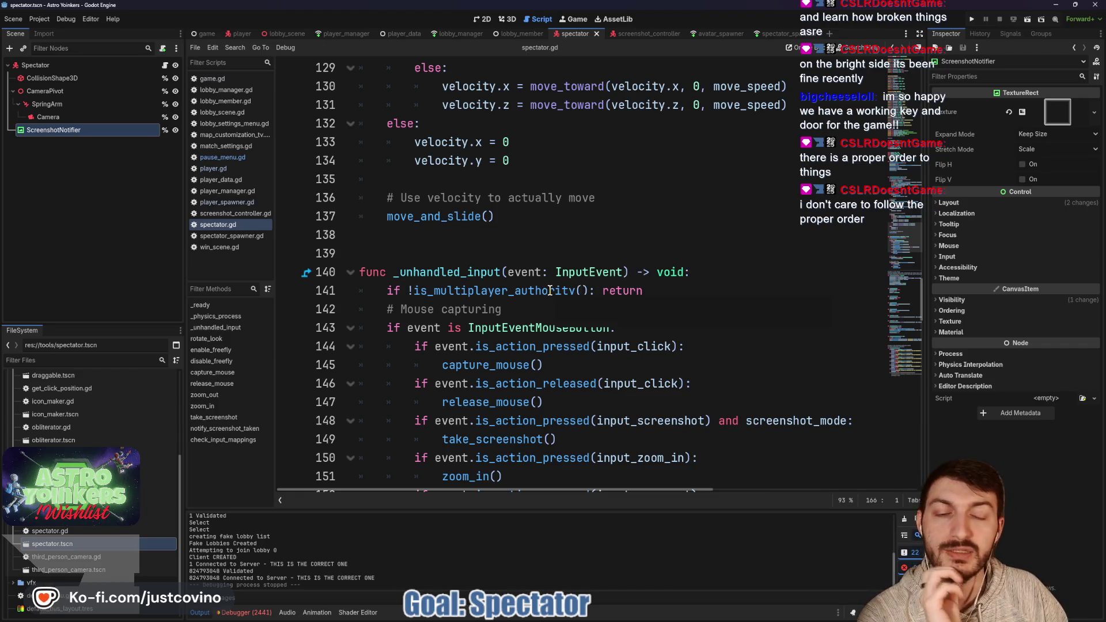
- Remove two extra blank lines before the _physics_process function
{"action": "scroll", "coordinate": [542, 291], "scroll_direction": "up", "scroll_amount": 10}
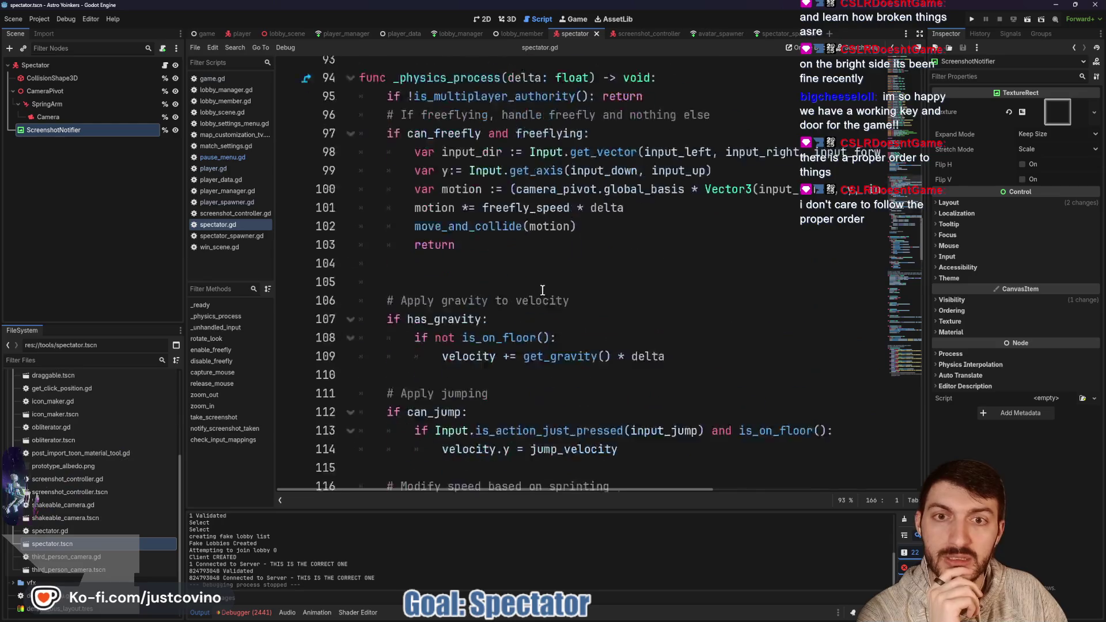
{"action": "scroll", "coordinate": [542, 291], "scroll_direction": "up", "scroll_amount": 20}
{"action": "scroll", "coordinate": [625, 356], "scroll_direction": "down", "scroll_amount": 20}
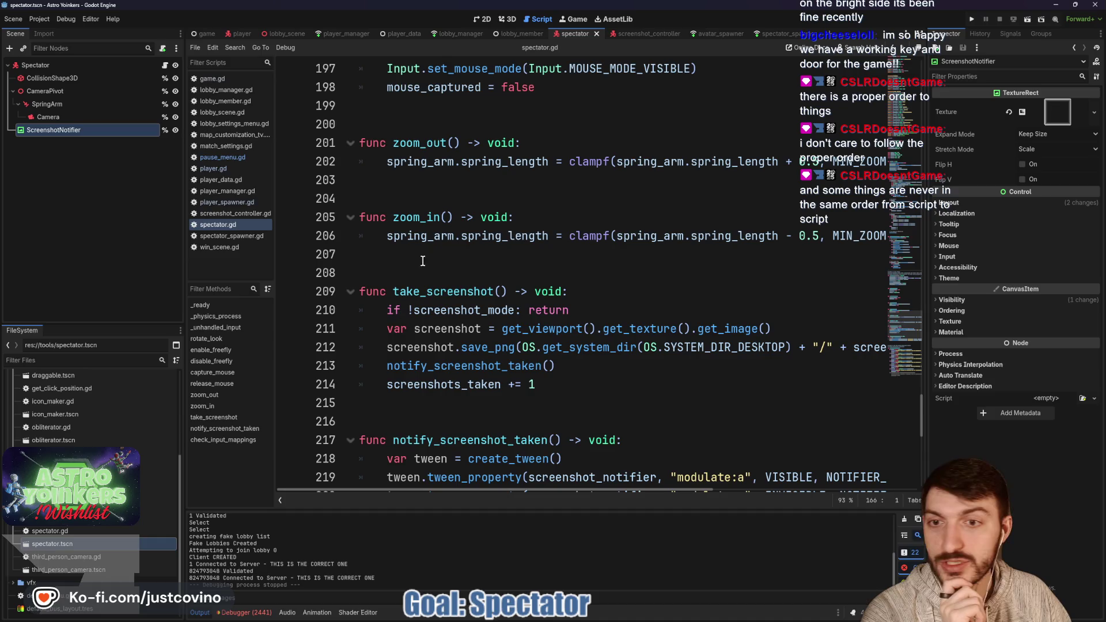
{"action": "scroll", "coordinate": [563, 302], "scroll_direction": "up", "scroll_amount": 20}
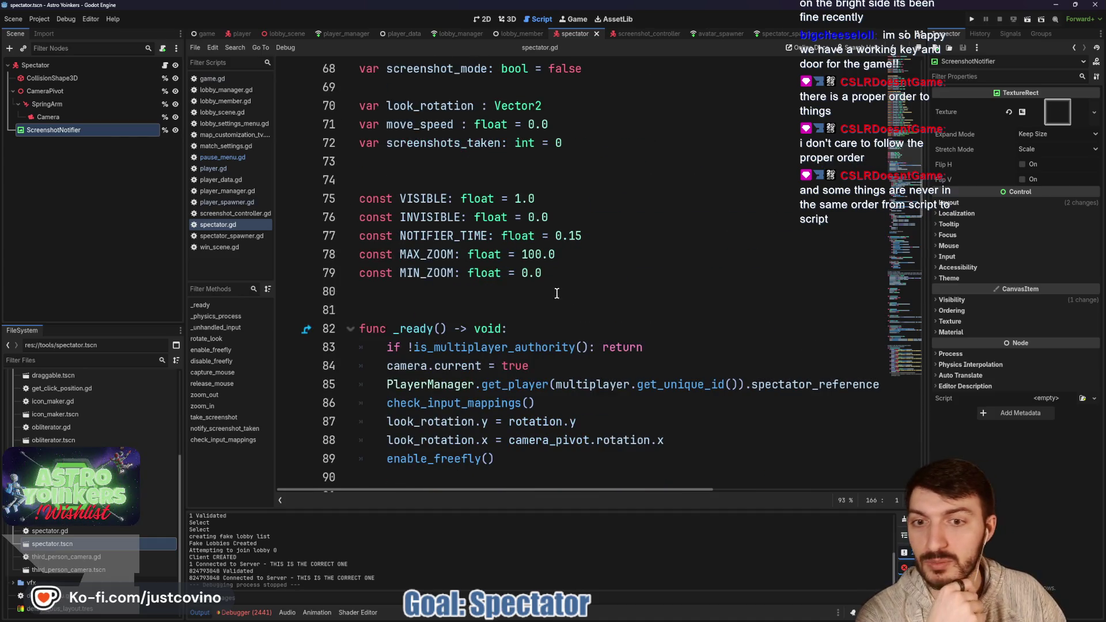
{"action": "scroll", "coordinate": [549, 284], "scroll_direction": "down", "scroll_amount": 5}
{"action": "left_click", "coordinate": [455, 235]}
{"action": "key", "text": "BackSpace"}
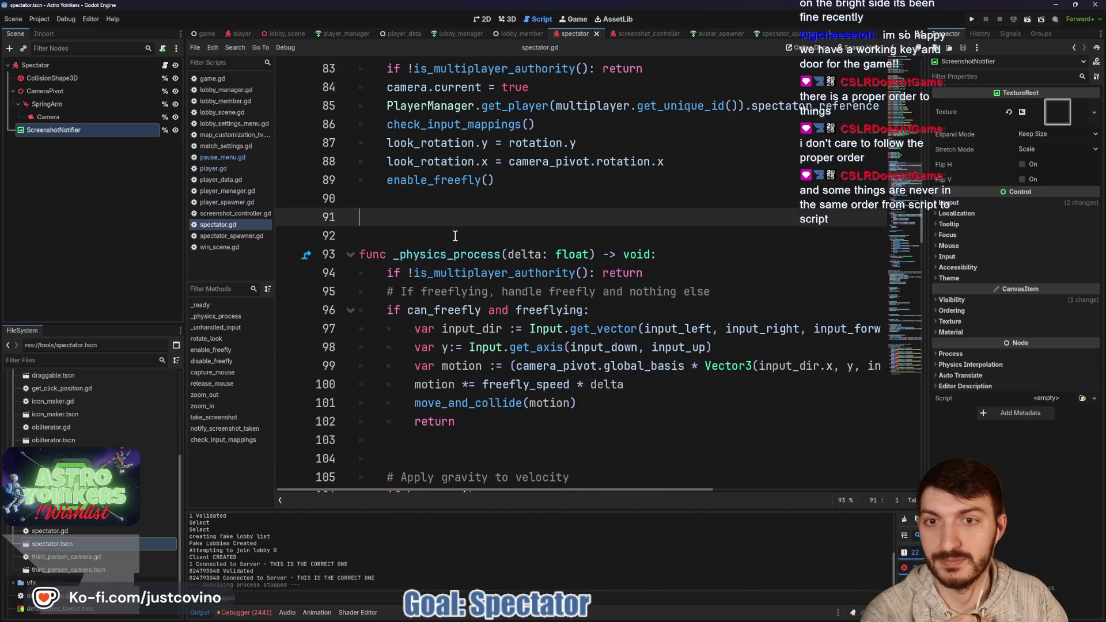
{"action": "key", "text": "BackSpace"}
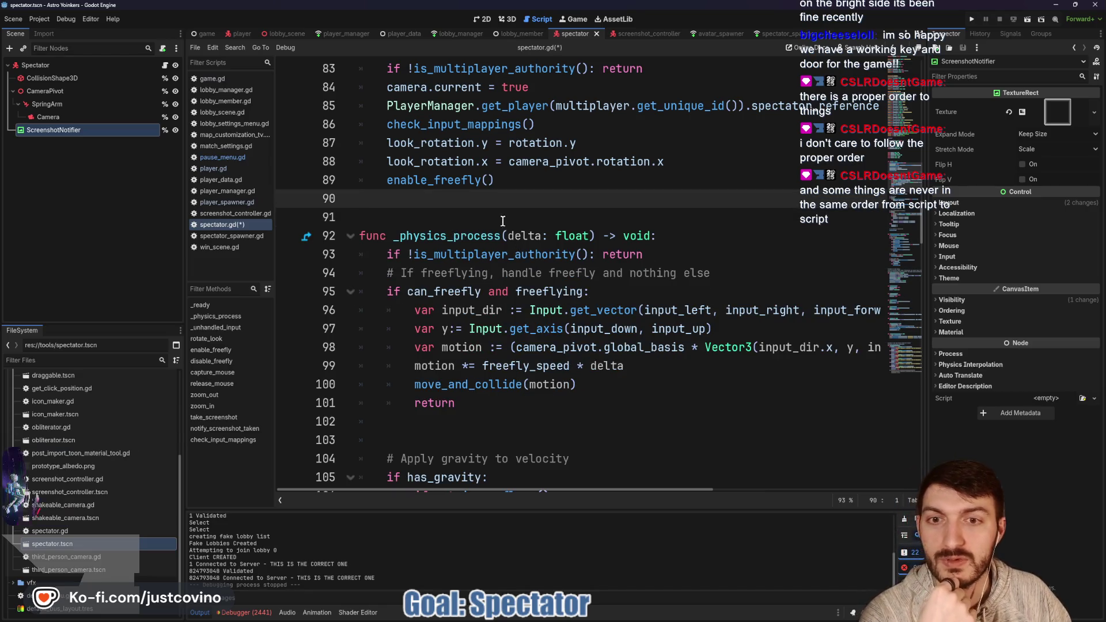
- Select the _physics_process block and review the collider declaration line
{"action": "left_click_drag", "start_coordinate": [512, 407], "coordinate": [327, 229]}
{"action": "scroll", "coordinate": [345, 242], "scroll_direction": "up", "scroll_amount": 4}
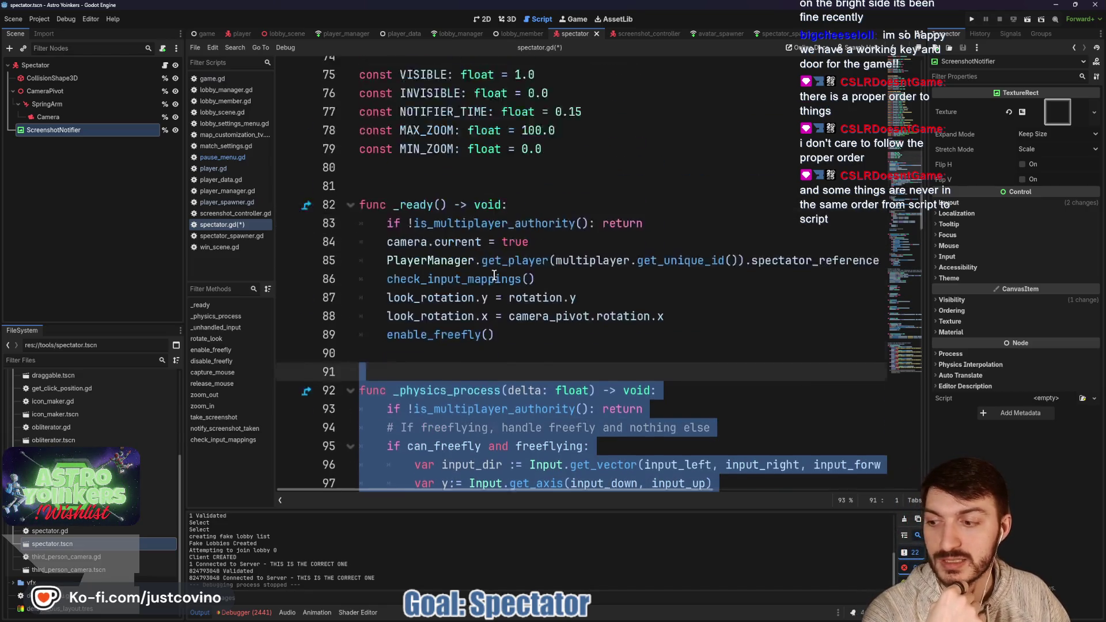
{"action": "left_click_drag", "start_coordinate": [400, 273], "coordinate": [508, 274]}
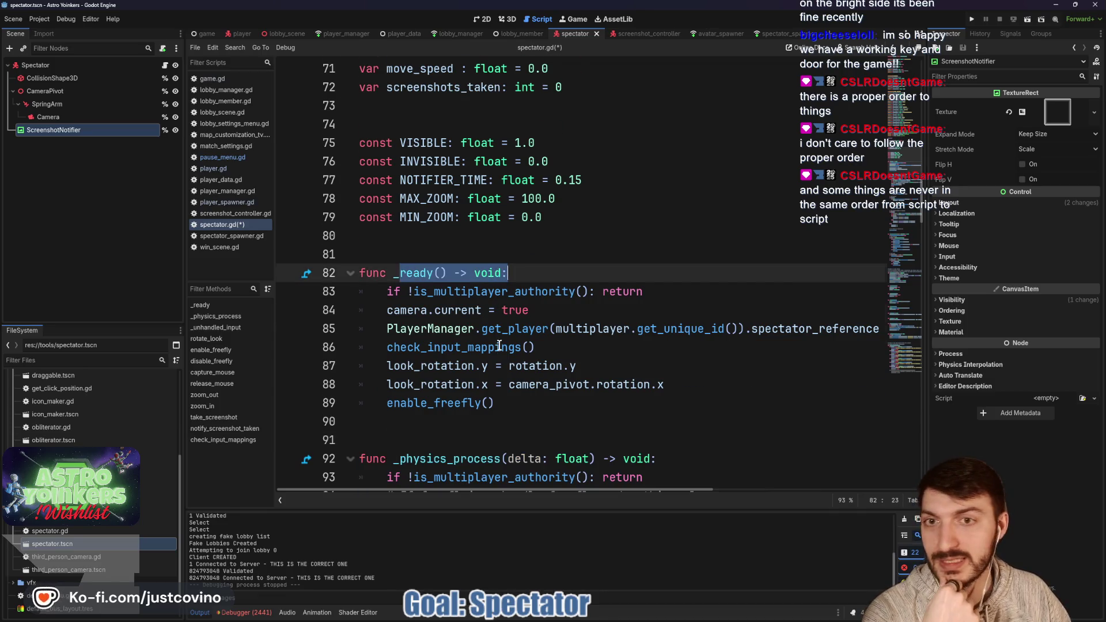
{"action": "scroll", "coordinate": [499, 345], "scroll_direction": "up", "scroll_amount": 20}
{"action": "scroll", "coordinate": [502, 348], "scroll_direction": "up", "scroll_amount": 3}
{"action": "scroll", "coordinate": [501, 348], "scroll_direction": "down", "scroll_amount": 19}
{"action": "scroll", "coordinate": [502, 348], "scroll_direction": "up", "scroll_amount": 4}
{"action": "left_click", "coordinate": [373, 310]}
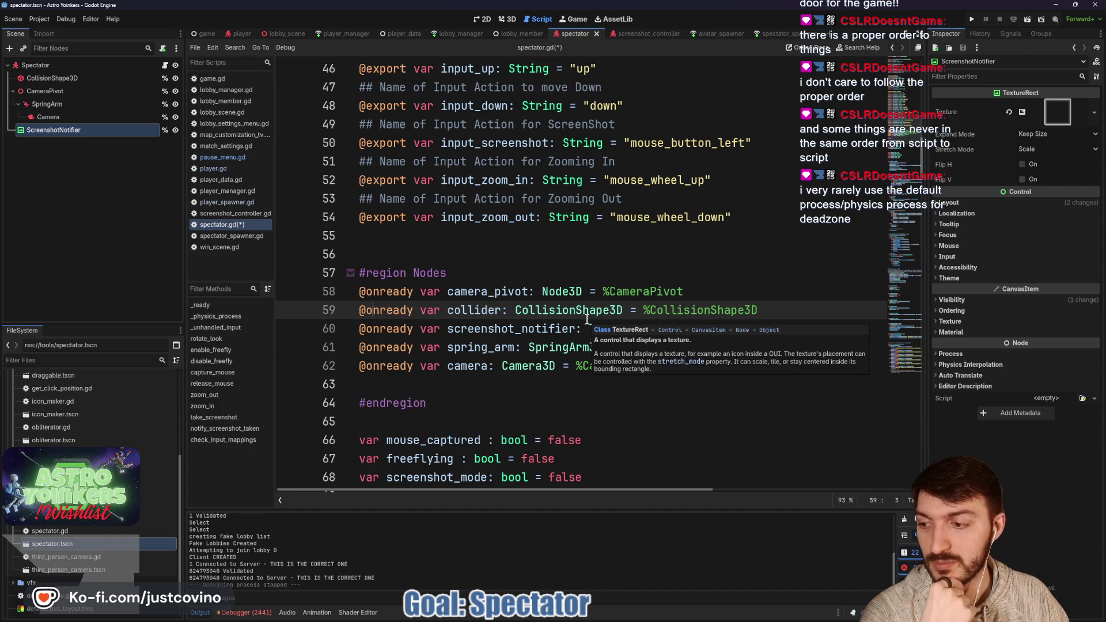
- Look over the rest of the script, then select the Spectator root node in the Scene dock
{"action": "scroll", "coordinate": [587, 319], "scroll_direction": "down", "scroll_amount": 10}
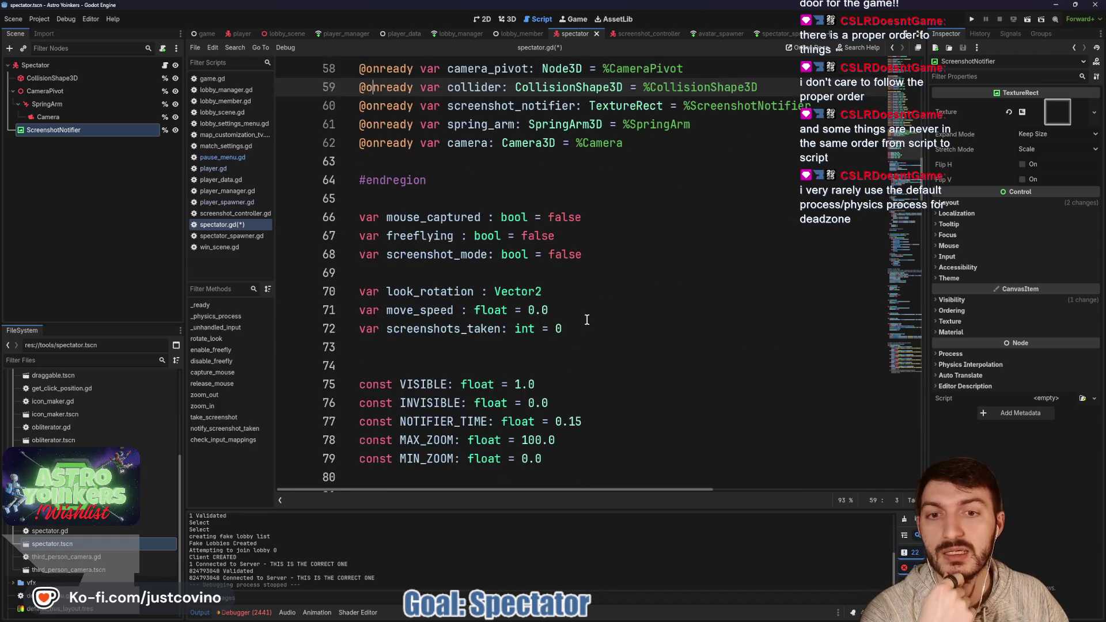
{"action": "scroll", "coordinate": [584, 318], "scroll_direction": "up", "scroll_amount": 5}
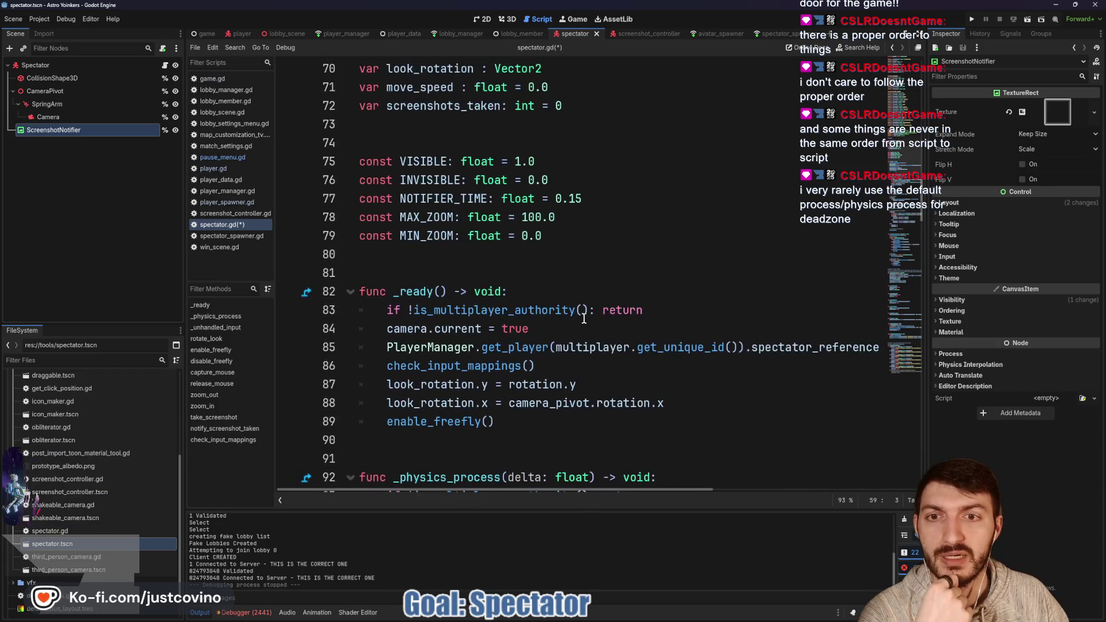
{"action": "scroll", "coordinate": [533, 312], "scroll_direction": "down", "scroll_amount": 6}
{"action": "scroll", "coordinate": [533, 311], "scroll_direction": "up", "scroll_amount": 8}
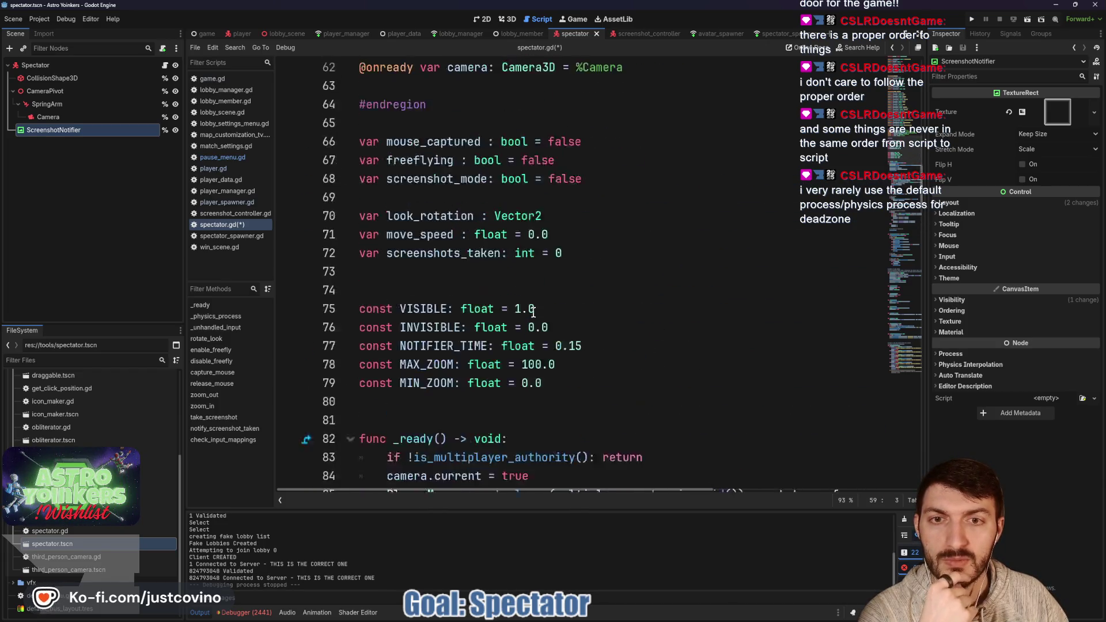
{"action": "left_click_drag", "start_coordinate": [585, 311], "coordinate": [360, 276]}
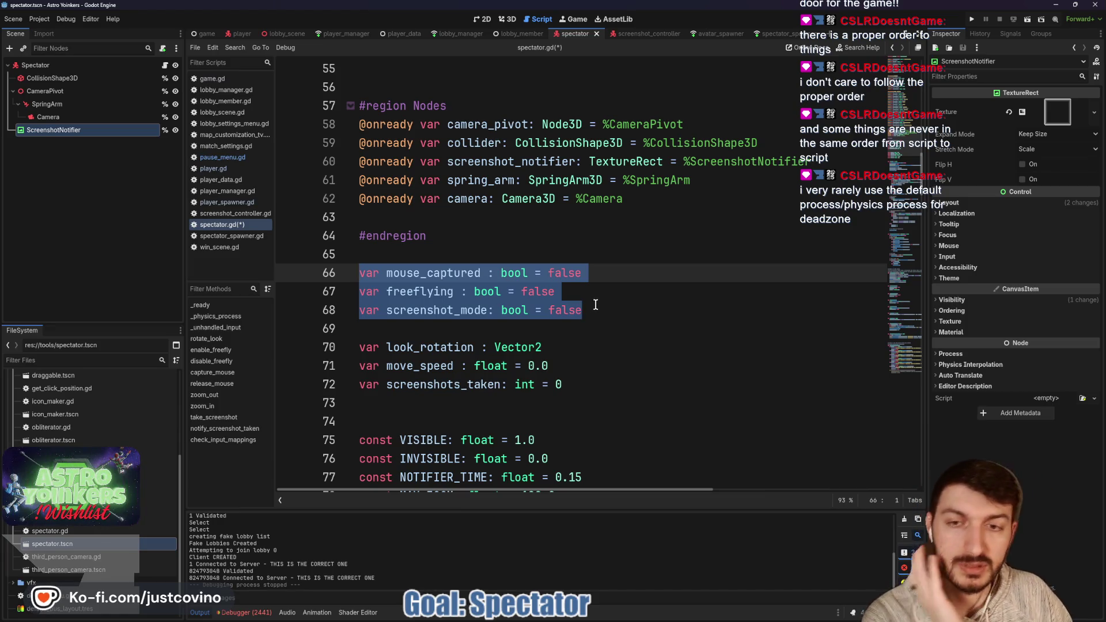
{"action": "scroll", "coordinate": [597, 303], "scroll_direction": "down", "scroll_amount": 10}
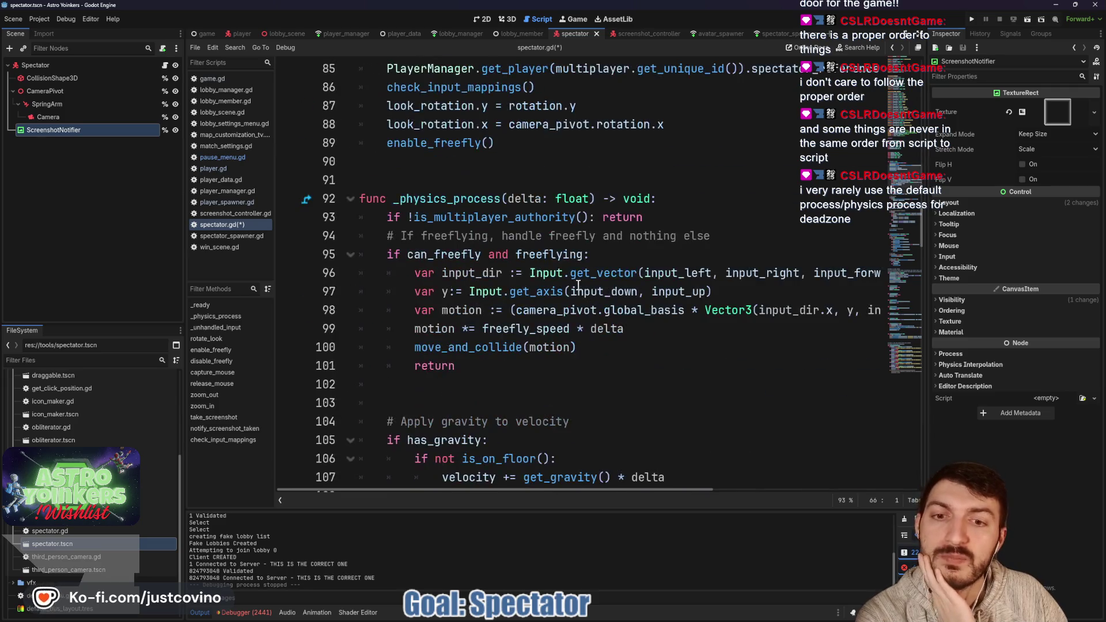
{"action": "scroll", "coordinate": [556, 270], "scroll_direction": "down", "scroll_amount": 5}
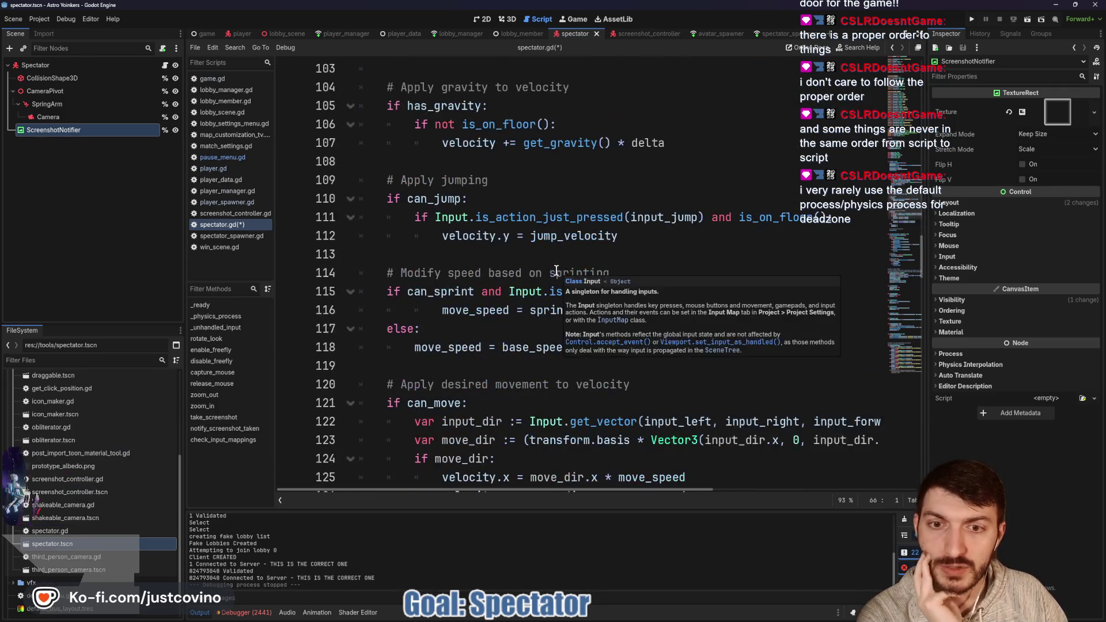
{"action": "scroll", "coordinate": [548, 267], "scroll_direction": "up", "scroll_amount": 8}
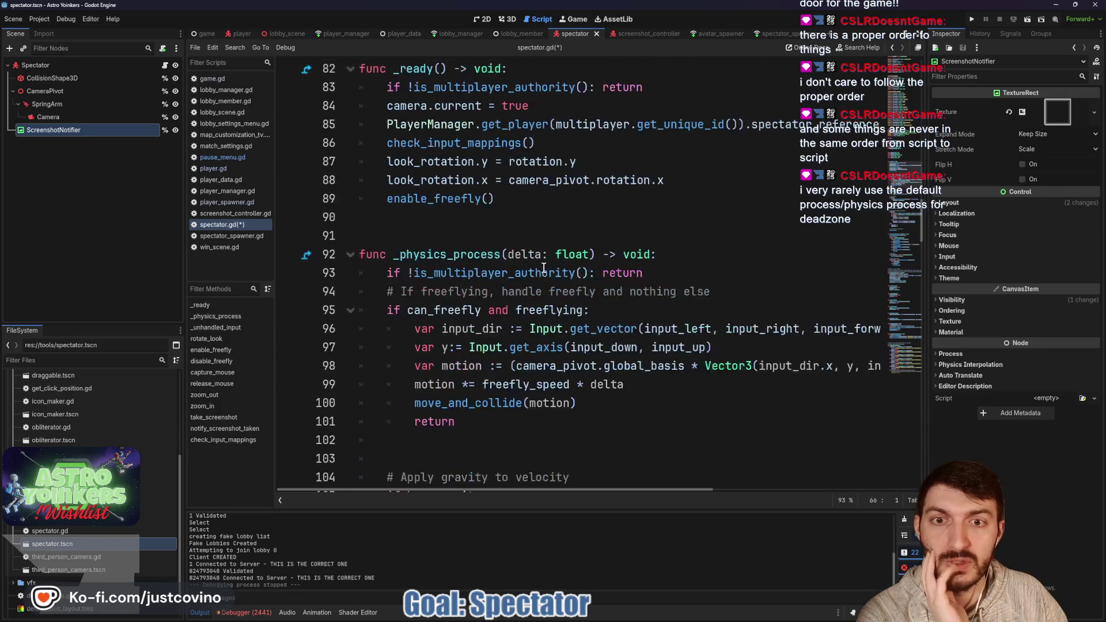
{"action": "scroll", "coordinate": [544, 267], "scroll_direction": "down", "scroll_amount": 5}
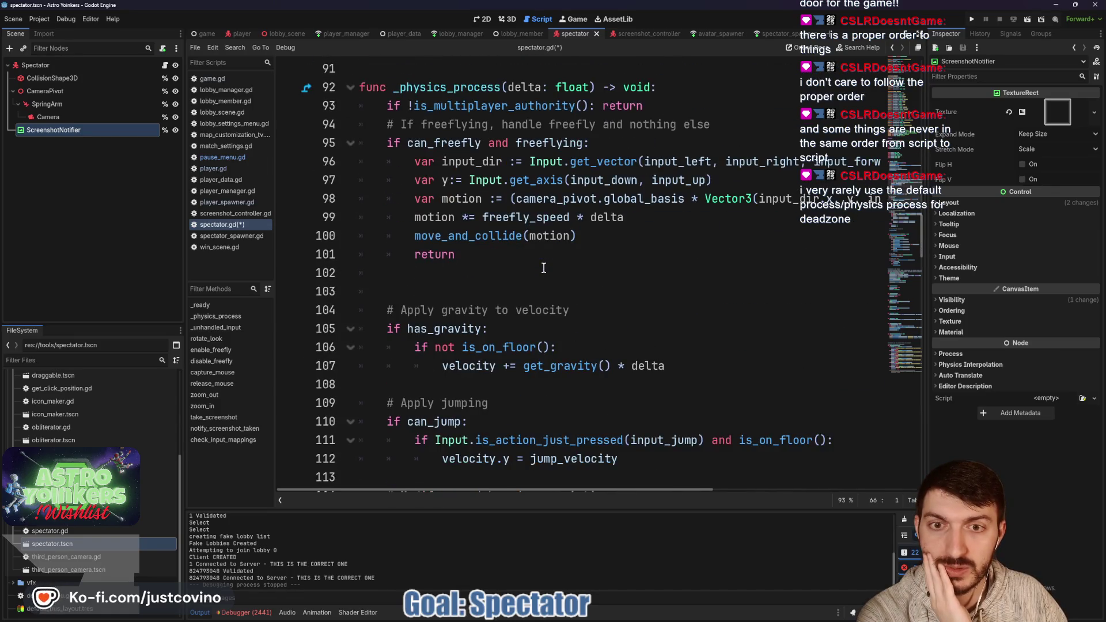
{"action": "scroll", "coordinate": [544, 268], "scroll_direction": "up", "scroll_amount": 5}
{"action": "left_click", "coordinate": [38, 65]}
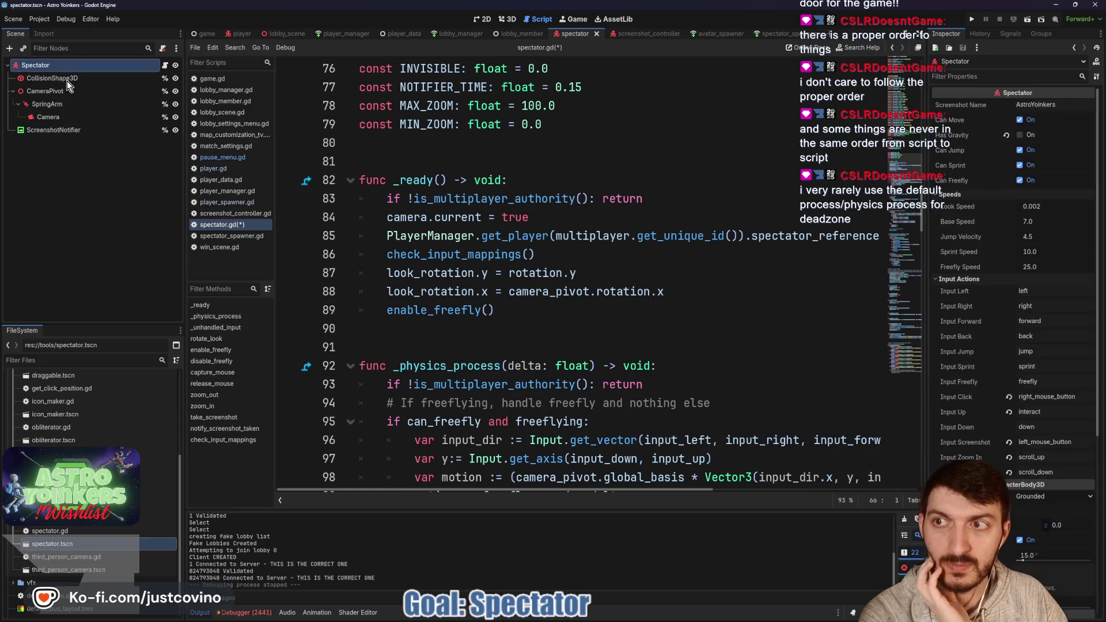
- Create a CanvasLayer child under Spectator and rename it SpectatorUI
{"action": "key", "text": "ctrl+a"}
{"action": "type", "text": "canvasl"}
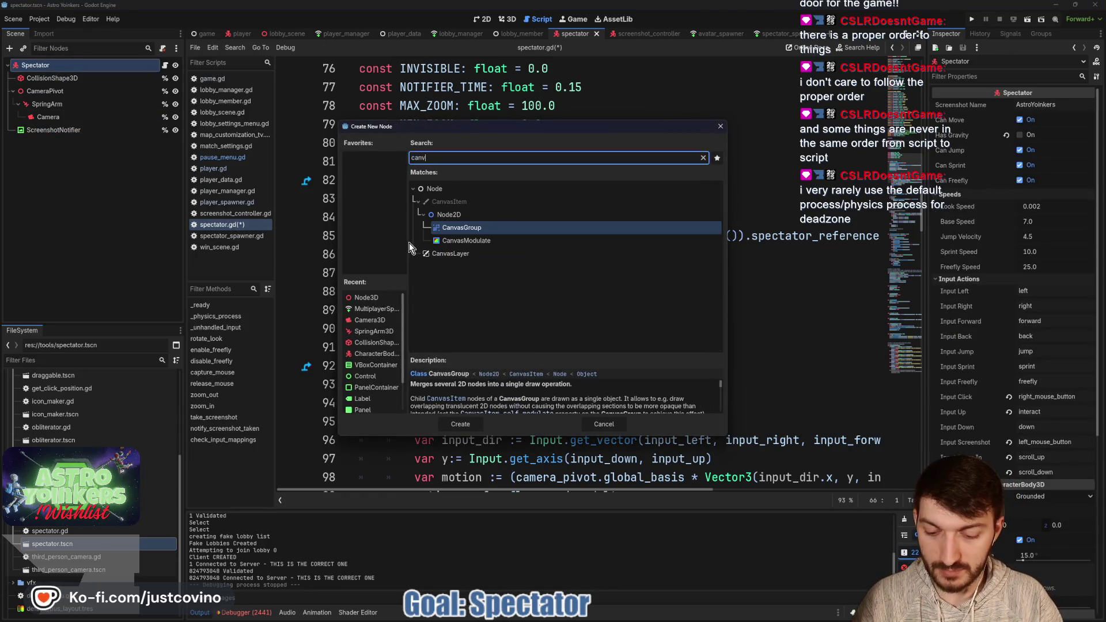
{"action": "key", "text": "Return"}
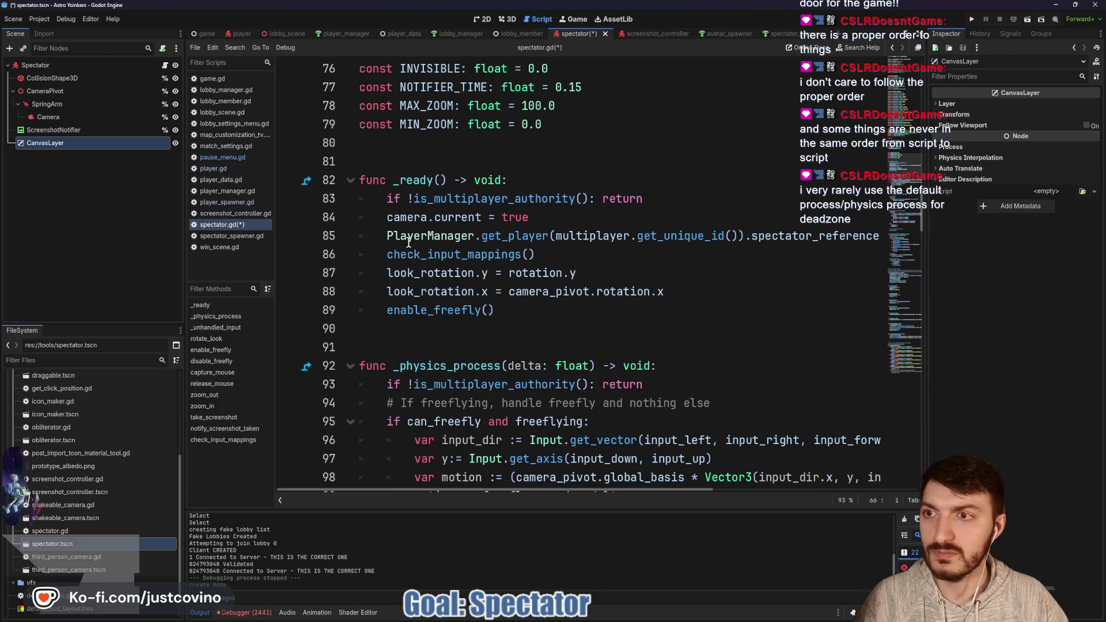
{"action": "double_click", "coordinate": [85, 139]}
{"action": "type", "text": "SpectatorUI"}
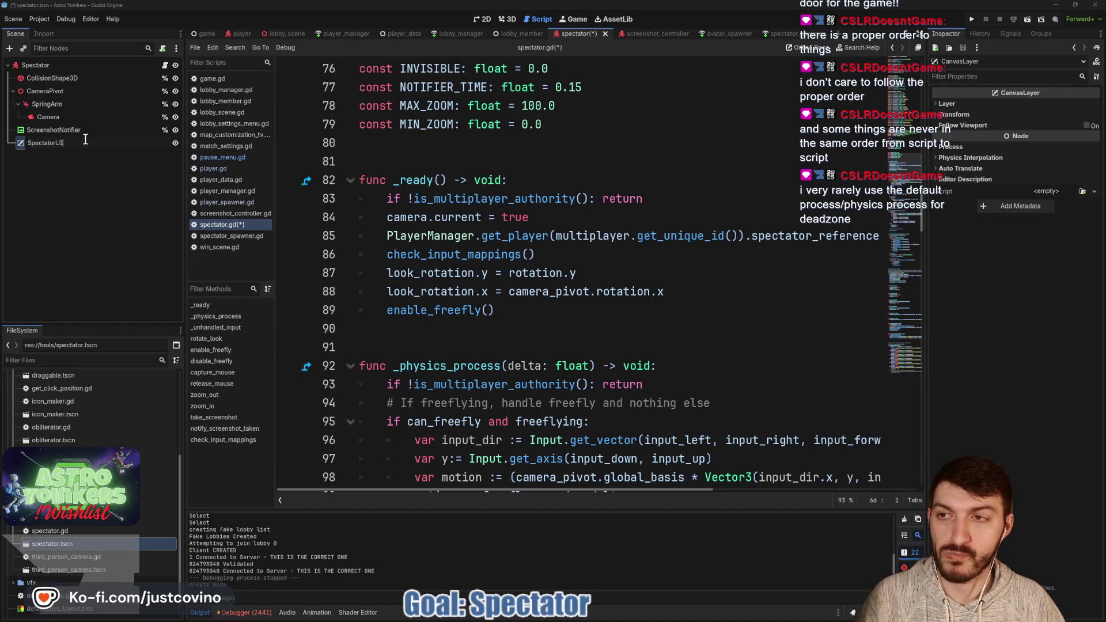
{"action": "key", "text": "Return"}
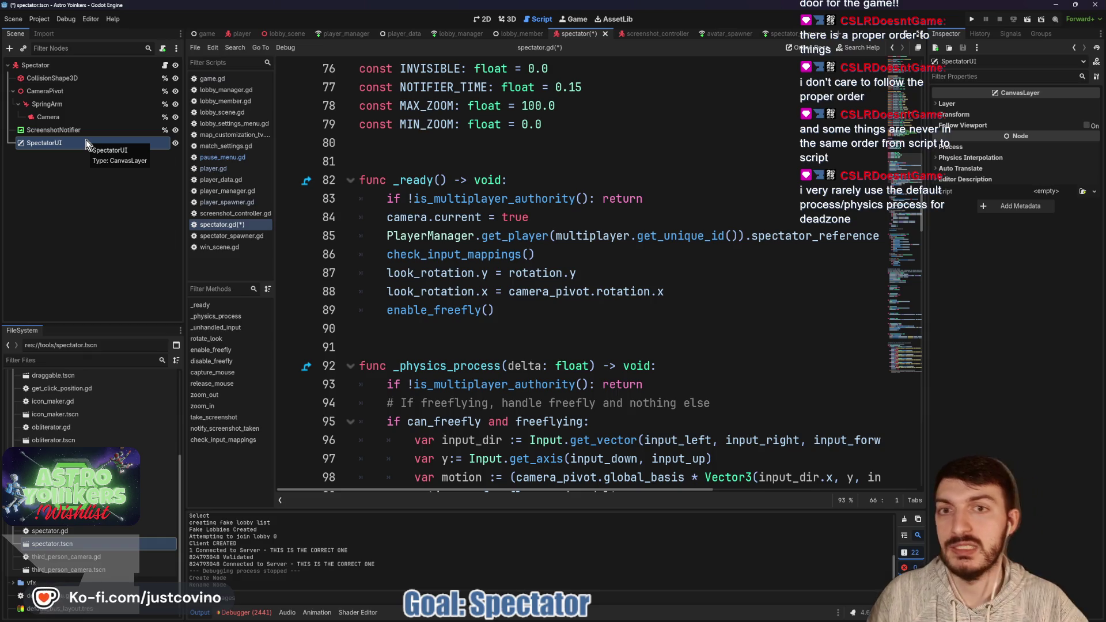
{"action": "left_click", "coordinate": [485, 18]}
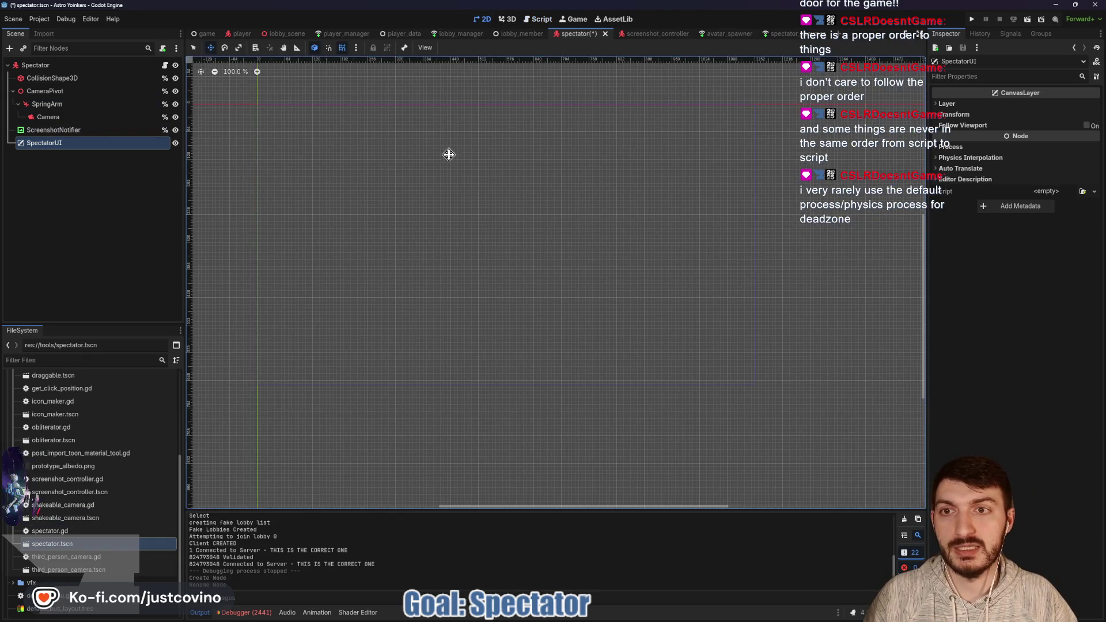
{"action": "mouse_move", "coordinate": [298, 337]}
{"action": "left_mouse_down"}
{"action": "mouse_move", "coordinate": [496, 369]}
{"action": "mouse_move", "coordinate": [695, 375]}
{"action": "left_mouse_up"}
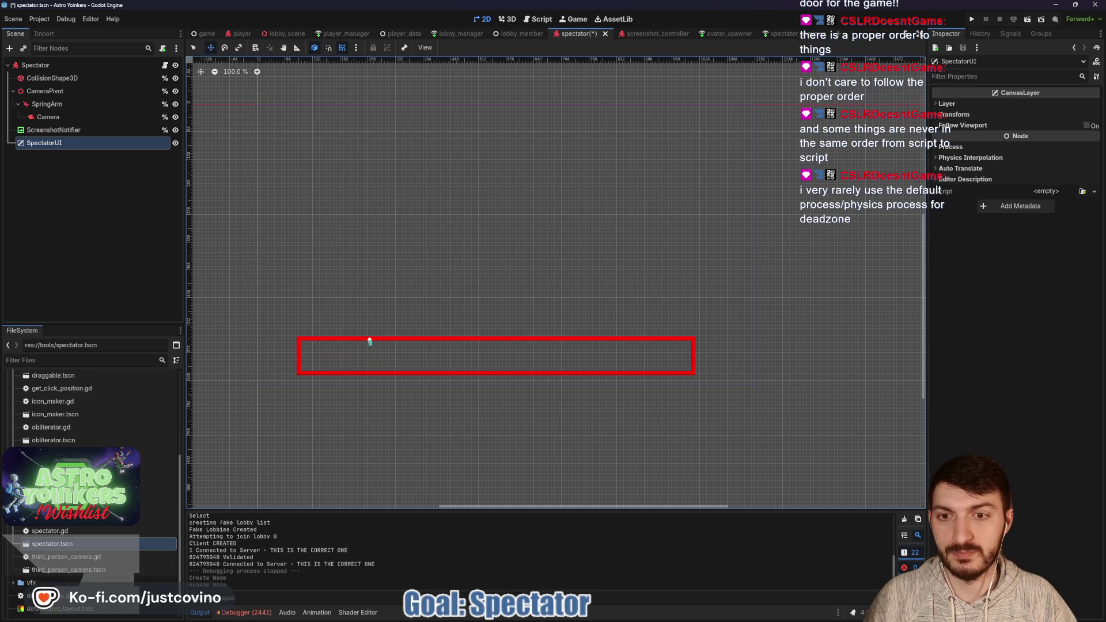
{"action": "left_click_drag", "start_coordinate": [501, 338], "coordinate": [501, 375]}
{"action": "left_click_drag", "start_coordinate": [622, 337], "coordinate": [625, 366]}
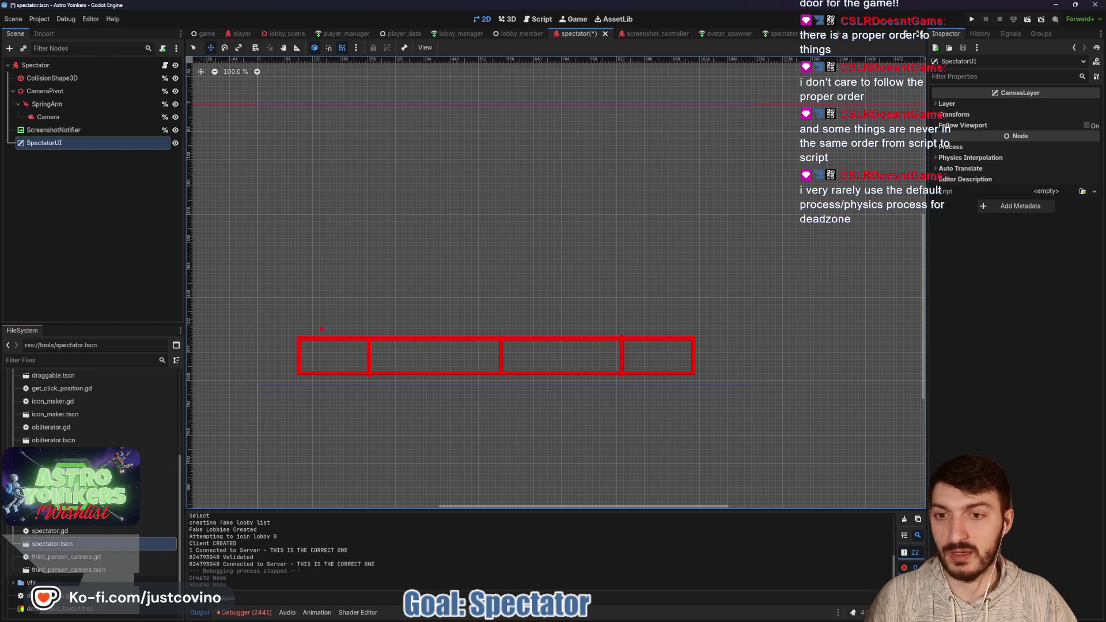
{"action": "left_click_drag", "start_coordinate": [299, 240], "coordinate": [331, 357]}
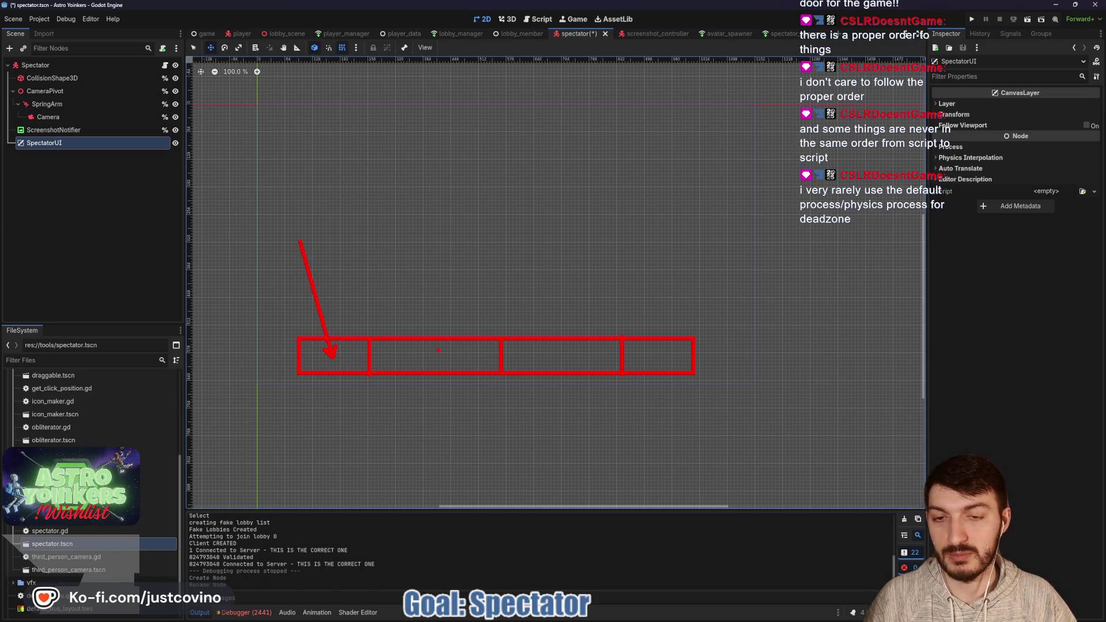
{"action": "left_click_drag", "start_coordinate": [526, 272], "coordinate": [551, 358]}
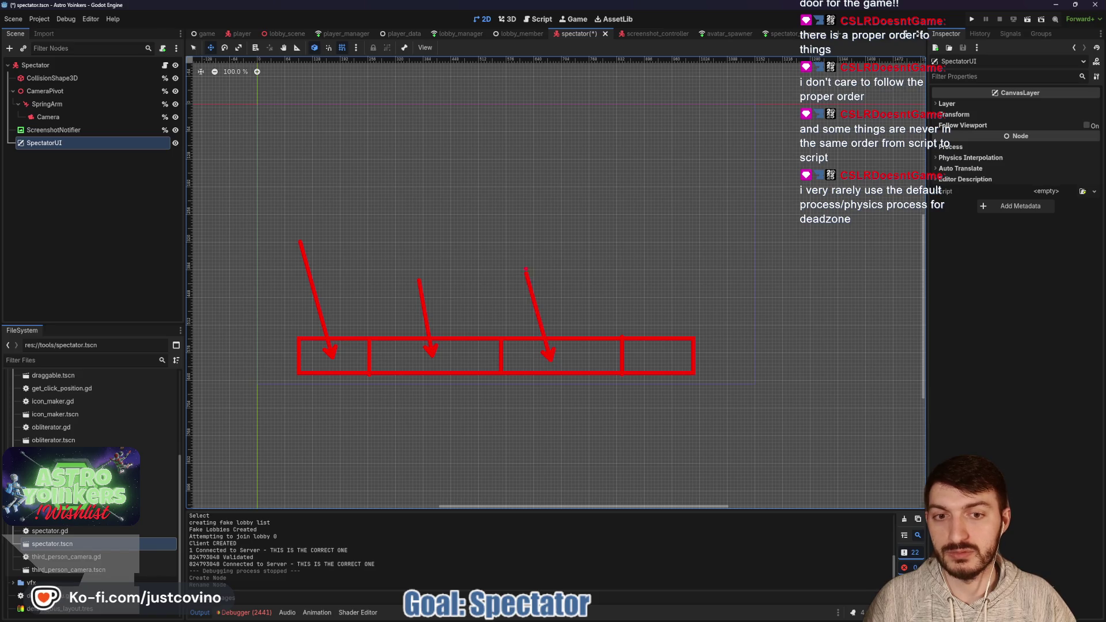
{"action": "left_click_drag", "start_coordinate": [640, 277], "coordinate": [665, 360]}
{"action": "key", "text": "Escape"}
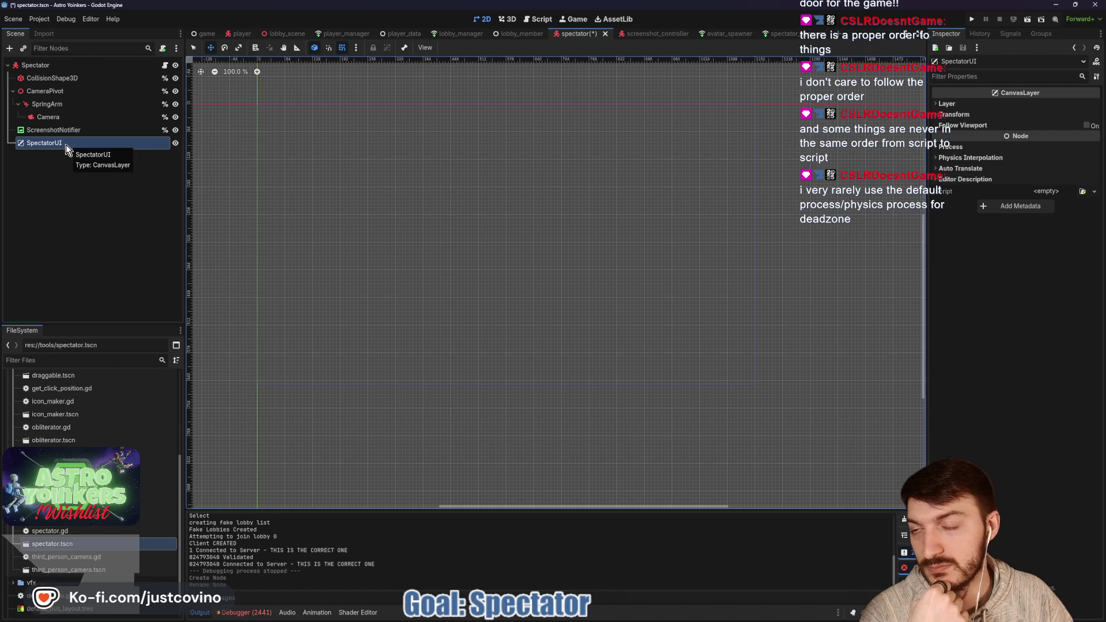
- Rename the SpectatorUI node to SpectatorInterface
{"action": "double_click", "coordinate": [65, 144]}
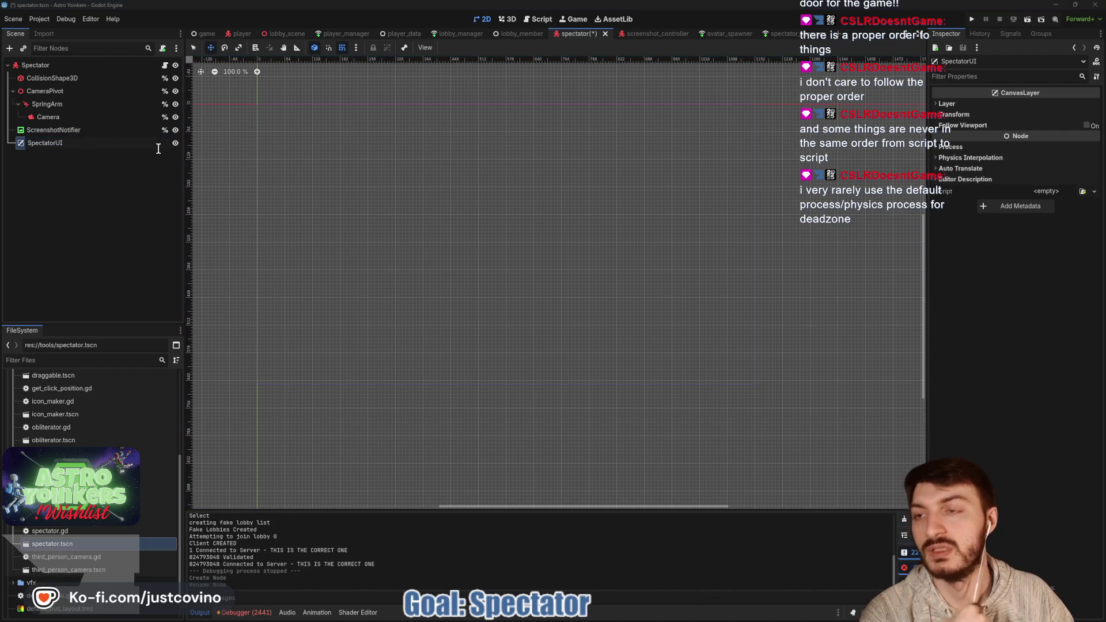
{"action": "type", "text": "Inter"}
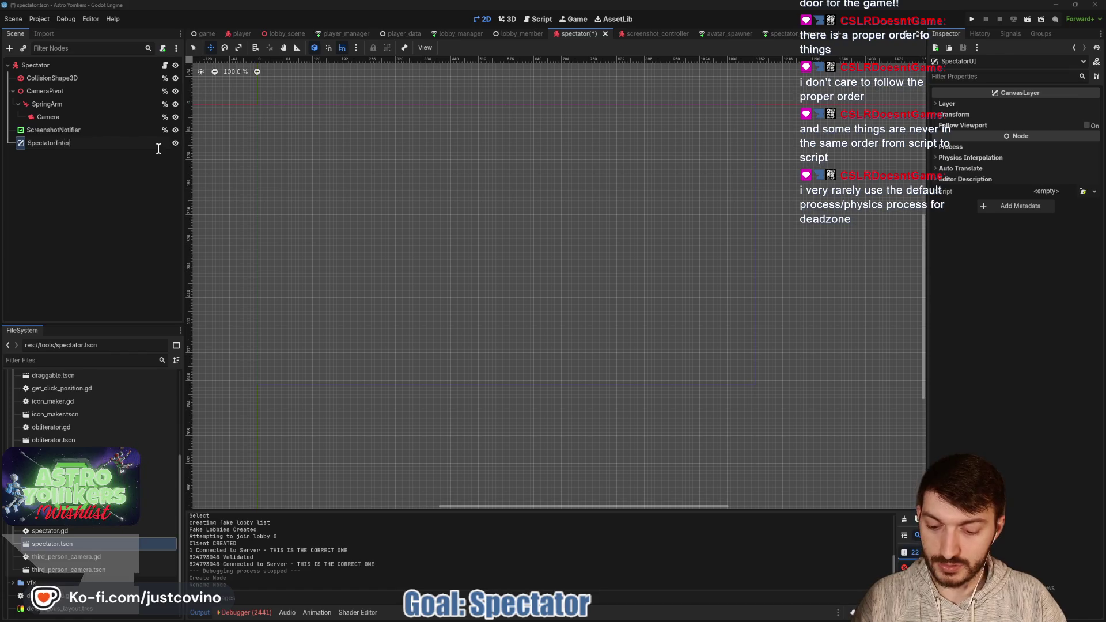
{"action": "type", "text": "face"}
{"action": "key", "text": "Return"}
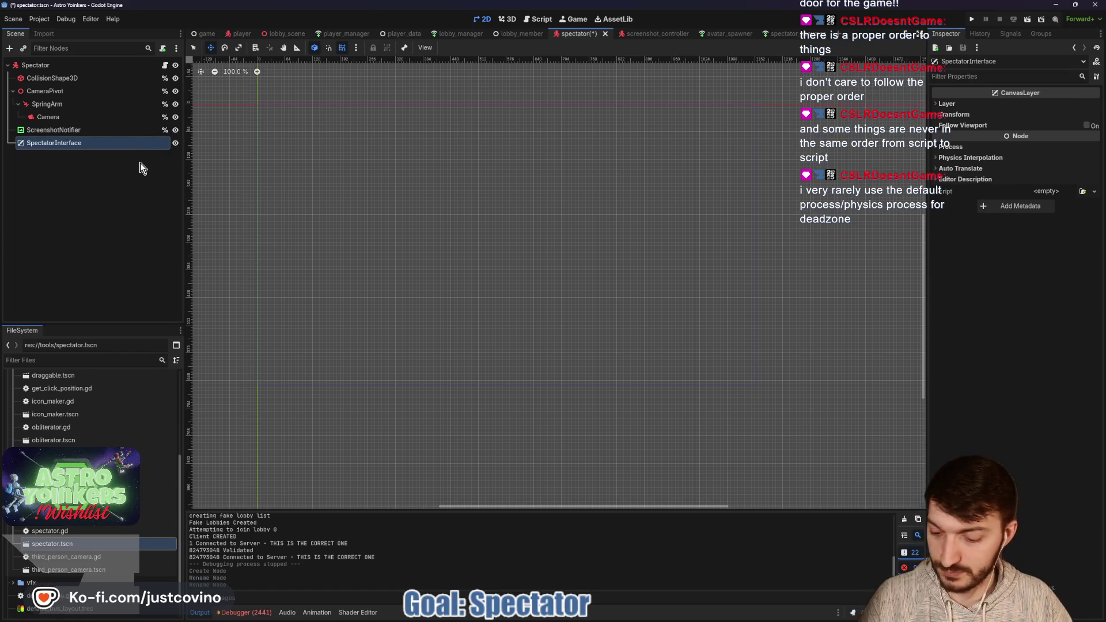
- Add a Control child with Full Rect anchors and Mouse Filter Ignore, and save the scene
{"action": "key", "text": "ctrl+a"}
{"action": "type", "text": "control"}
{"action": "key", "text": "Return"}
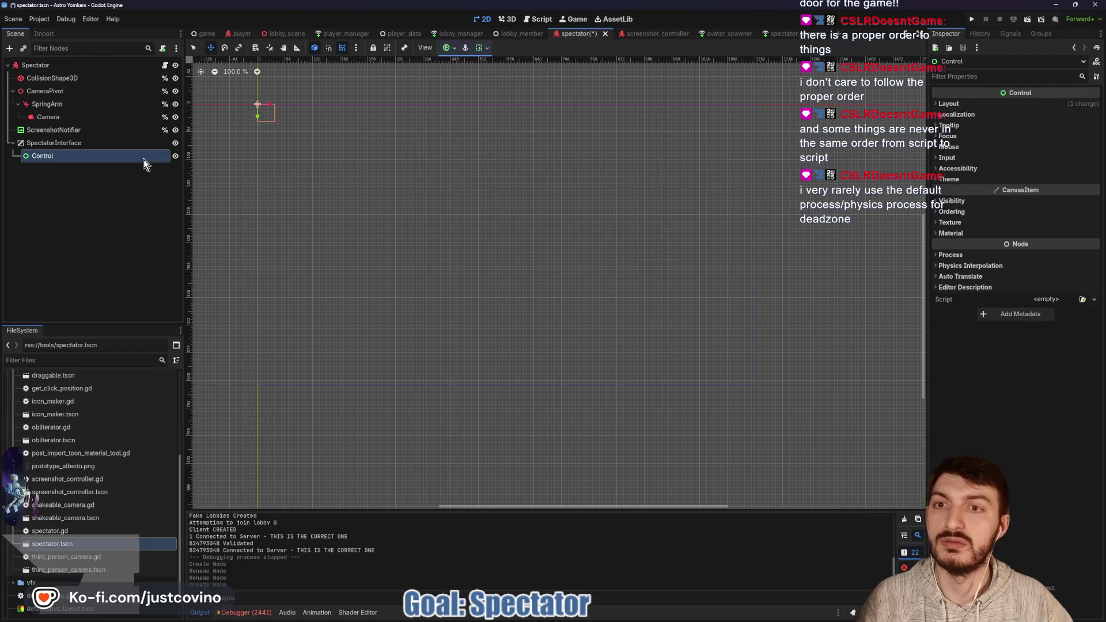
{"action": "left_click", "coordinate": [448, 48]}
{"action": "left_click", "coordinate": [499, 127]}
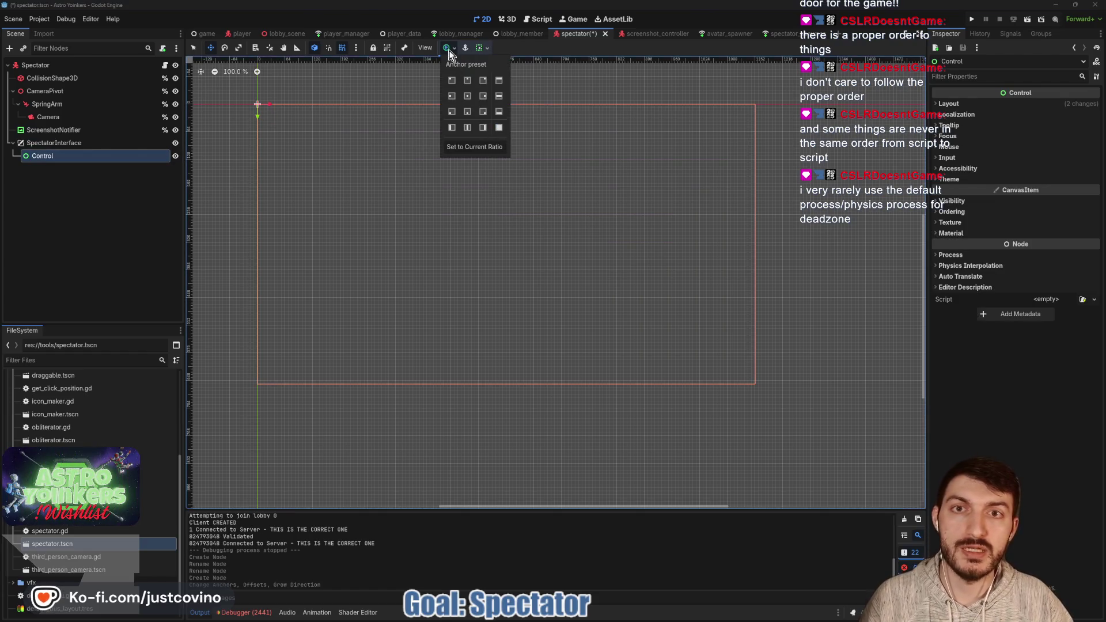
{"action": "left_click", "coordinate": [955, 150]}
{"action": "left_click", "coordinate": [1052, 158]}
{"action": "left_click", "coordinate": [1092, 190]}
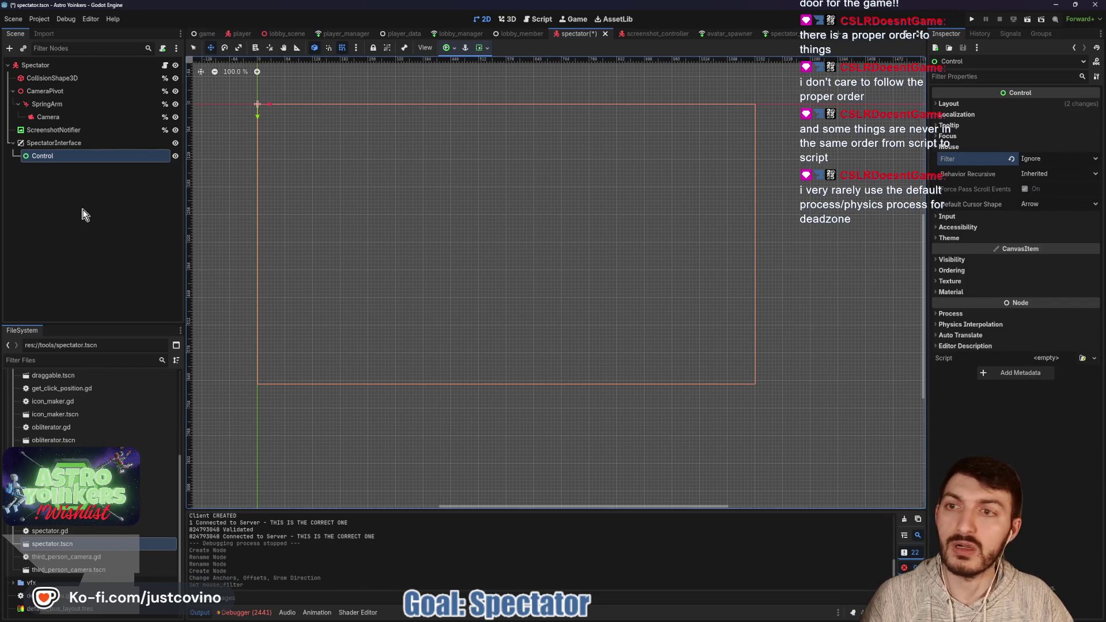
{"action": "key", "text": "ctrl+s"}
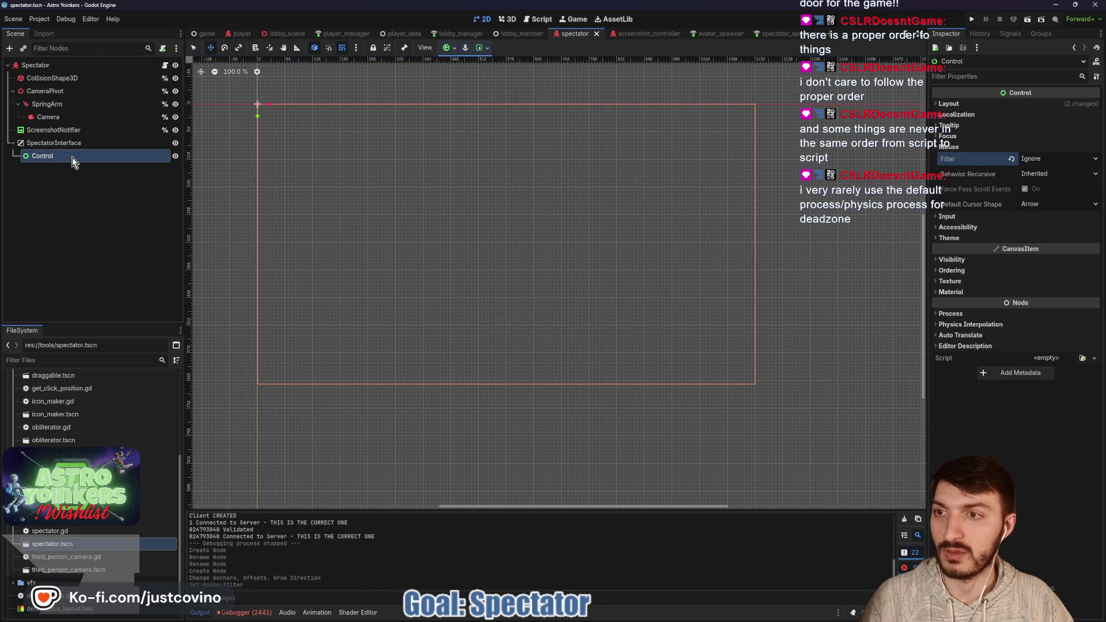
{"action": "key", "text": "ctrl+a"}
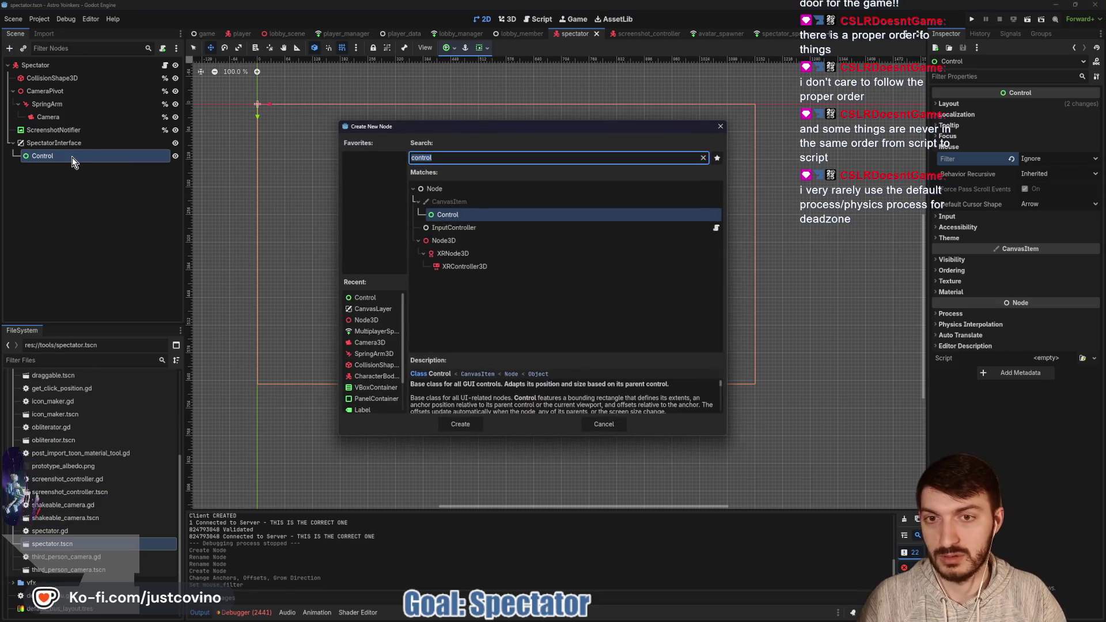
- Create an HBoxContainer under Control anchored with the Bottom Wide preset
{"action": "type", "text": "hbox"}
{"action": "key", "text": "Return"}
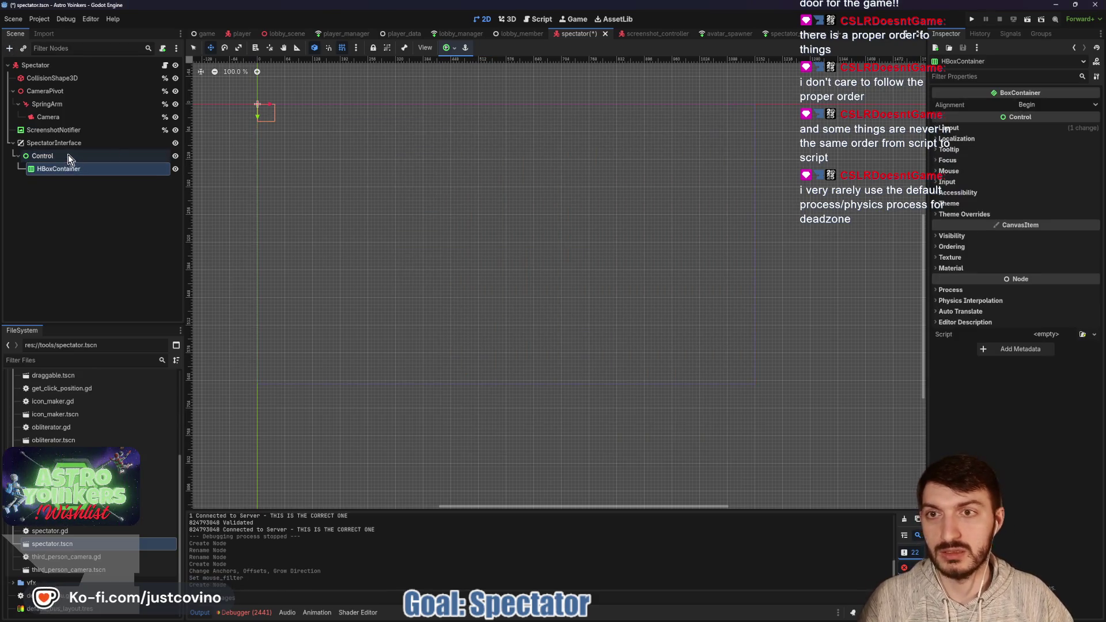
{"action": "left_click", "coordinate": [447, 48]}
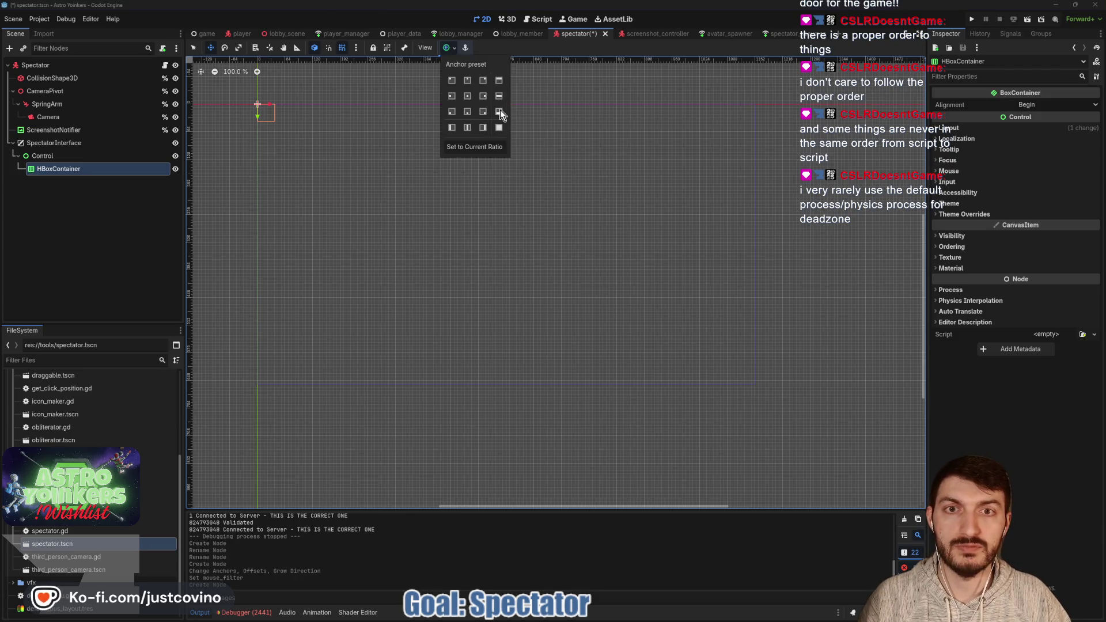
{"action": "left_click", "coordinate": [499, 111]}
{"action": "left_click", "coordinate": [455, 47]}
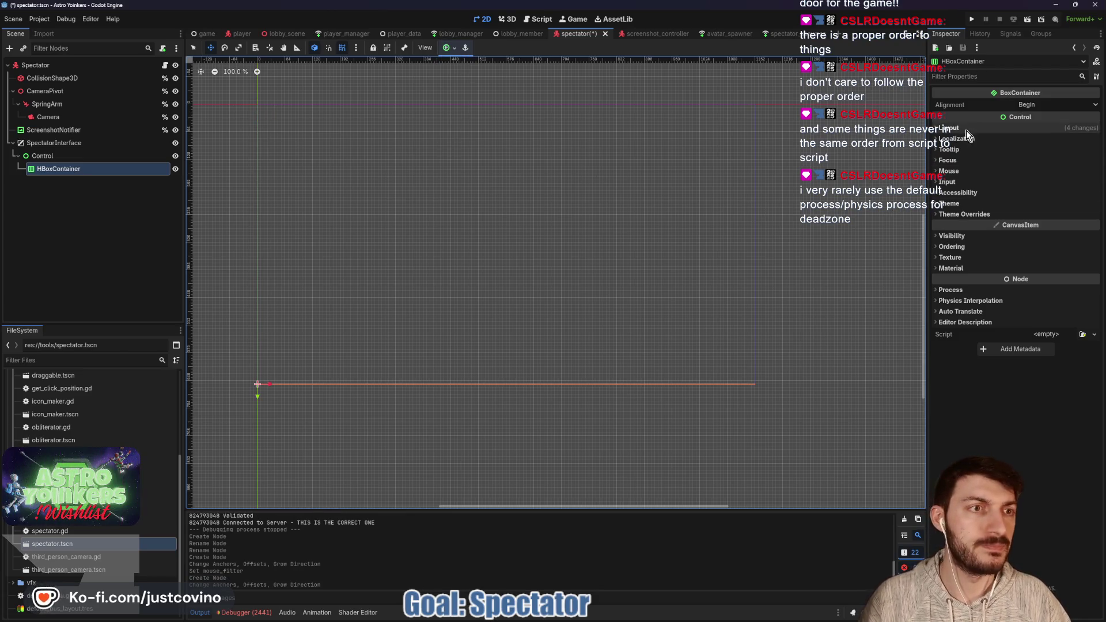
- Set the container's custom minimum height to 50 px
{"action": "left_click", "coordinate": [951, 128]}
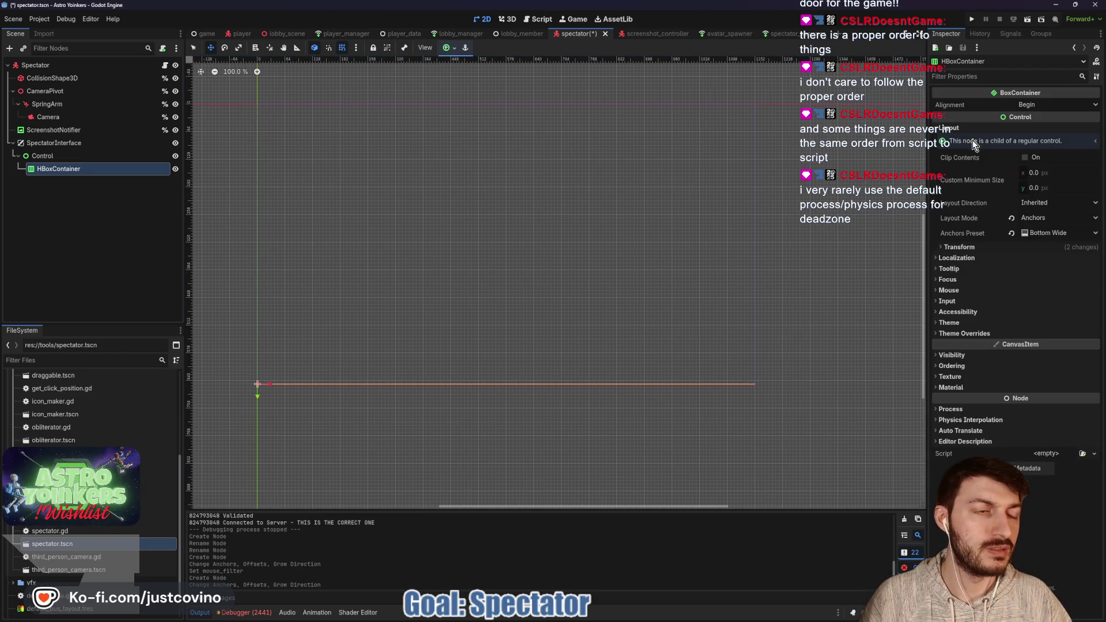
{"action": "left_click", "coordinate": [965, 247]}
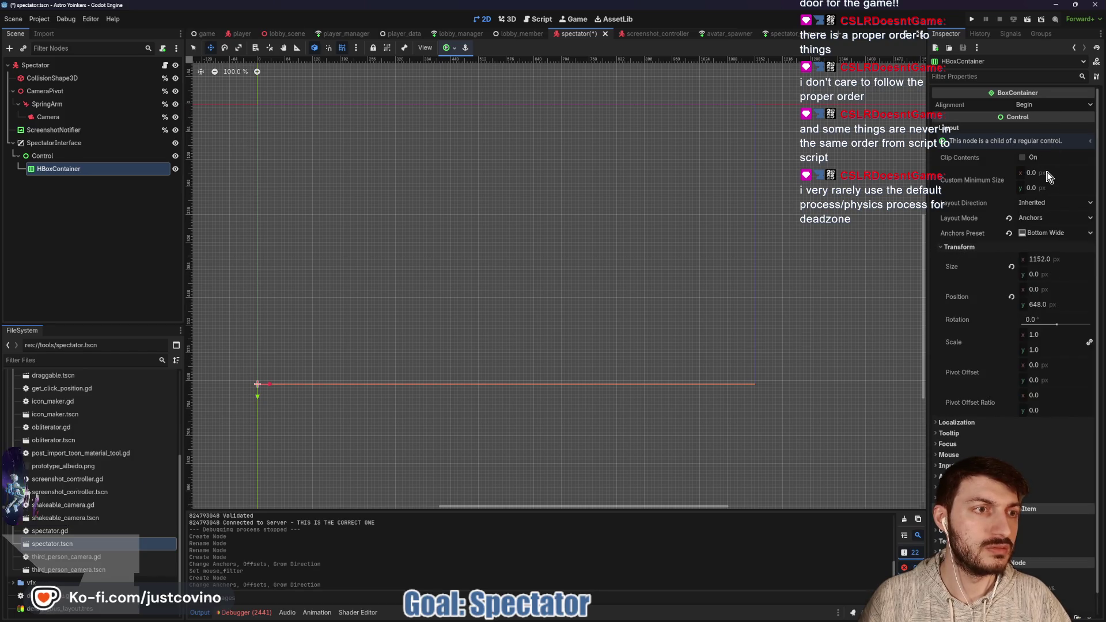
{"action": "left_click", "coordinate": [1088, 188]}
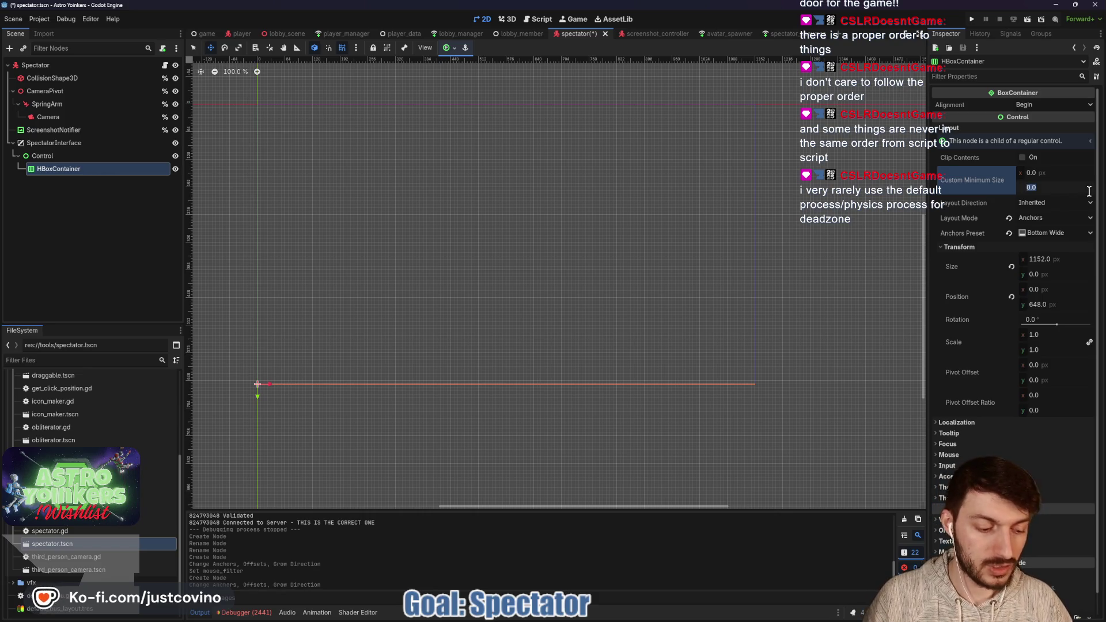
{"action": "type", "text": "20"}
{"action": "key", "text": "Return"}
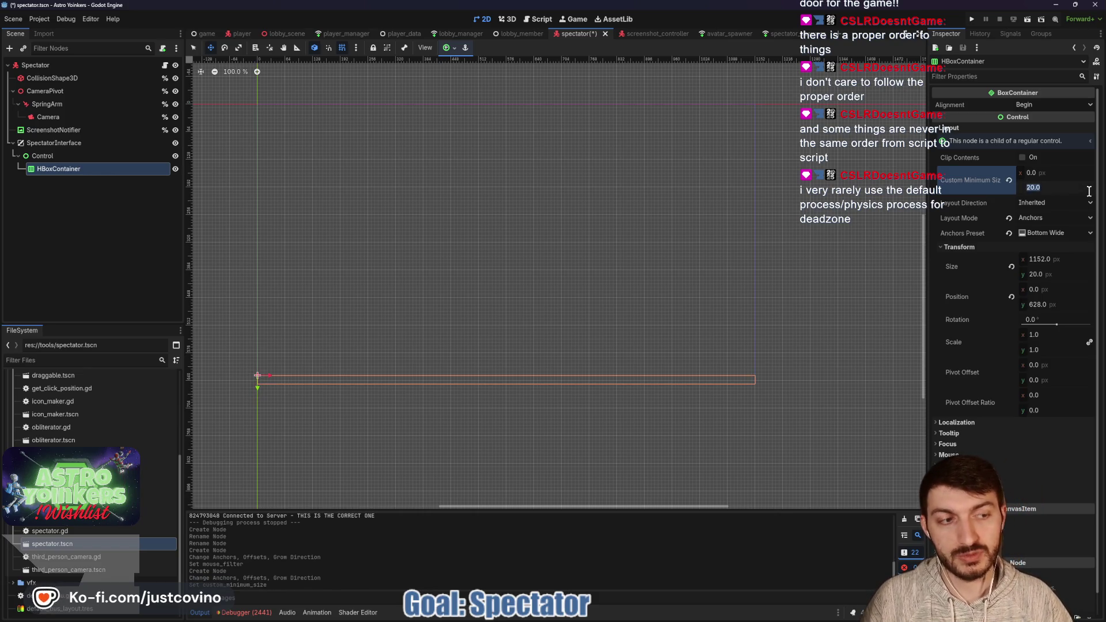
{"action": "type", "text": "0"}
{"action": "key", "text": "Return"}
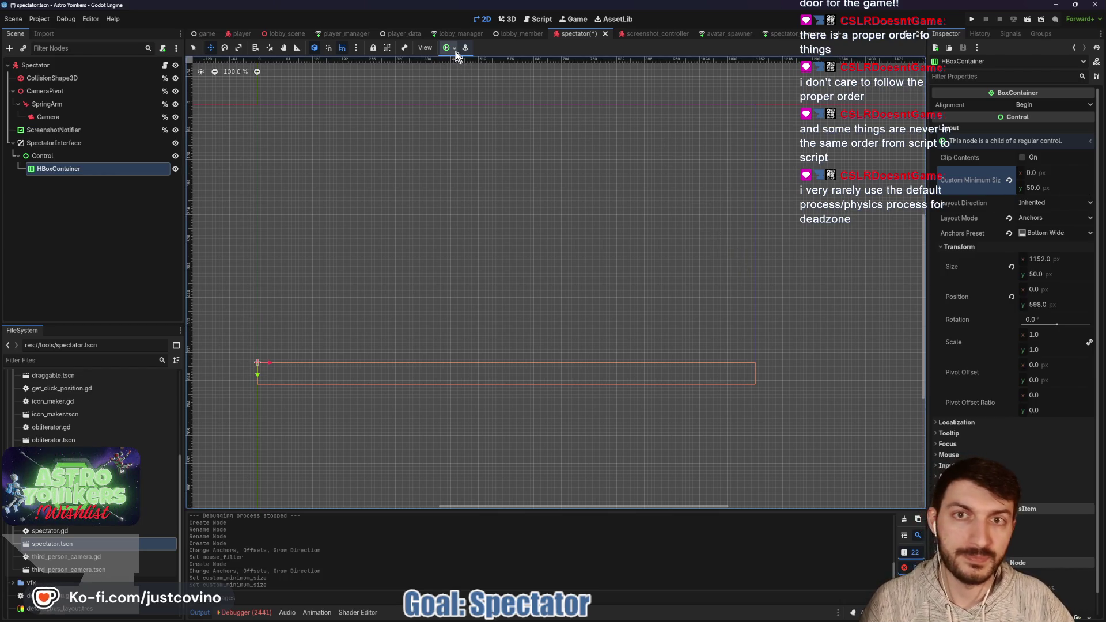
{"action": "left_click", "coordinate": [1047, 189]}
{"action": "type", "text": "100"}
{"action": "key", "text": "Return"}
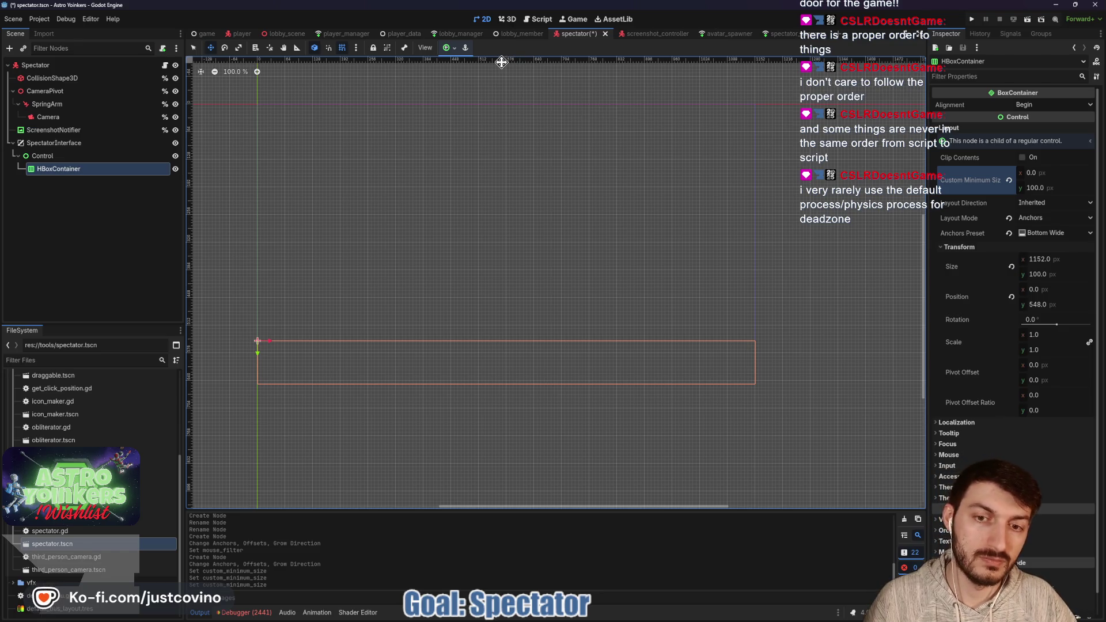
{"action": "scroll", "coordinate": [417, 217], "scroll_direction": "up", "scroll_amount": 2}
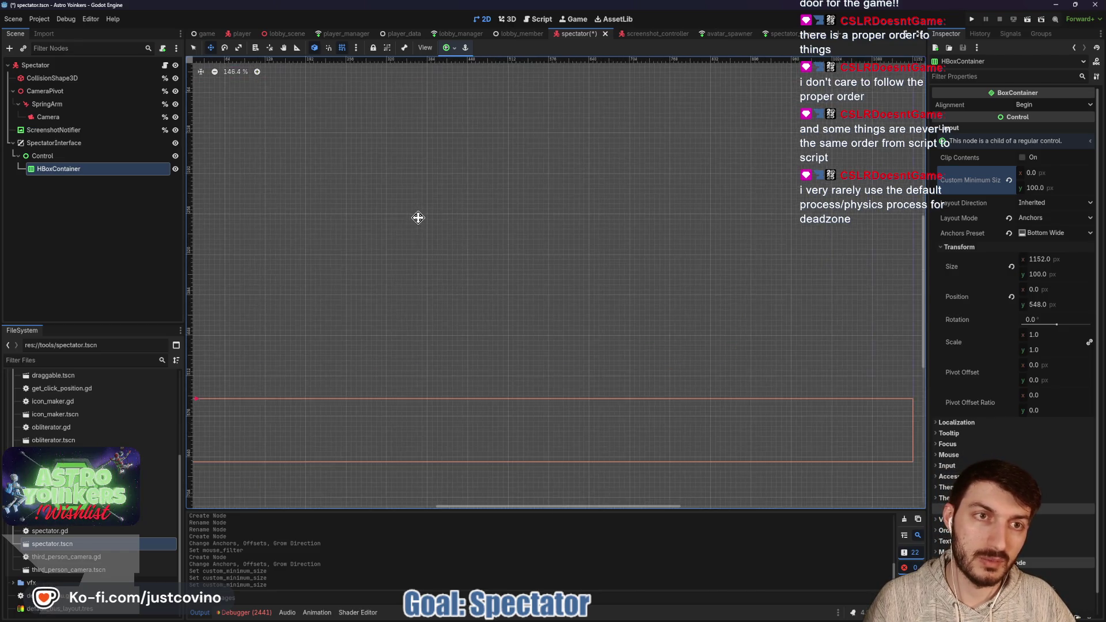
{"action": "left_click", "coordinate": [1050, 188]}
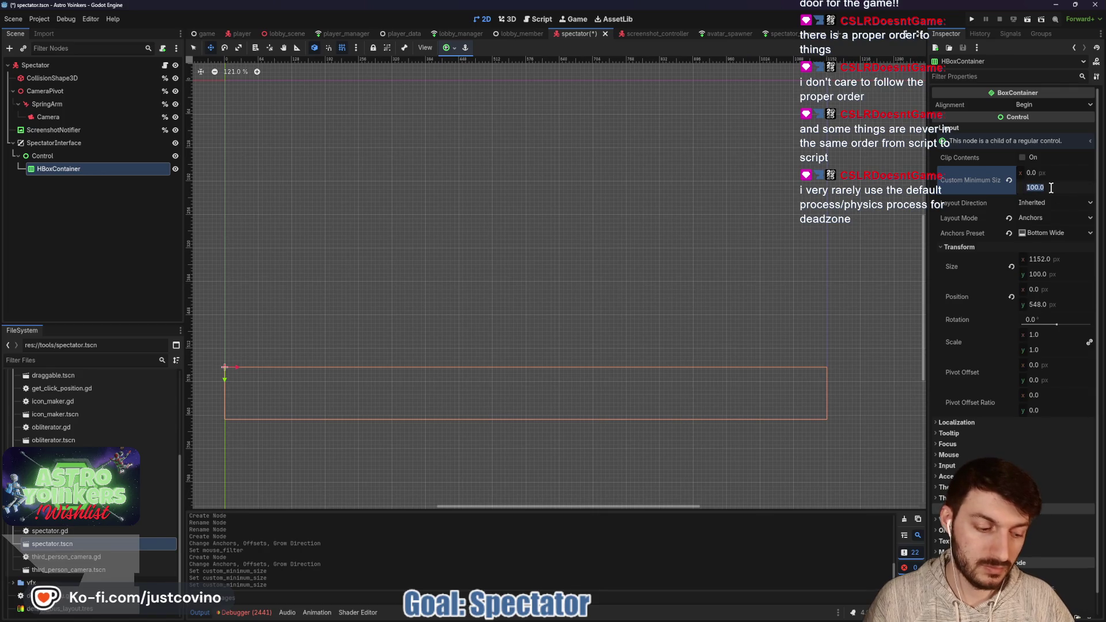
{"action": "type", "text": "50"}
{"action": "key", "text": "Return"}
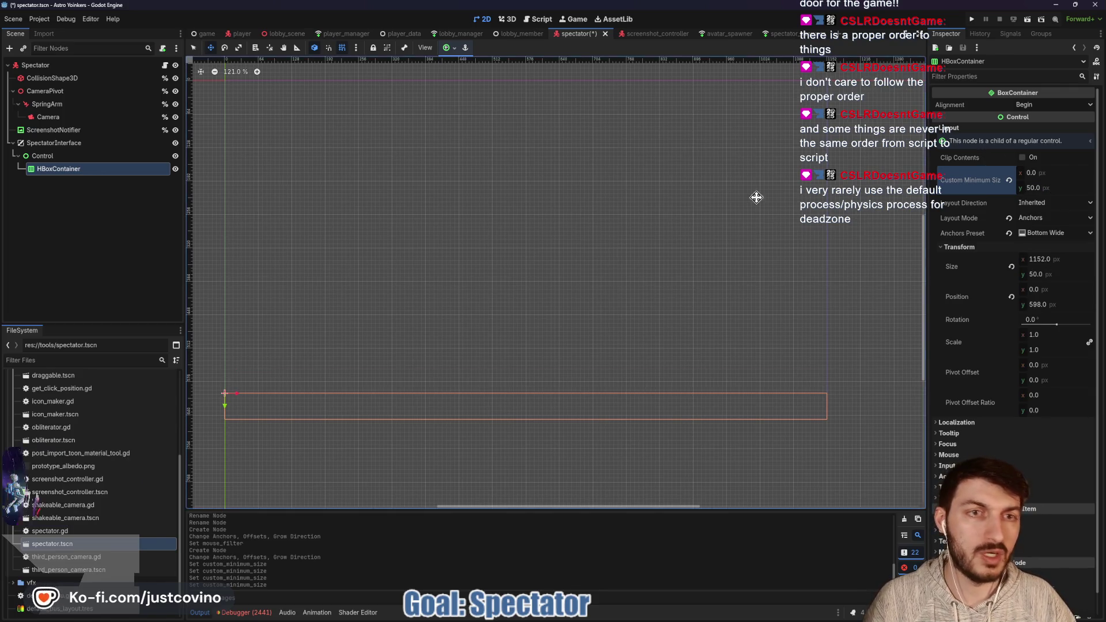
- Anchor the HBoxContainer with the Center Bottom preset
{"action": "left_click", "coordinate": [455, 51]}
{"action": "left_click", "coordinate": [467, 98]}
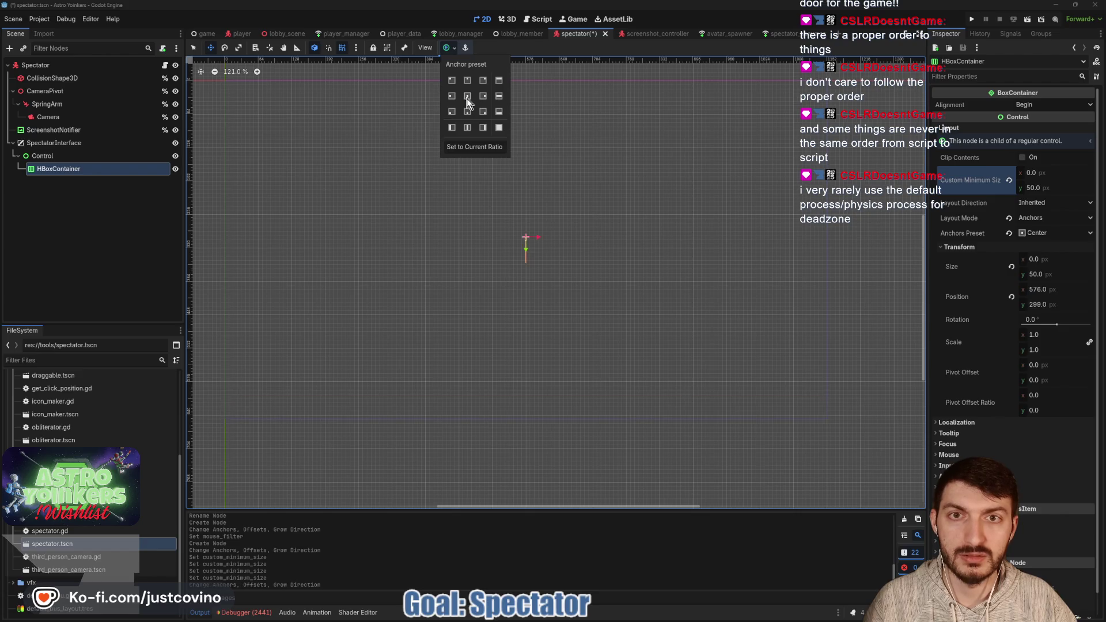
{"action": "left_click", "coordinate": [467, 114]}
{"action": "left_click", "coordinate": [451, 52]}
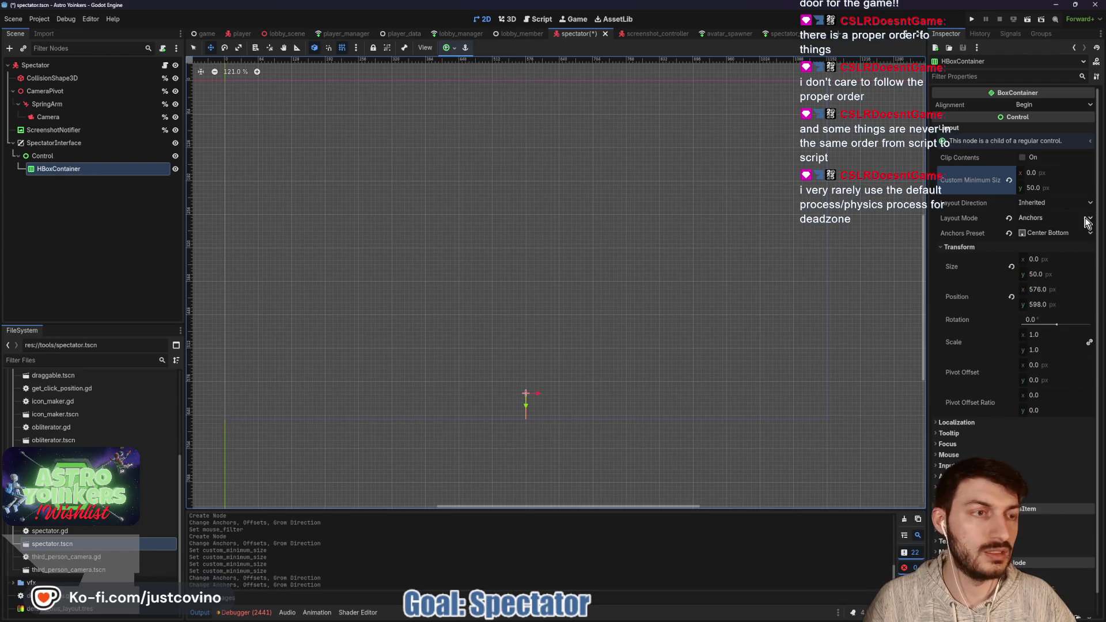
- Set its custom minimum width to 600 px and save the scene
{"action": "type", "text": "400"}
{"action": "key", "text": "Return"}
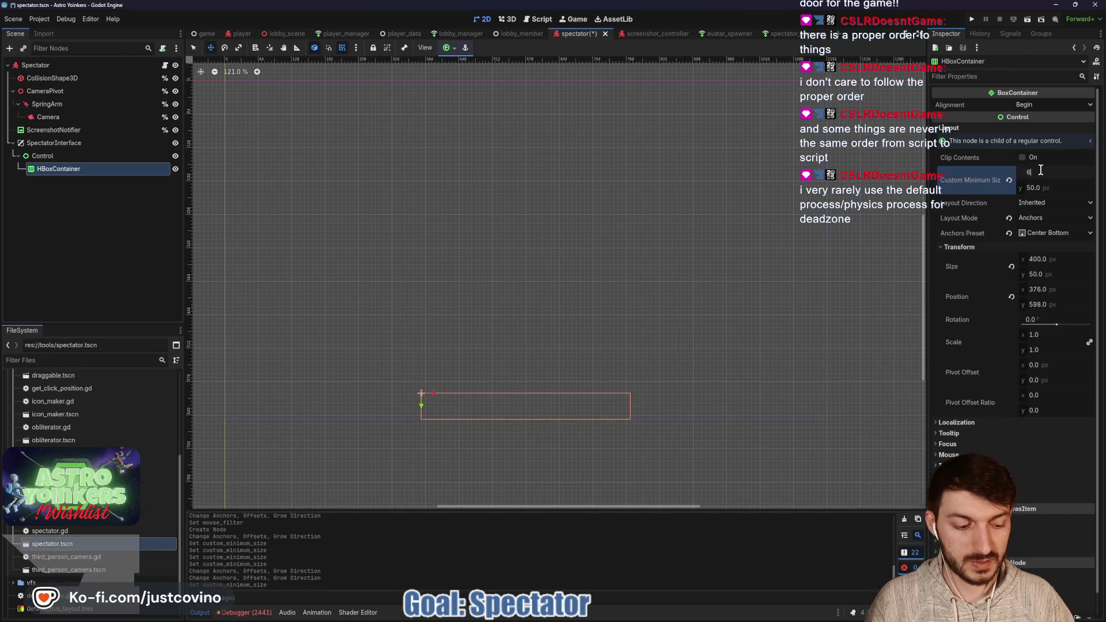
{"action": "key", "text": "Return"}
{"action": "key", "text": "ctrl+s"}
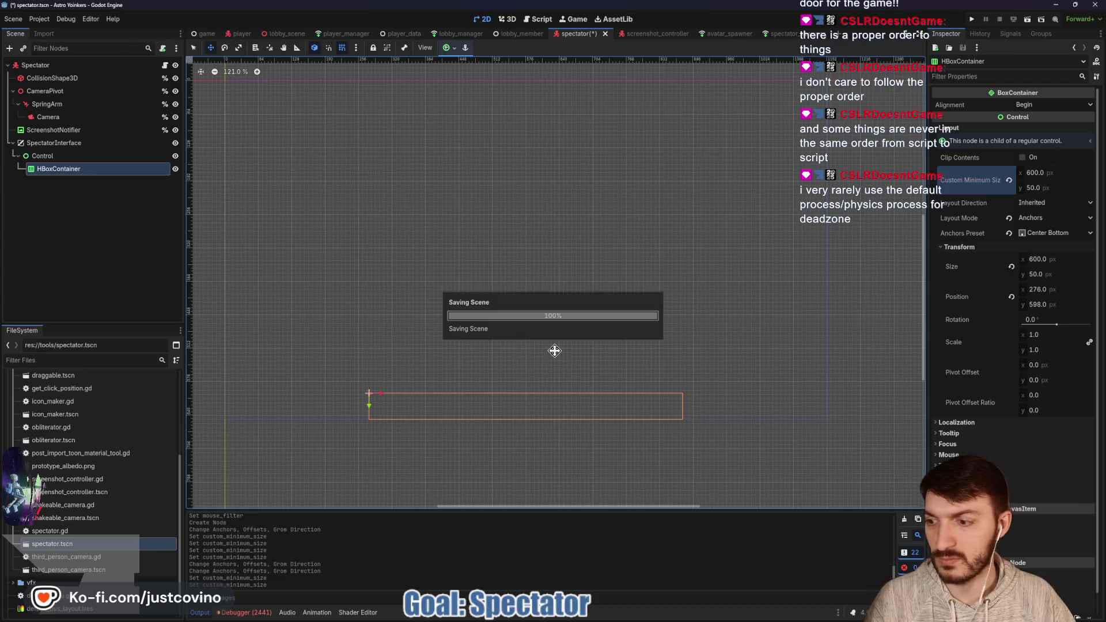
{"action": "double_click", "coordinate": [61, 171]}
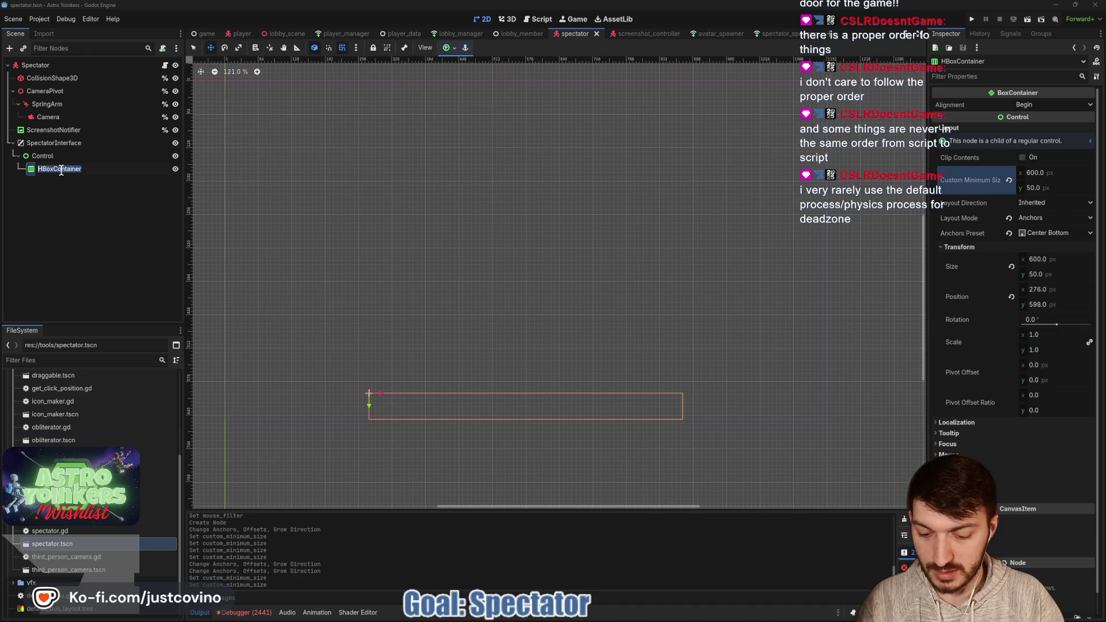
- Rename the container ModesHbox and add a Button child with a 100 px minimum width
{"action": "type", "text": "ModesHbox"}
{"action": "key", "text": "Return"}
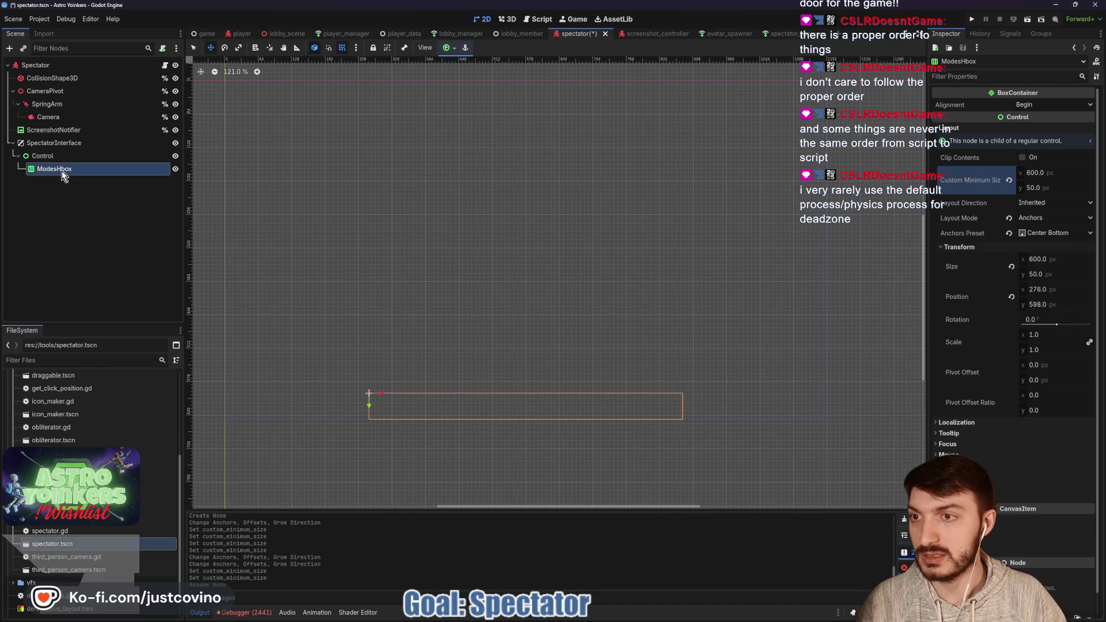
{"action": "key", "text": "ctrl+a"}
{"action": "type", "text": "button"}
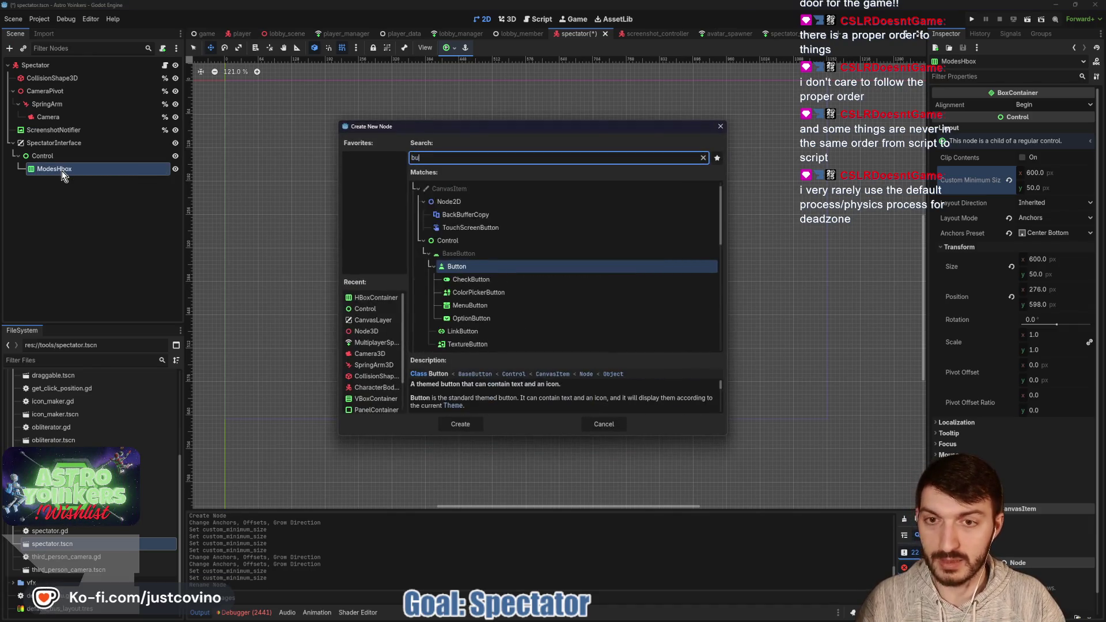
{"action": "key", "text": "Return"}
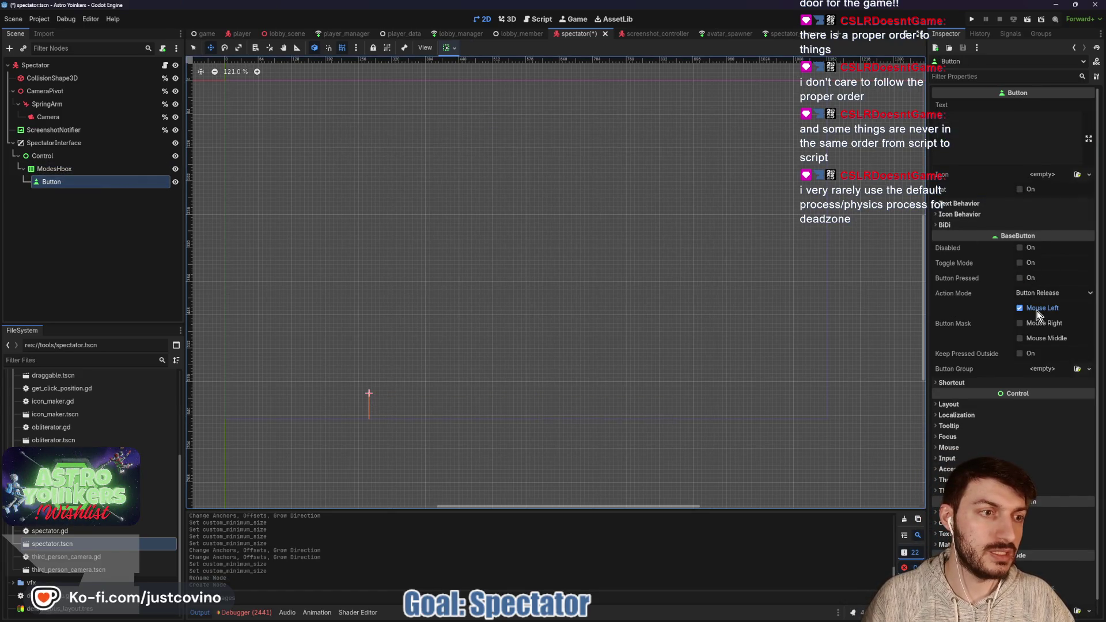
{"action": "scroll", "coordinate": [975, 288], "scroll_direction": "down", "scroll_amount": 1}
{"action": "left_click", "coordinate": [957, 389]}
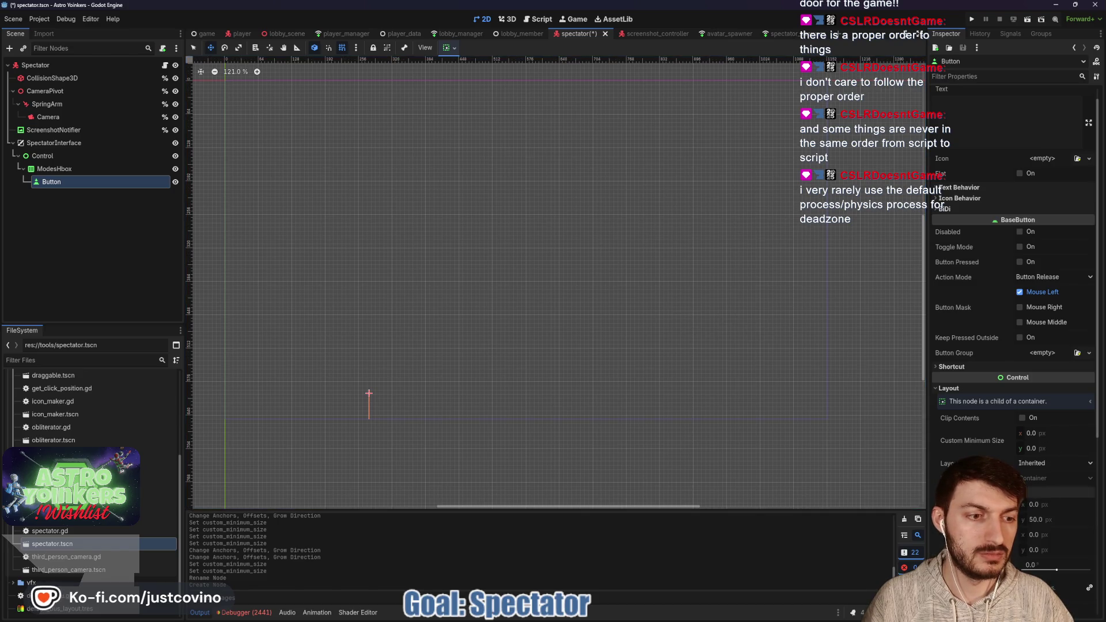
{"action": "scroll", "coordinate": [1040, 404], "scroll_direction": "down", "scroll_amount": 4}
{"action": "left_click", "coordinate": [1036, 370]}
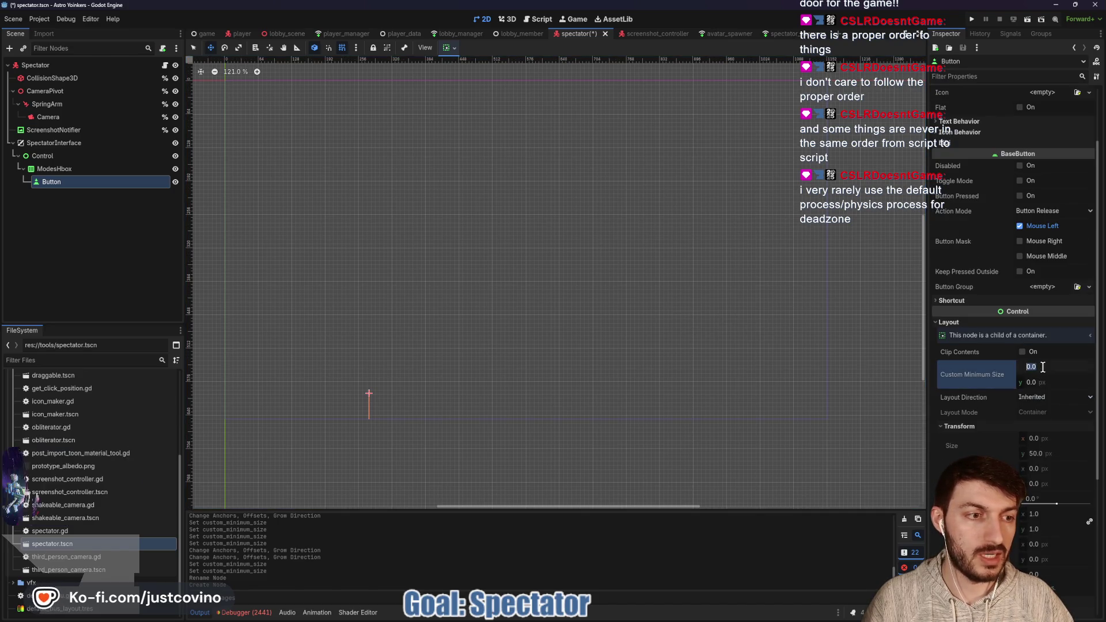
{"action": "type", "text": "100"}
{"action": "key", "text": "Return"}
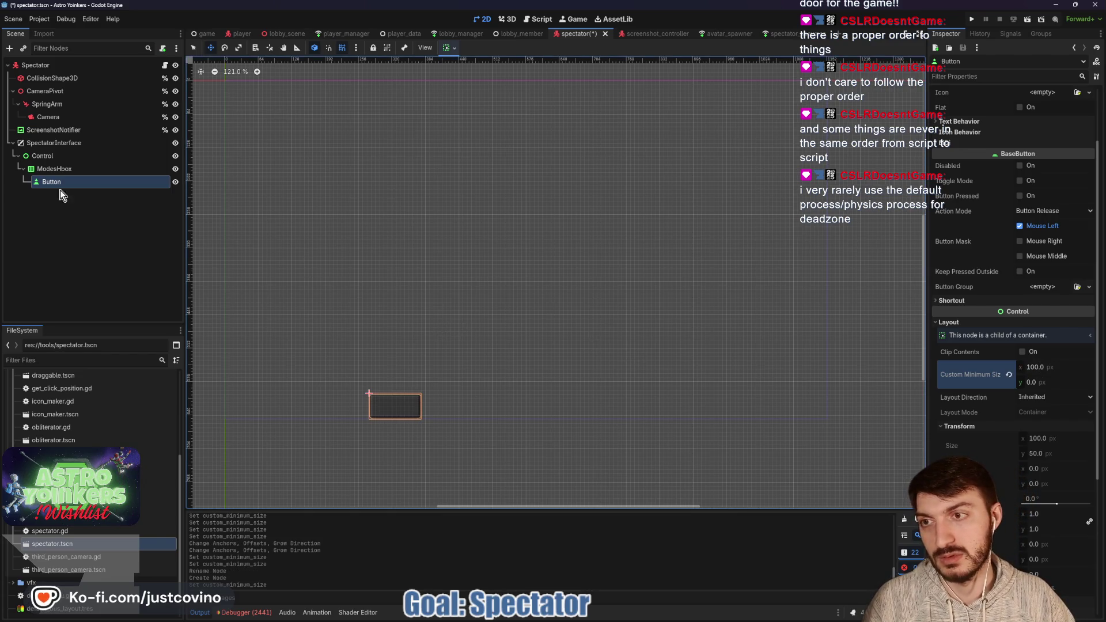
- Duplicate the button into four copies and set ModesHbox alignment to Center
{"action": "left_click", "coordinate": [63, 169]}
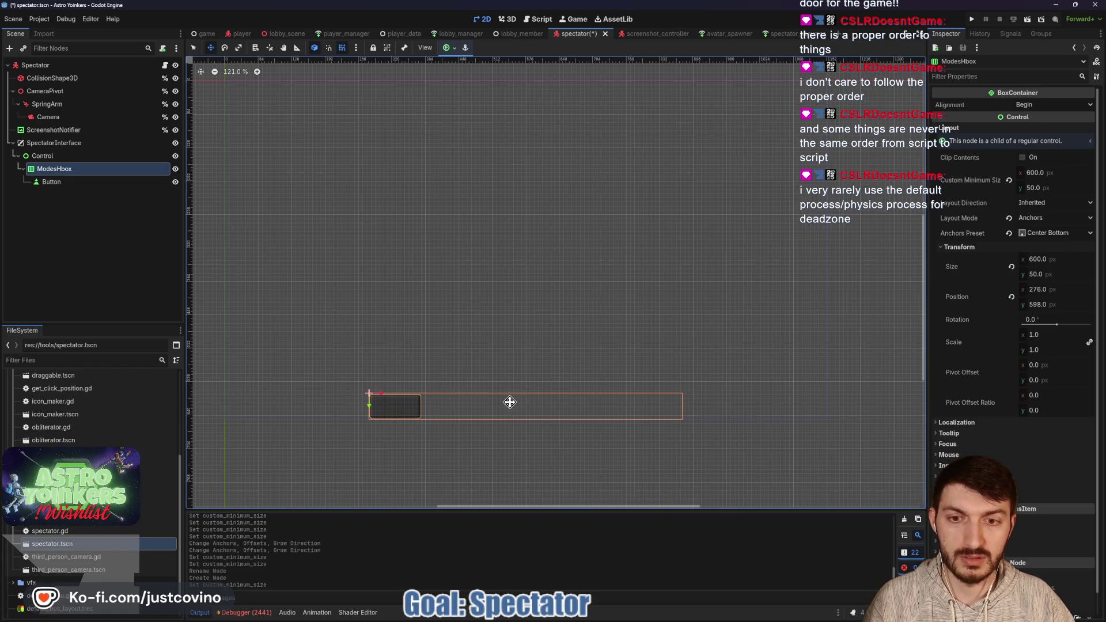
{"action": "left_click_drag", "start_coordinate": [510, 402], "coordinate": [510, 395]}
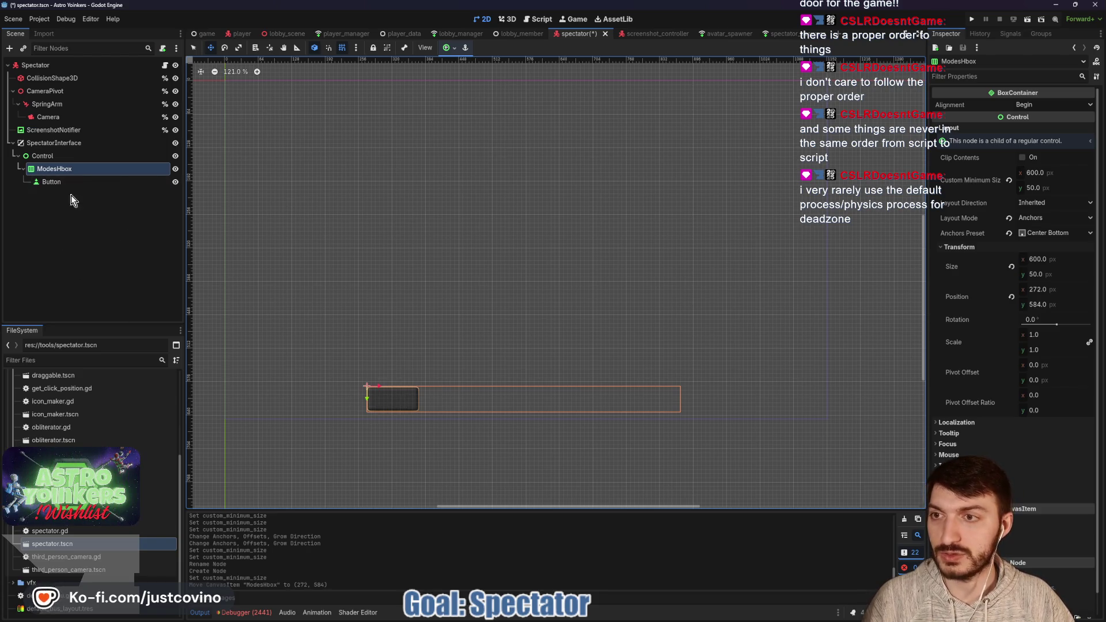
{"action": "key", "text": "Up"}
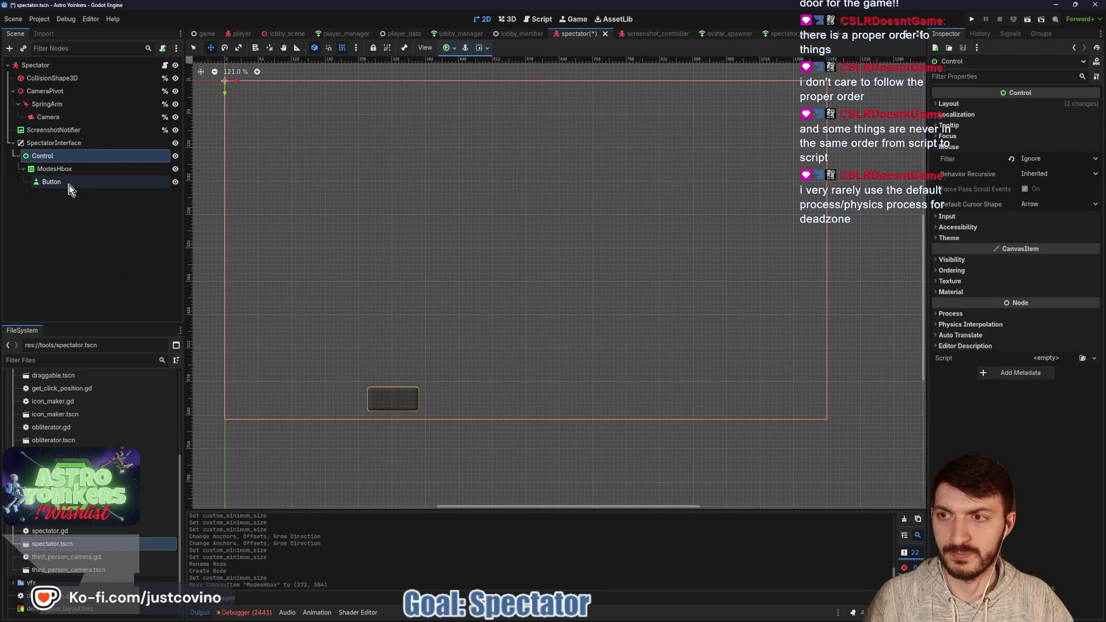
{"action": "left_click", "coordinate": [69, 187]}
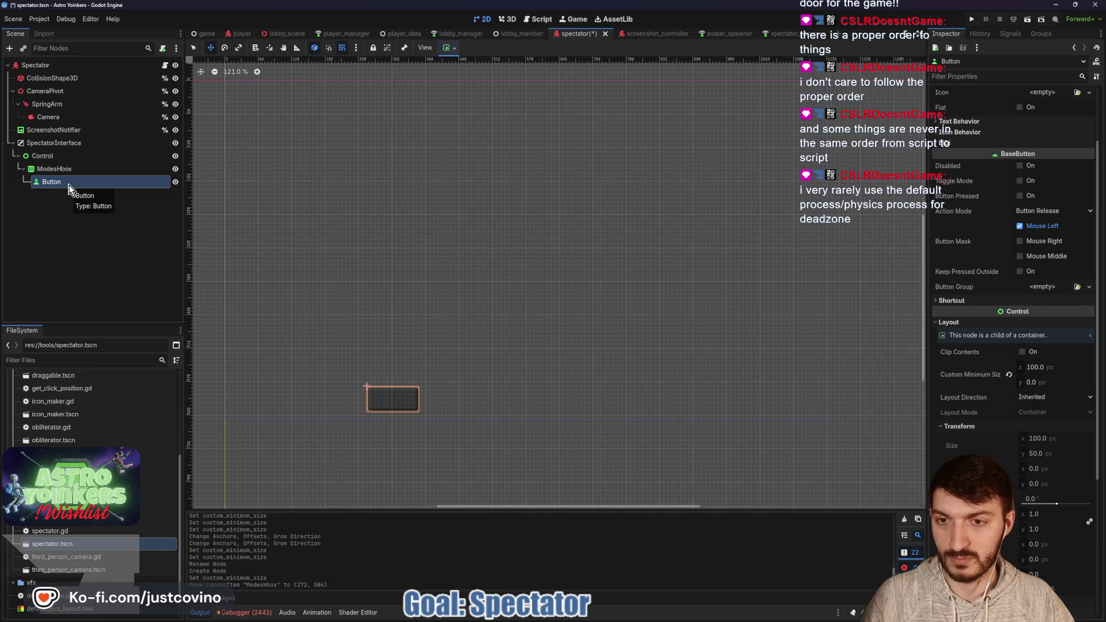
{"action": "key", "text": "ctrl+d"}
{"action": "key", "text": "ctrl+d"}
{"action": "key", "text": "ctrl+d"}
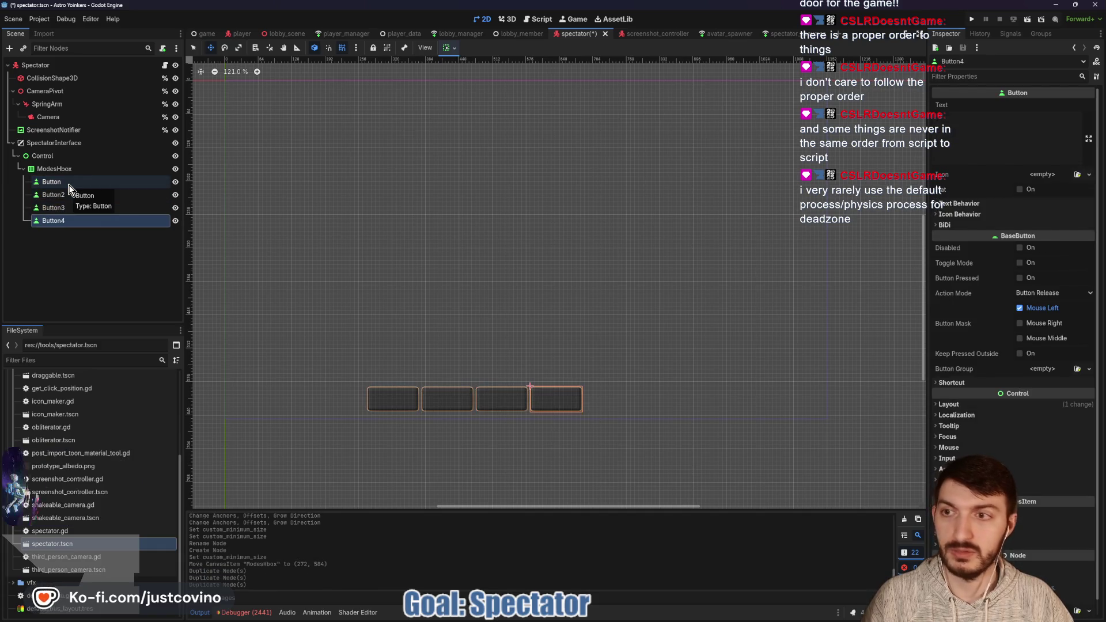
{"action": "left_click", "coordinate": [68, 169]}
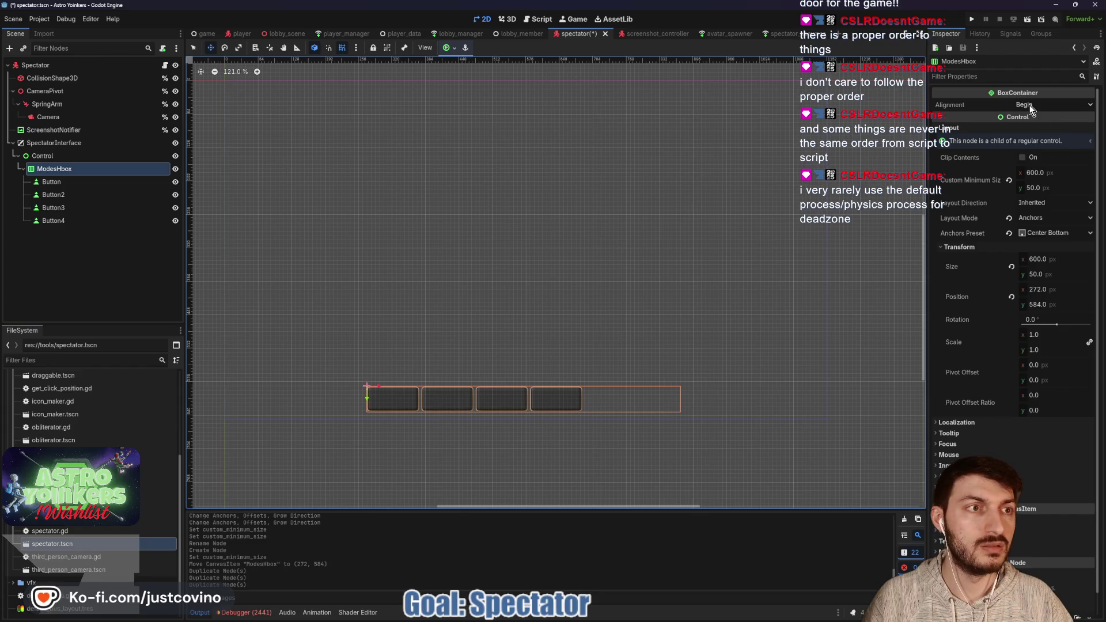
{"action": "left_click", "coordinate": [1029, 105]}
{"action": "left_click", "coordinate": [1032, 128]}
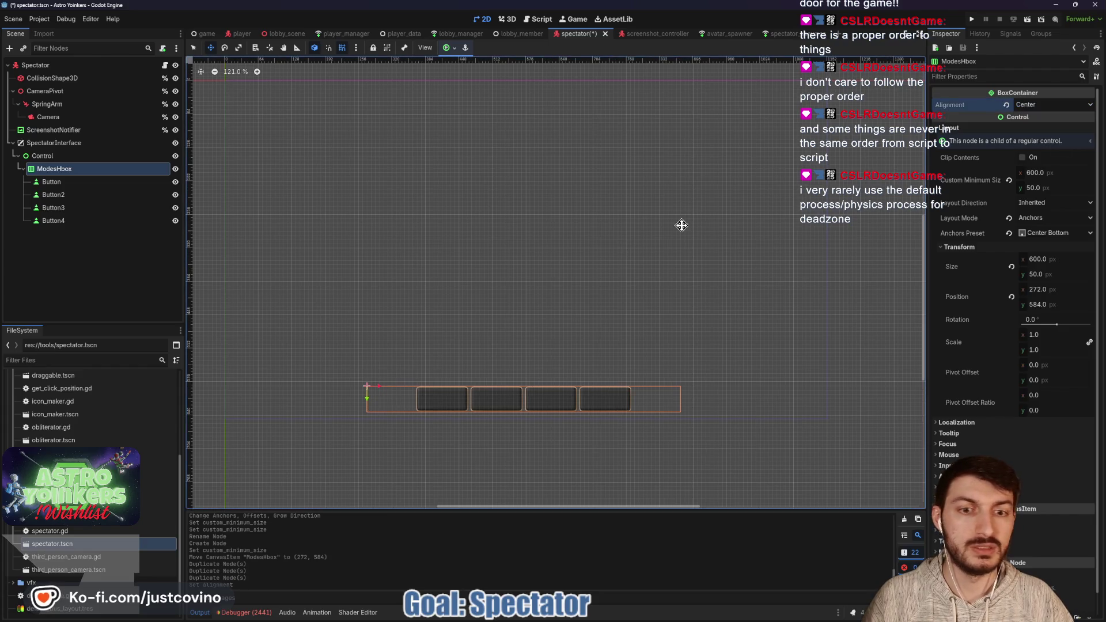
{"action": "left_click", "coordinate": [57, 159]}
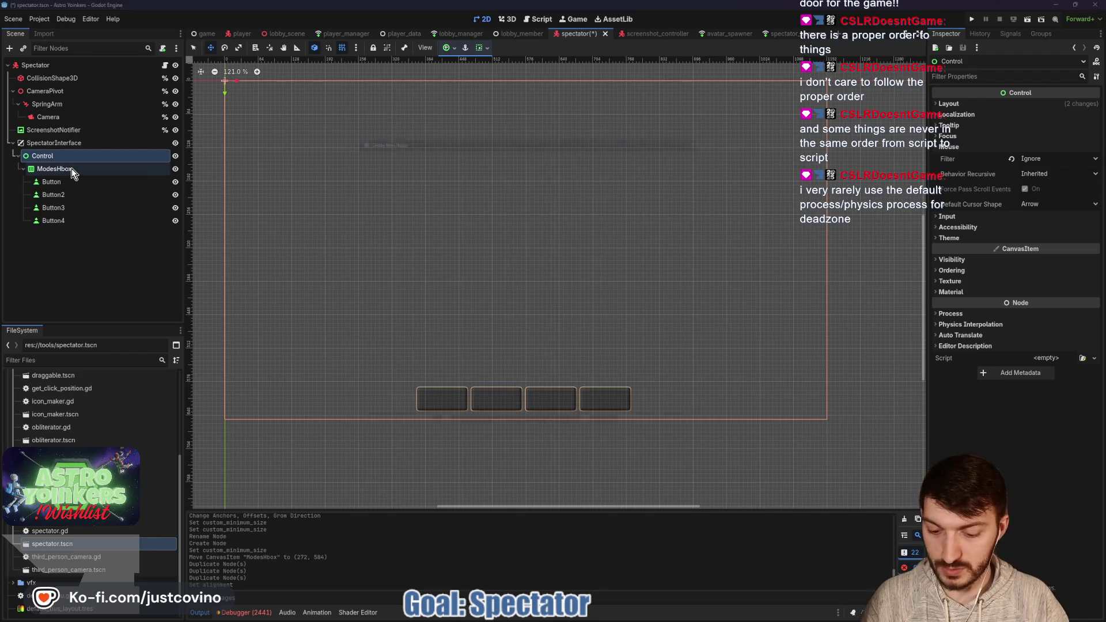
- Add a PanelContainer named Toolbar under Control and move ModesHbox inside it
{"action": "key", "text": "ctrl+a"}
{"action": "type", "text": "panel"}
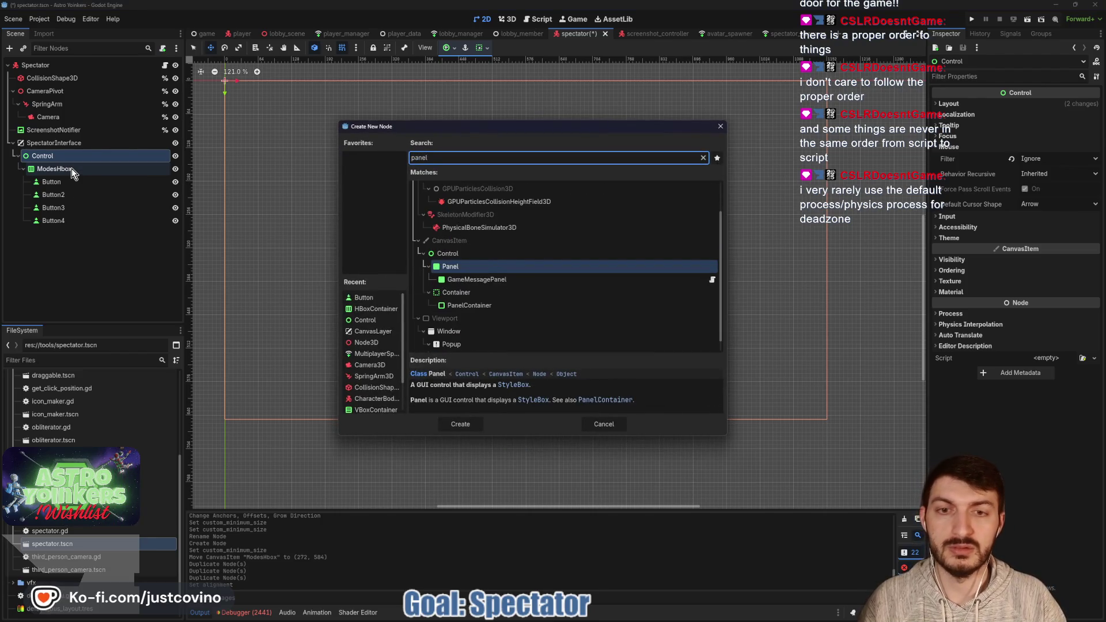
{"action": "type", "text": "con"}
{"action": "key", "text": "Return"}
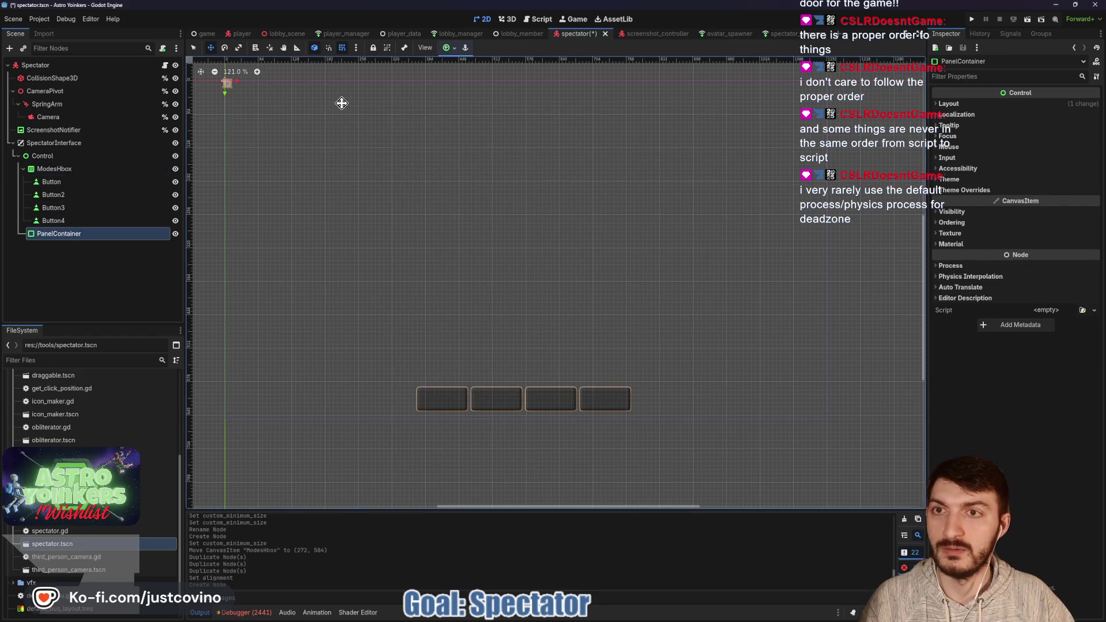
{"action": "double_click", "coordinate": [82, 234]}
{"action": "type", "text": "Tool"}
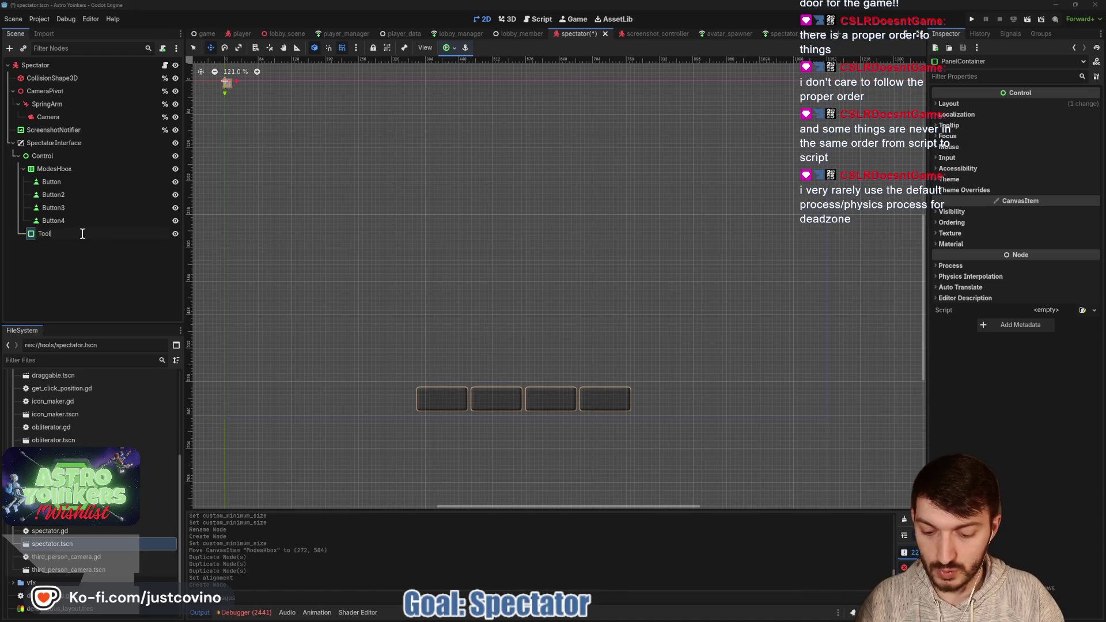
{"action": "type", "text": "bar"}
{"action": "key", "text": "Return"}
{"action": "left_click_drag", "start_coordinate": [46, 169], "coordinate": [65, 241]}
- Anchor Toolbar with the Center Bottom preset
{"action": "left_click", "coordinate": [60, 172]}
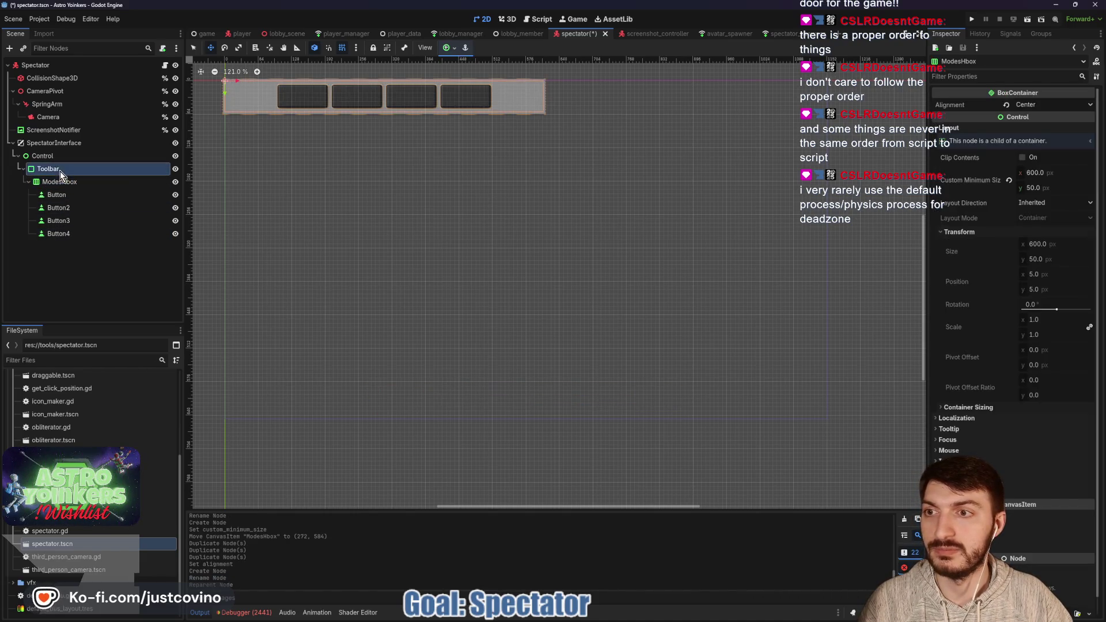
{"action": "left_click", "coordinate": [450, 50]}
{"action": "left_click", "coordinate": [467, 111]}
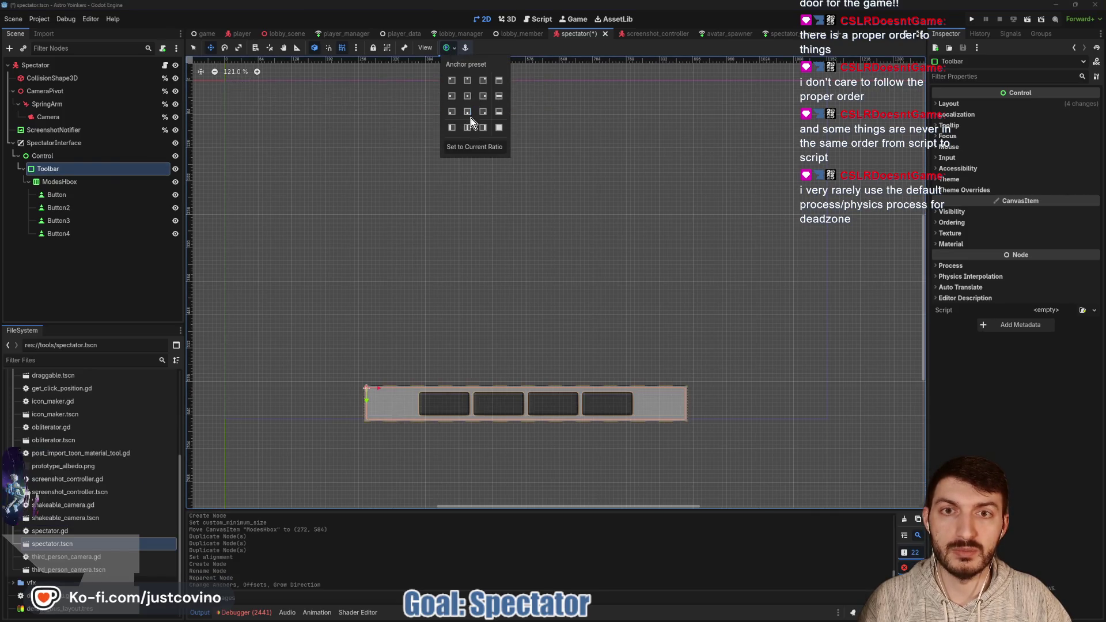
{"action": "left_click", "coordinate": [453, 57]}
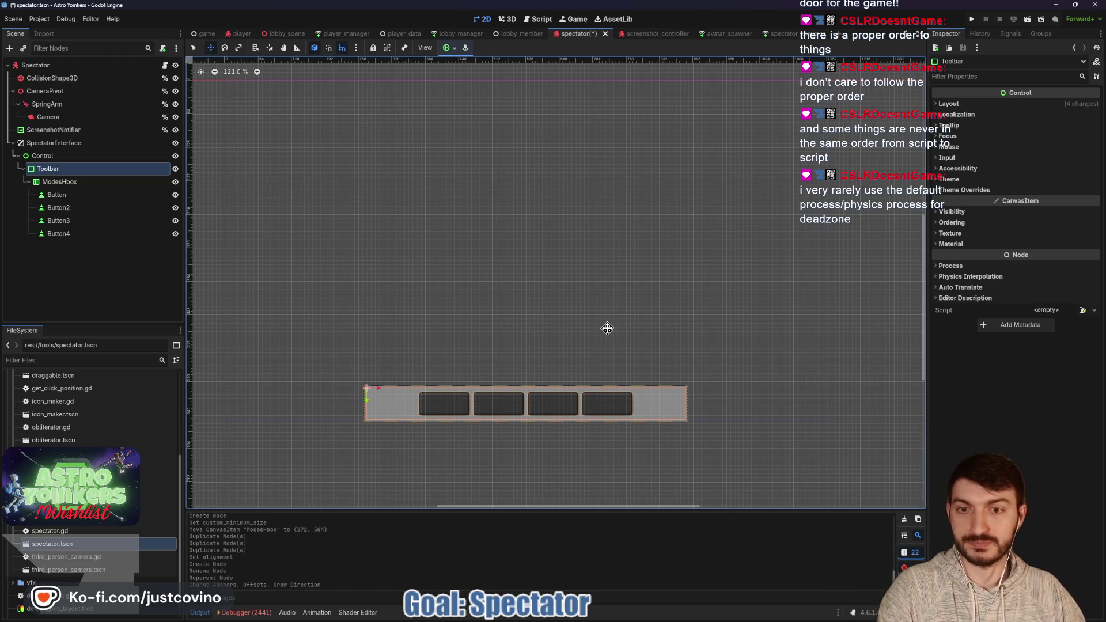
- Set Toolbar's Mouse Filter to Ignore
{"action": "left_click", "coordinate": [70, 183]}
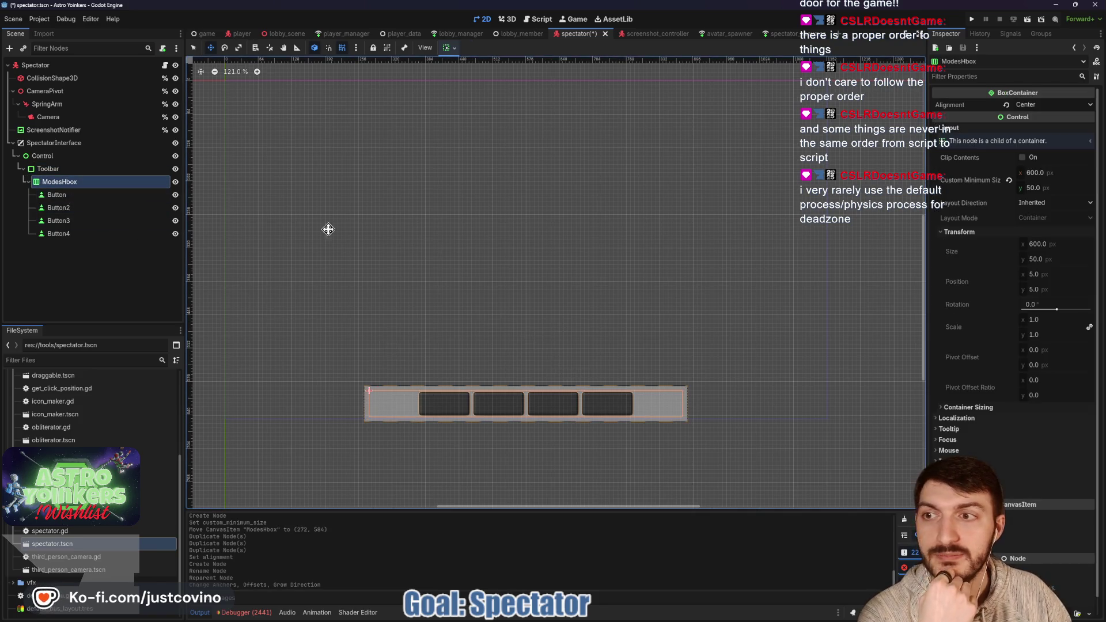
{"action": "left_click", "coordinate": [41, 170]}
{"action": "left_click", "coordinate": [960, 159]}
{"action": "left_click", "coordinate": [960, 158]}
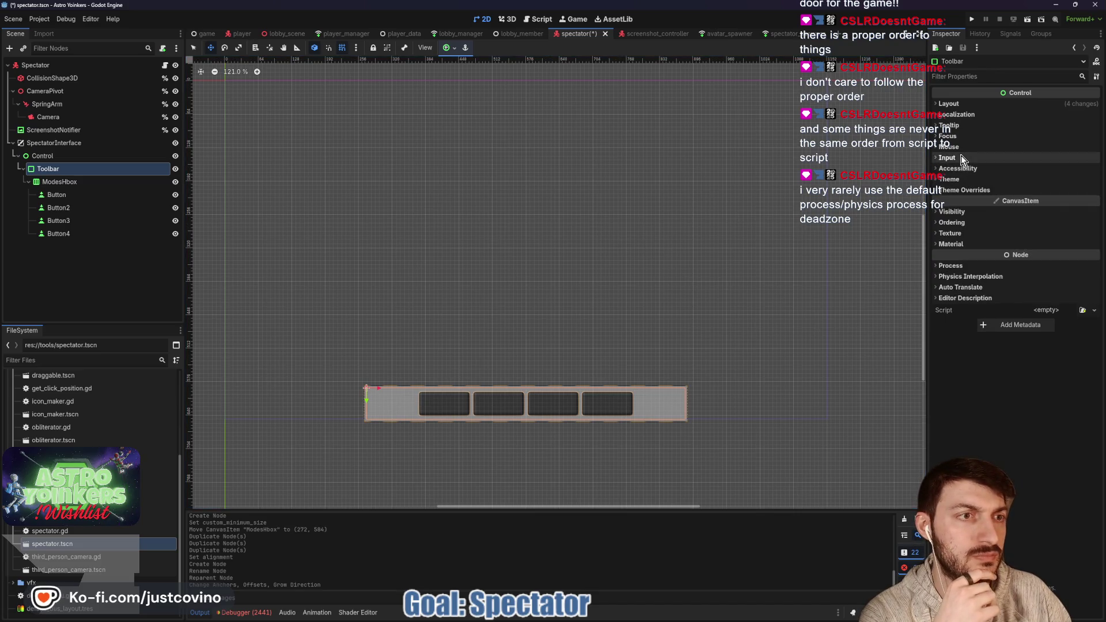
{"action": "left_click", "coordinate": [949, 146]}
{"action": "left_click", "coordinate": [1029, 162]}
{"action": "left_click", "coordinate": [1037, 194]}
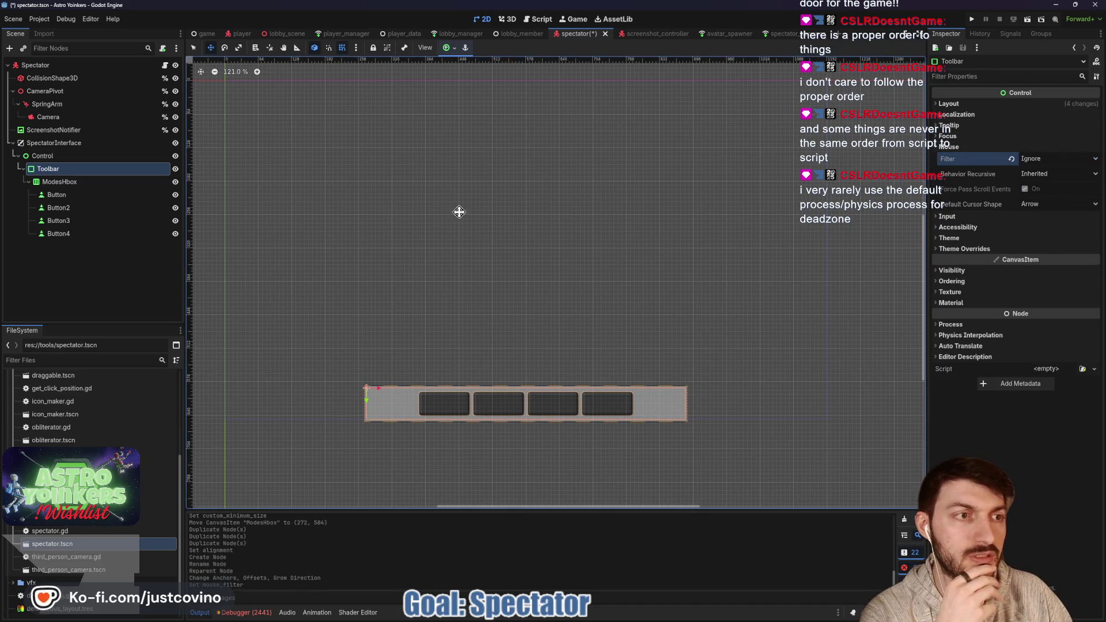
{"action": "left_click", "coordinate": [48, 182]}
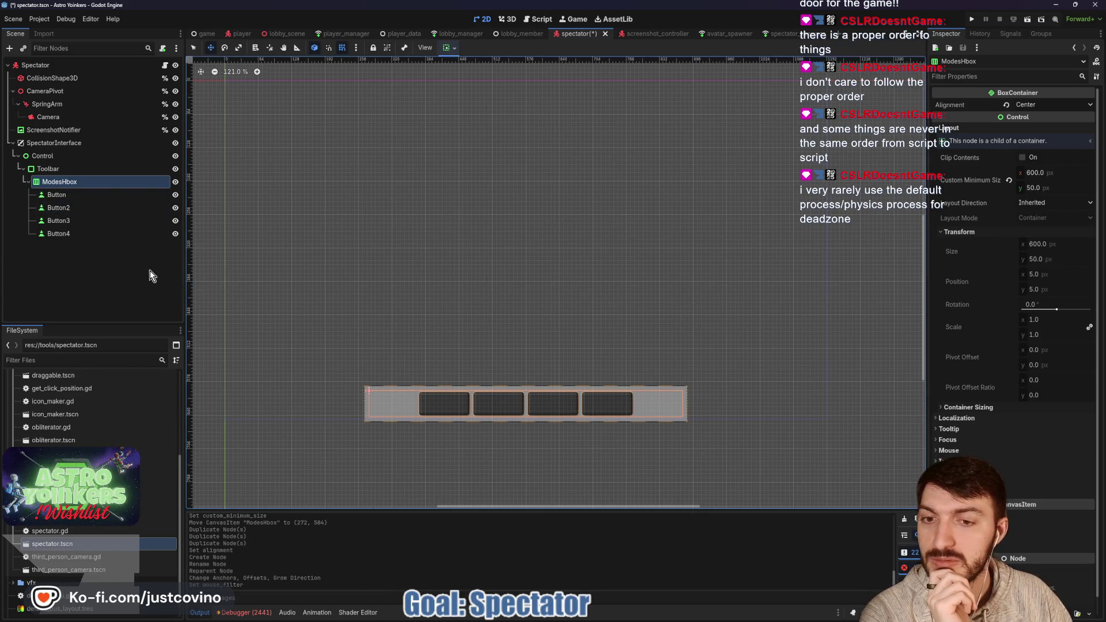
- Set ModesHbox's Separation override to 25 px and save the spectator scene
{"action": "scroll", "coordinate": [969, 333], "scroll_direction": "down", "scroll_amount": 1}
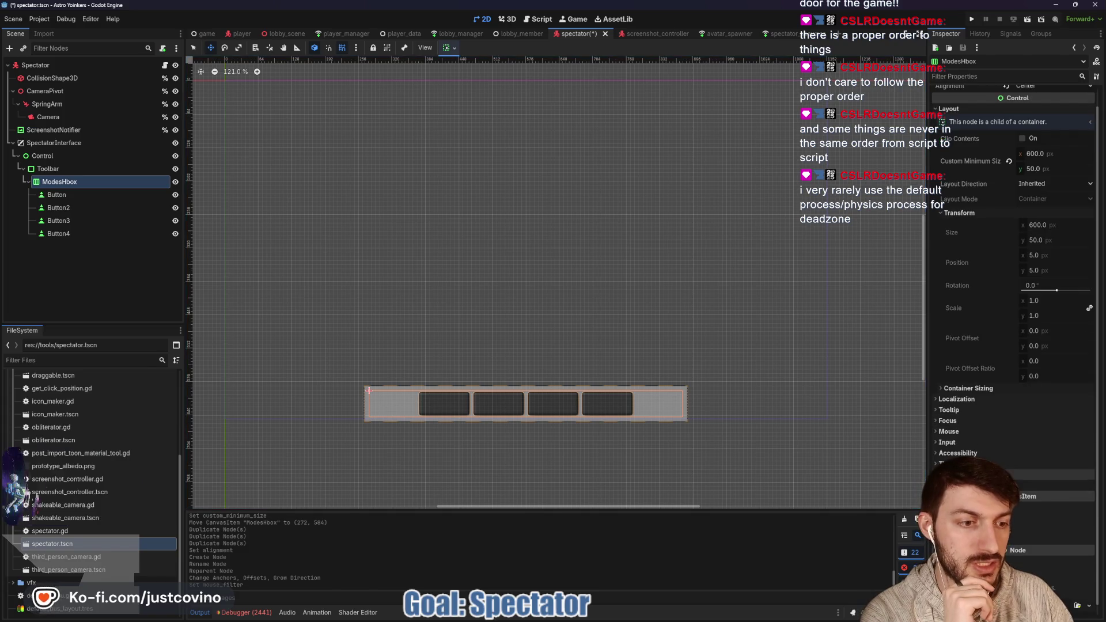
{"action": "mouse_move", "coordinate": [1043, 498]}
{"action": "left_mouse_down"}
{"action": "mouse_move", "coordinate": [1066, 498]}
{"action": "mouse_move", "coordinate": [1042, 498]}
{"action": "left_mouse_up"}
{"action": "type", "text": "15"}
{"action": "key", "text": "Return"}
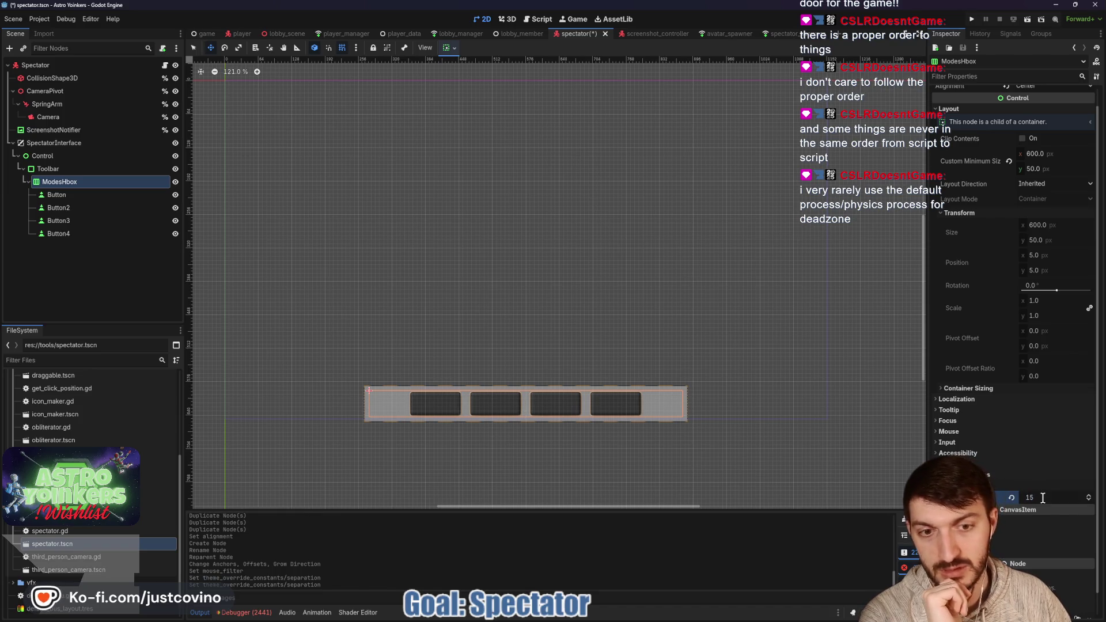
{"action": "double_click", "coordinate": [1042, 498]}
{"action": "type", "text": "25"}
{"action": "key", "text": "Return"}
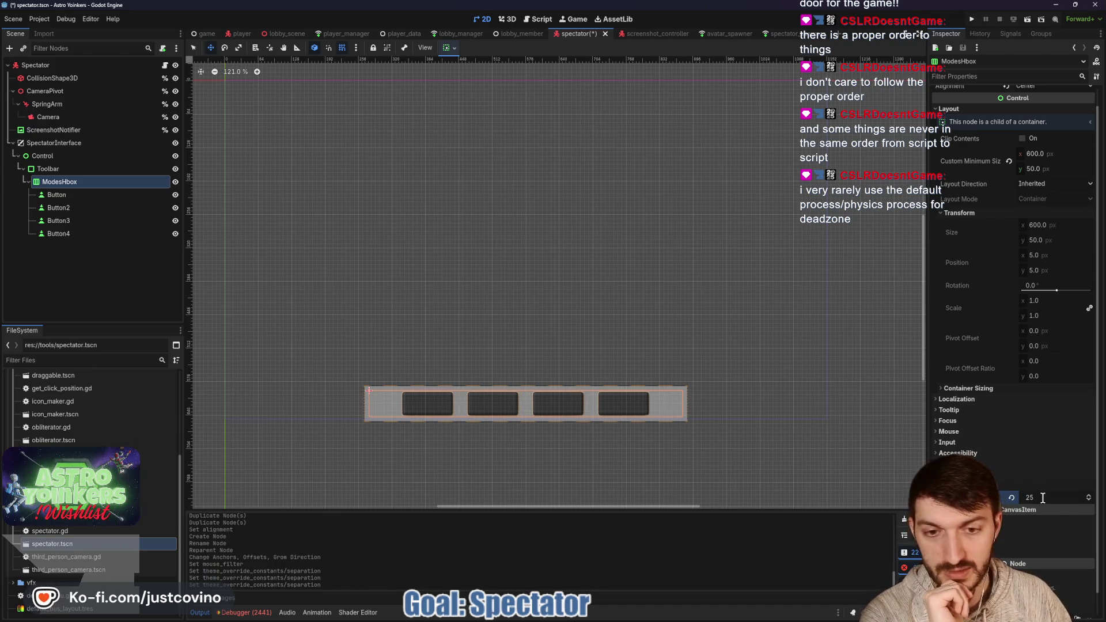
{"action": "key", "text": "ctrl+s"}
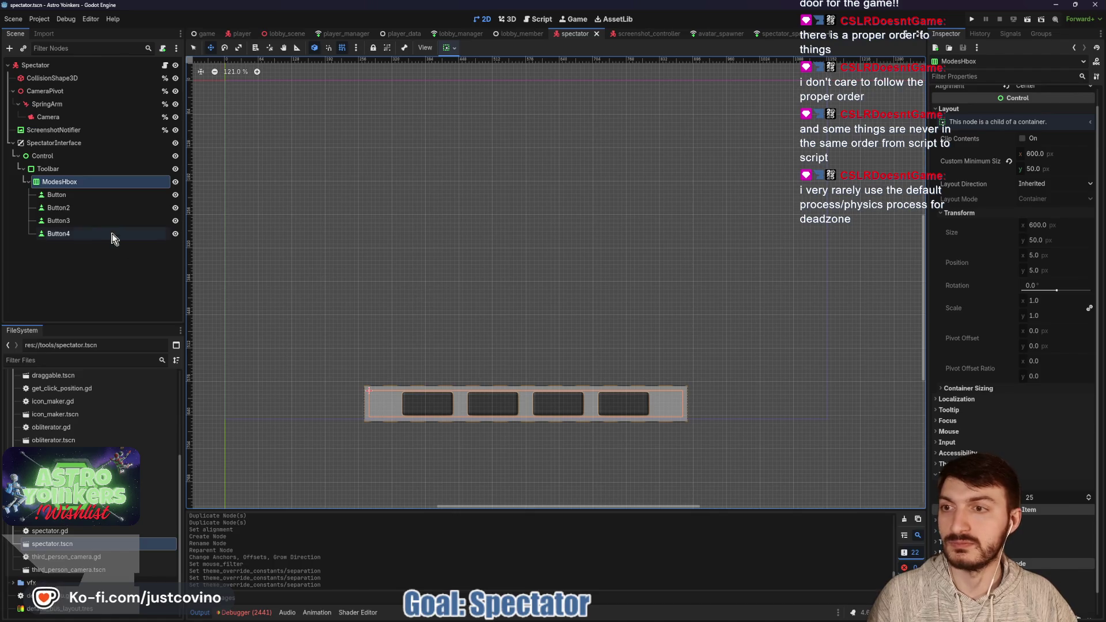
- Rename the first button to FreeFlyButton and label it 'FreeFly'
{"action": "double_click", "coordinate": [77, 197]}
{"action": "type", "text": "FreeFly"}
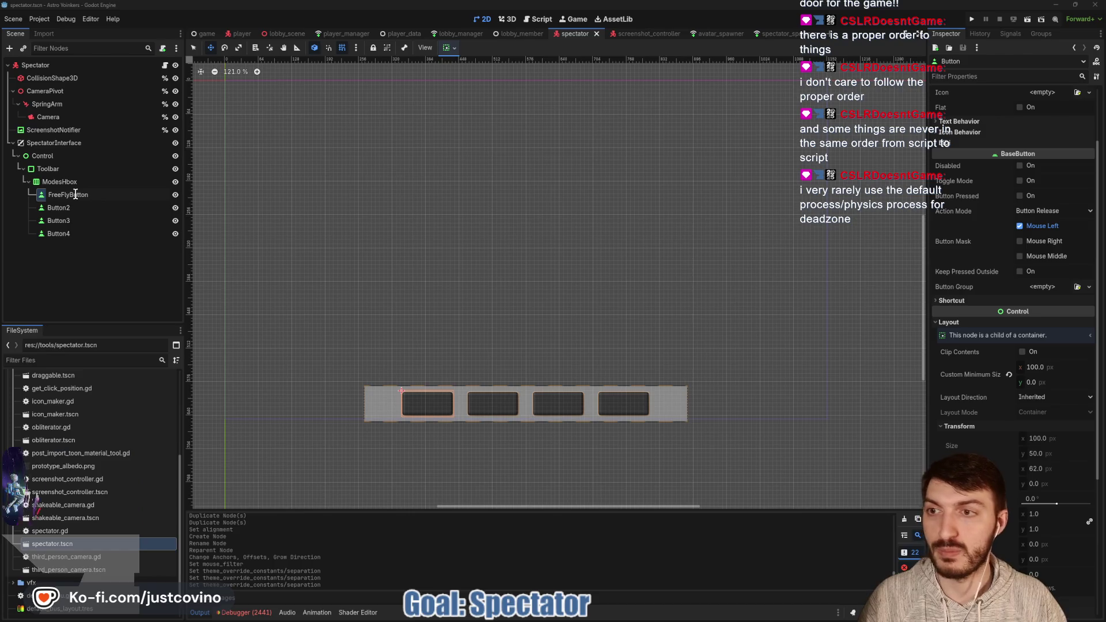
{"action": "key", "text": "Return"}
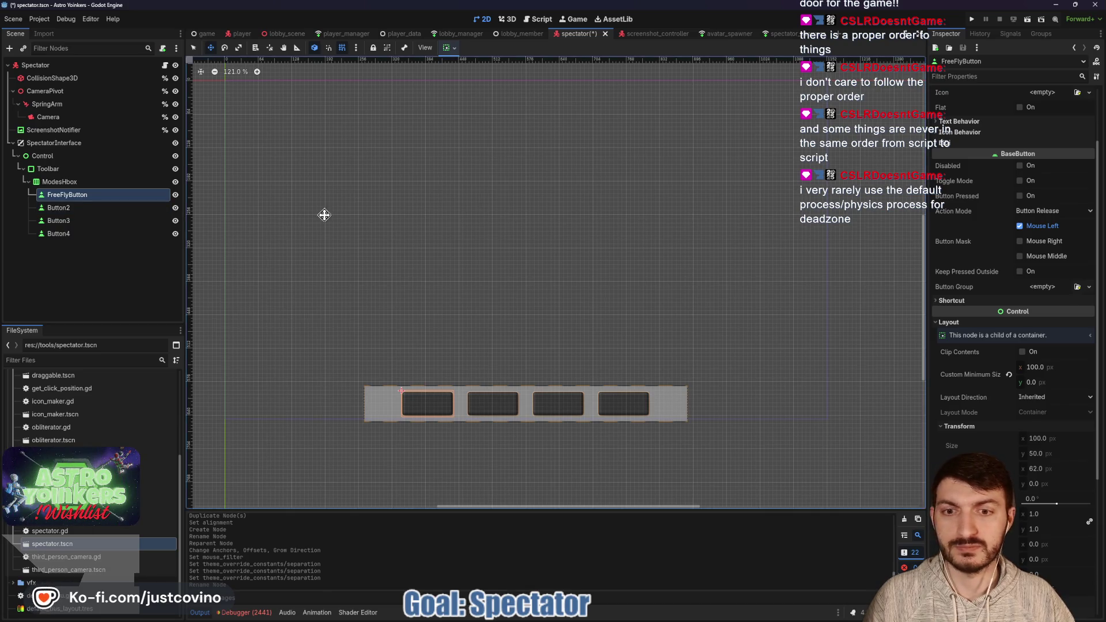
{"action": "scroll", "coordinate": [951, 150], "scroll_direction": "up", "scroll_amount": 3}
{"action": "type", "text": "FreeFly"}
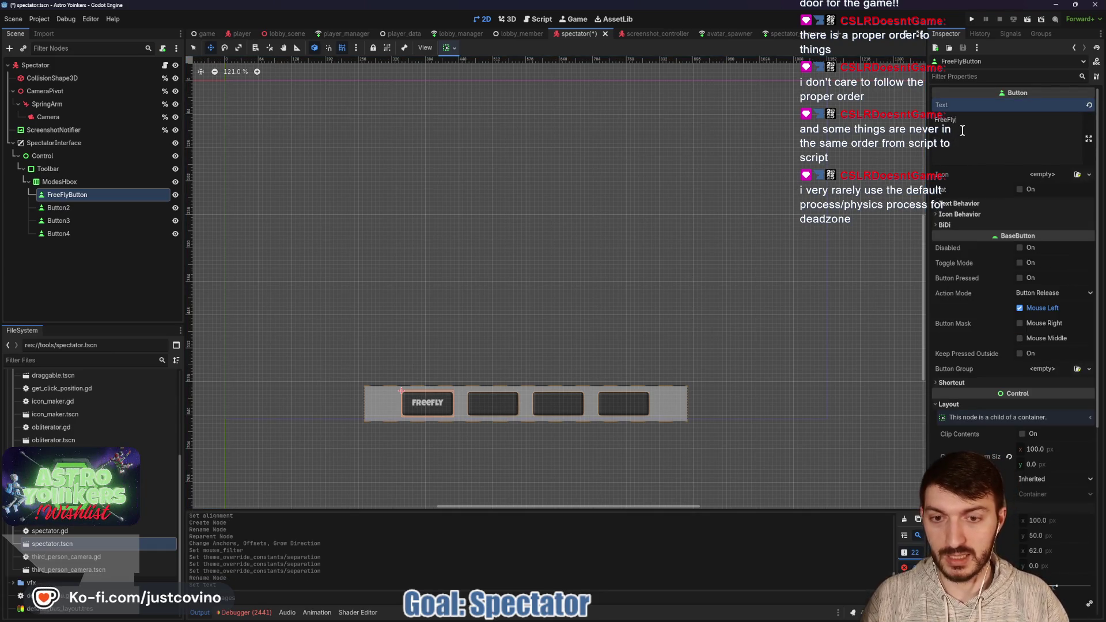
- Rename the second button to ScreenShotButton and label it 'Screenshot'
{"action": "left_click", "coordinate": [95, 208]}
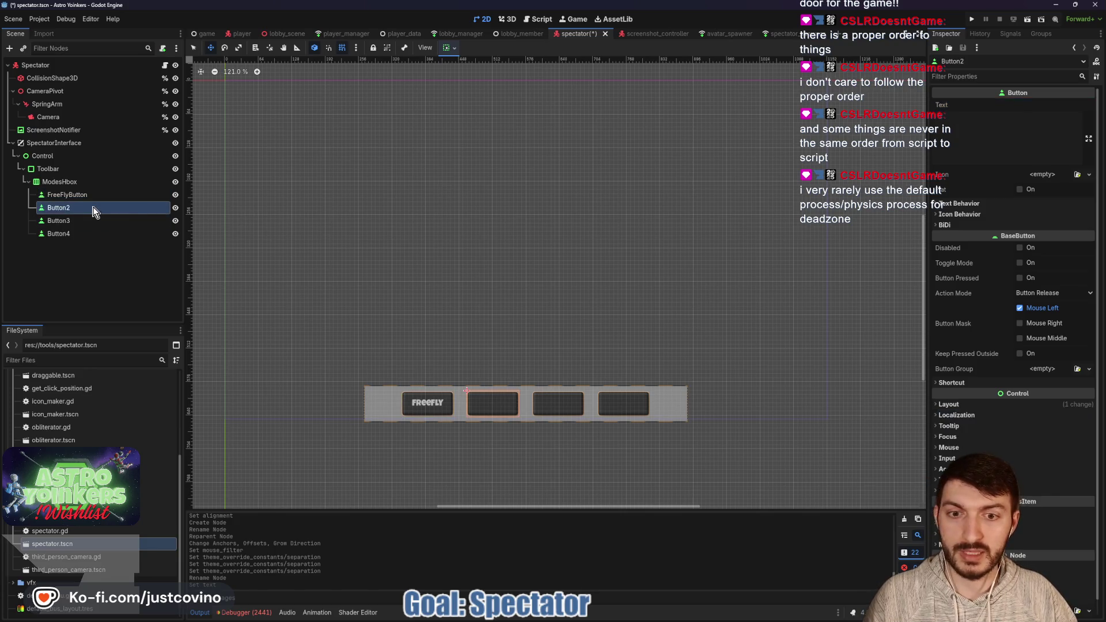
{"action": "double_click", "coordinate": [93, 206]}
{"action": "key", "text": "BackSpace"}
{"action": "key", "text": "BackSpace"}
{"action": "key", "text": "BackSpace"}
{"action": "type", "text": "ScreenSho"}
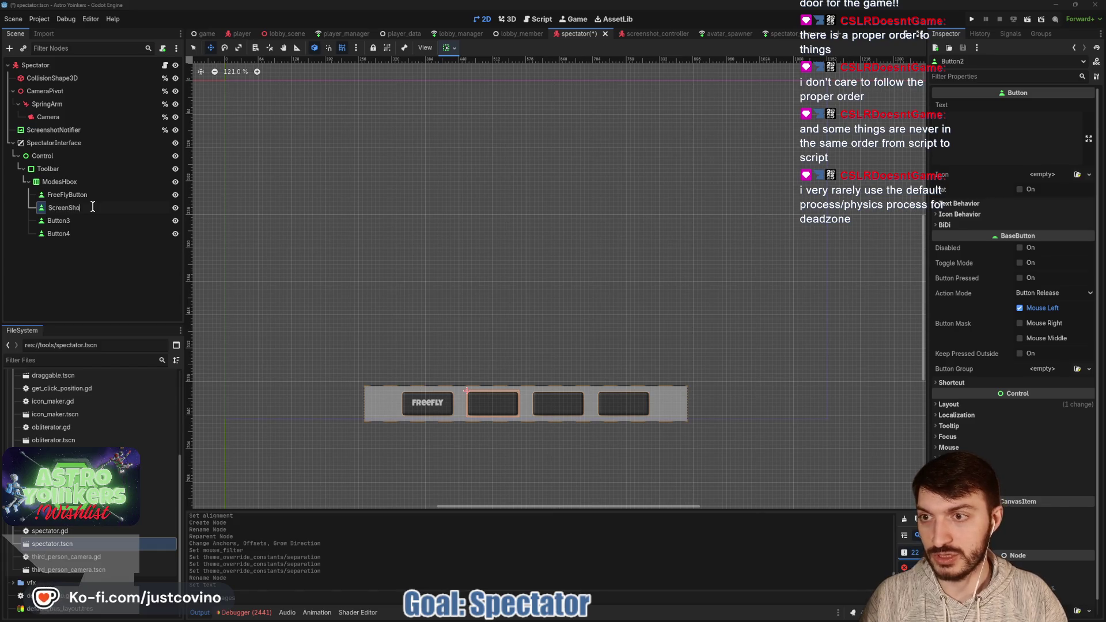
{"action": "key", "text": "Return"}
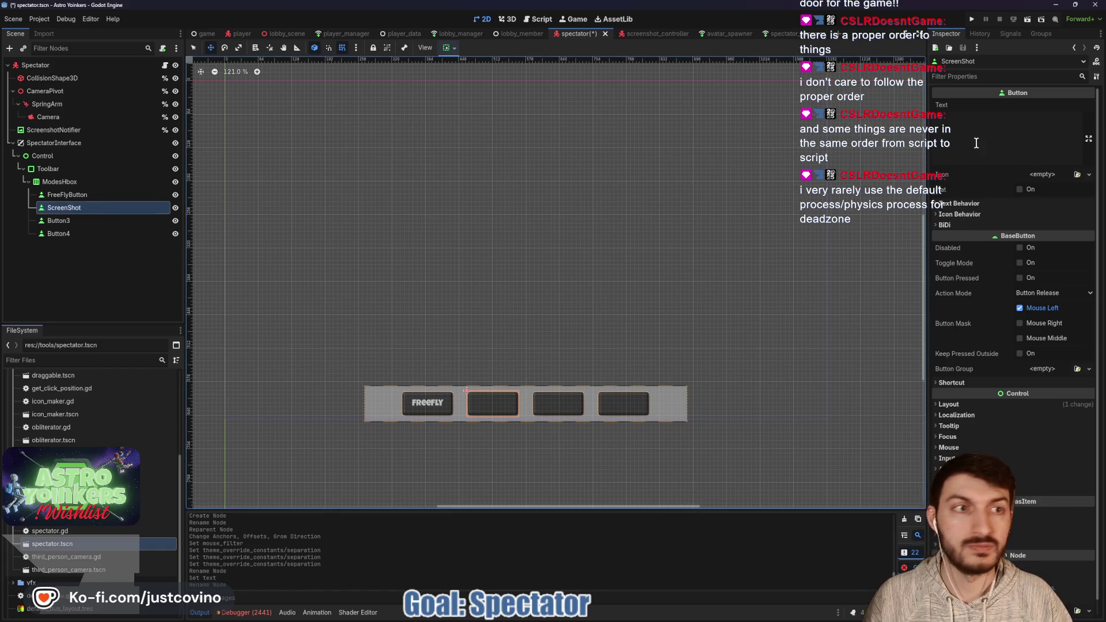
{"action": "left_click", "coordinate": [974, 145]}
{"action": "type", "text": "Screenshot"}
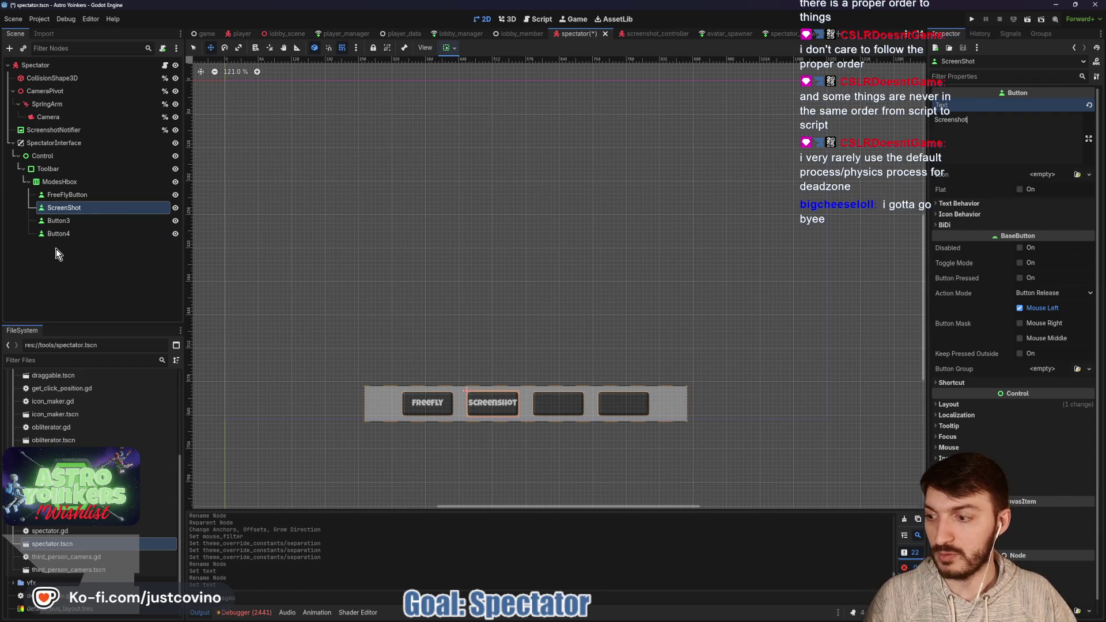
{"action": "double_click", "coordinate": [85, 207]}
{"action": "key", "text": "Right"}
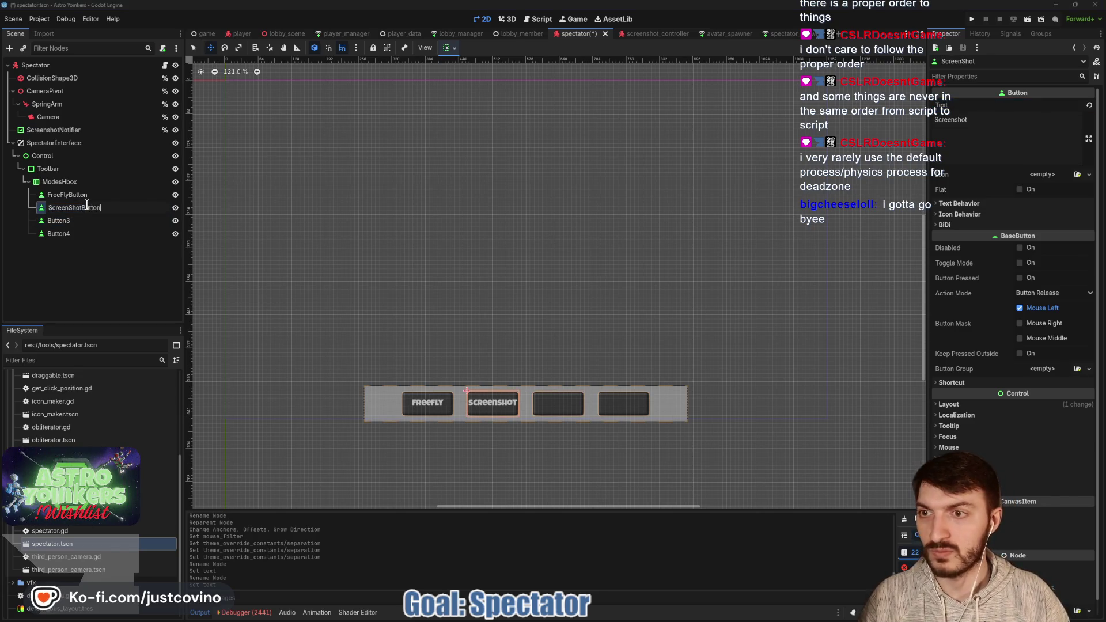
{"action": "key", "text": "Return"}
{"action": "scroll", "coordinate": [466, 386], "scroll_direction": "up", "scroll_amount": 5}
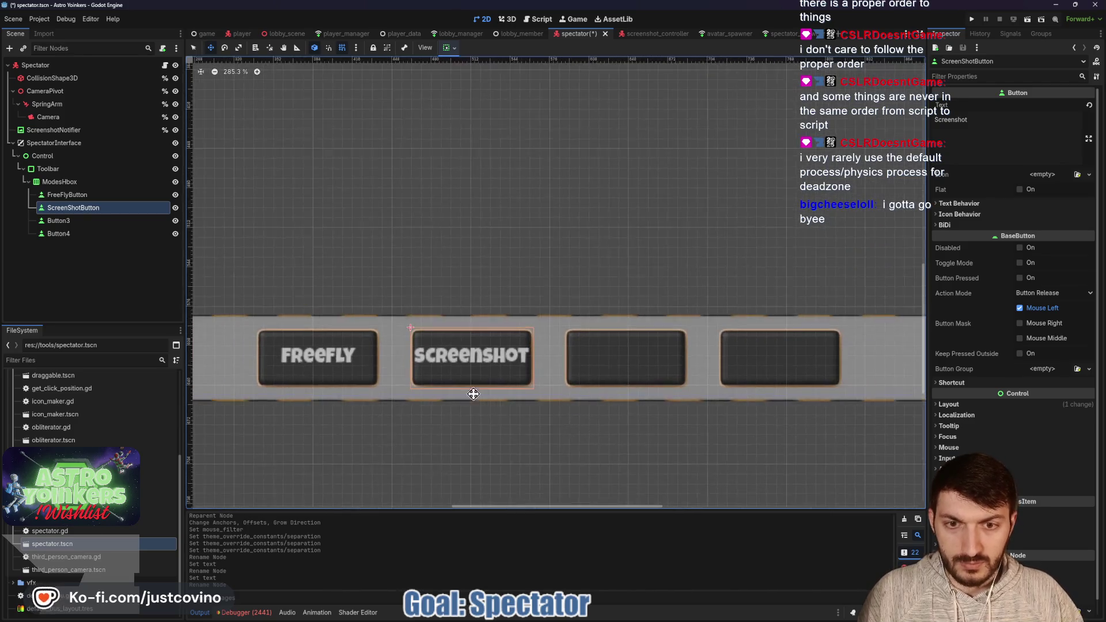
{"action": "scroll", "coordinate": [425, 328], "scroll_direction": "down", "scroll_amount": 2}
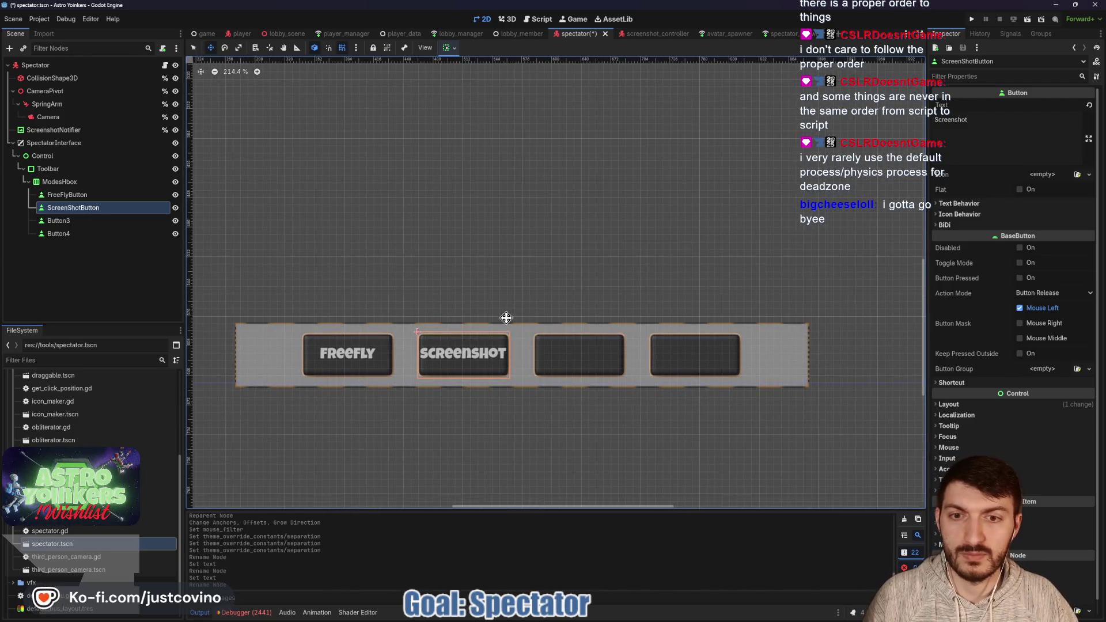
- Rename the third button to FollowCamButton and label it 'Follow'
{"action": "left_click", "coordinate": [74, 225]}
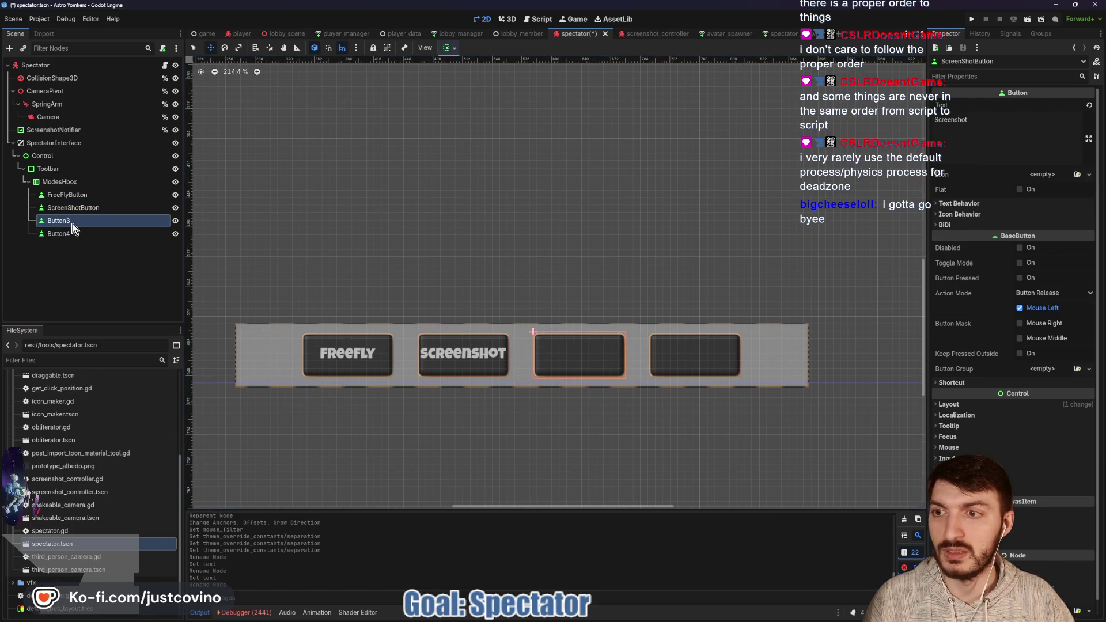
{"action": "left_click", "coordinate": [72, 222]}
{"action": "type", "text": "FollowCam"}
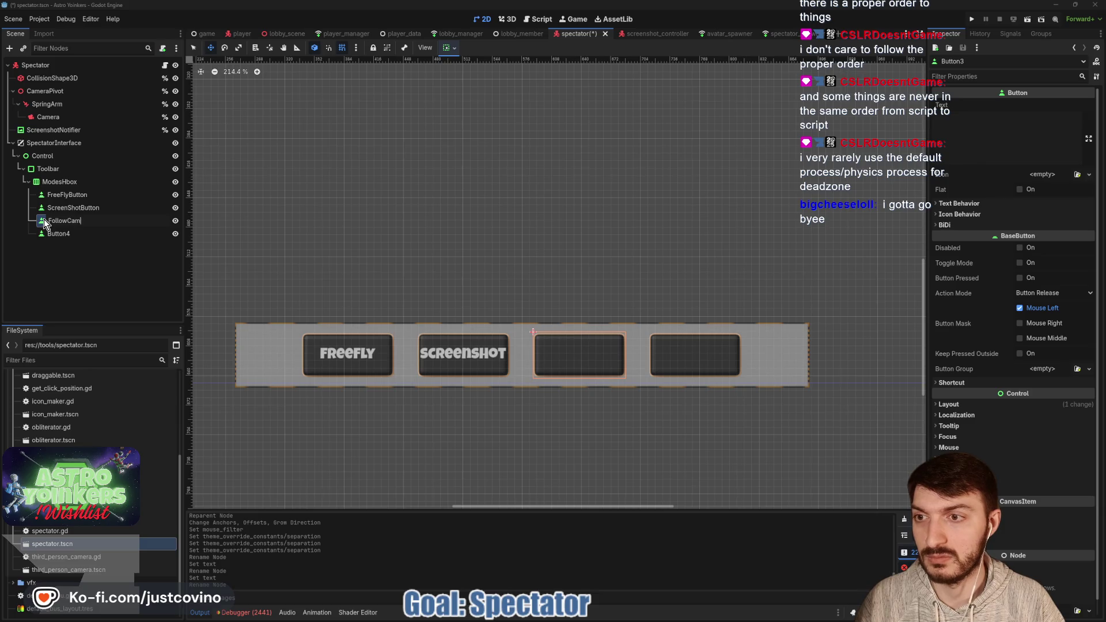
{"action": "type", "text": "Button"}
{"action": "key", "text": "Return"}
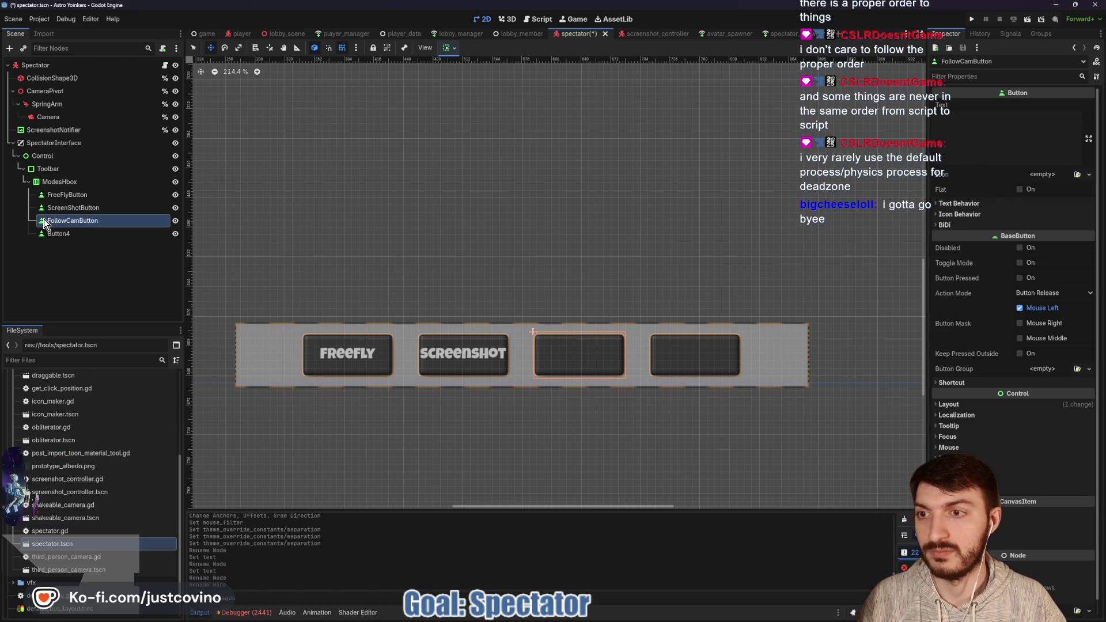
{"action": "left_click", "coordinate": [975, 146]}
{"action": "type", "text": "Follow"}
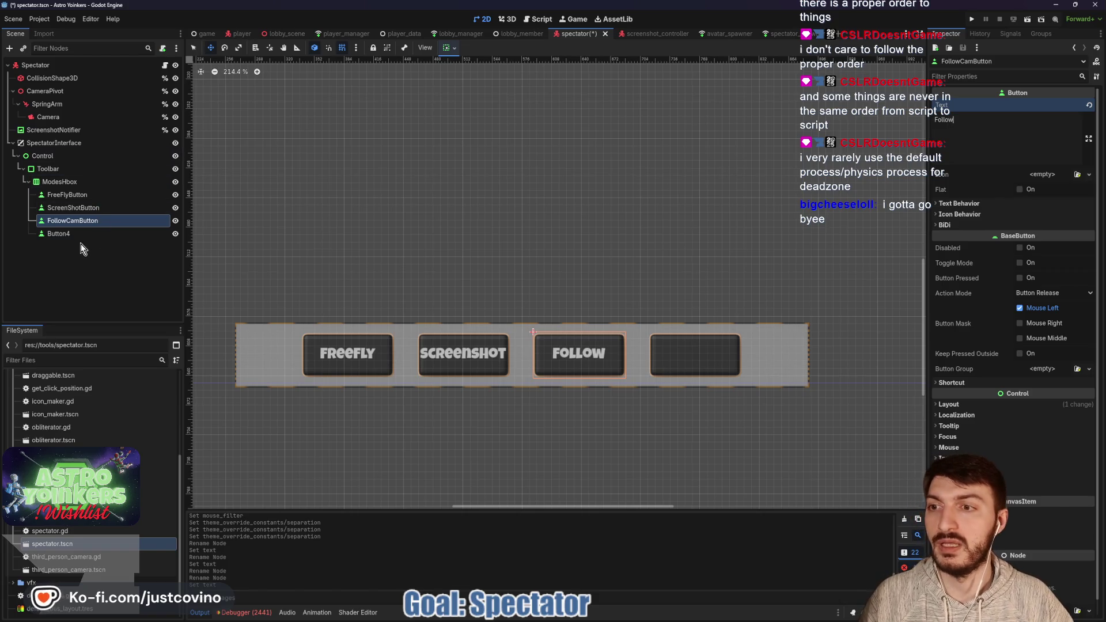
- Rename the fourth button to PresetMotionsButton, label it 'Presets', then select all four buttons
{"action": "double_click", "coordinate": [59, 234]}
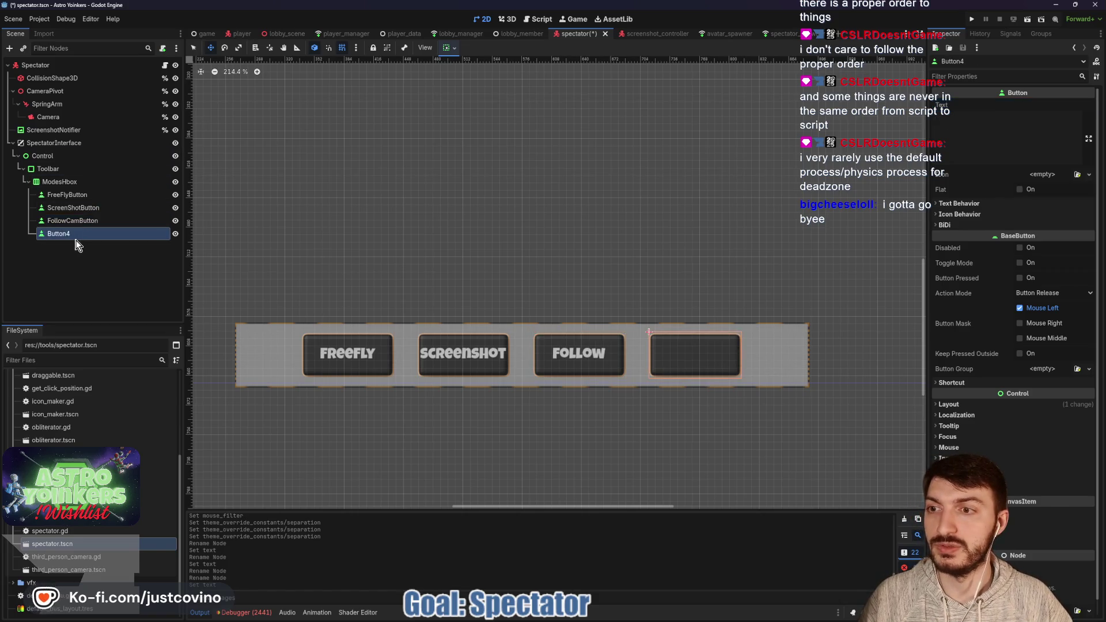
{"action": "type", "text": "PresetMotionsBut"}
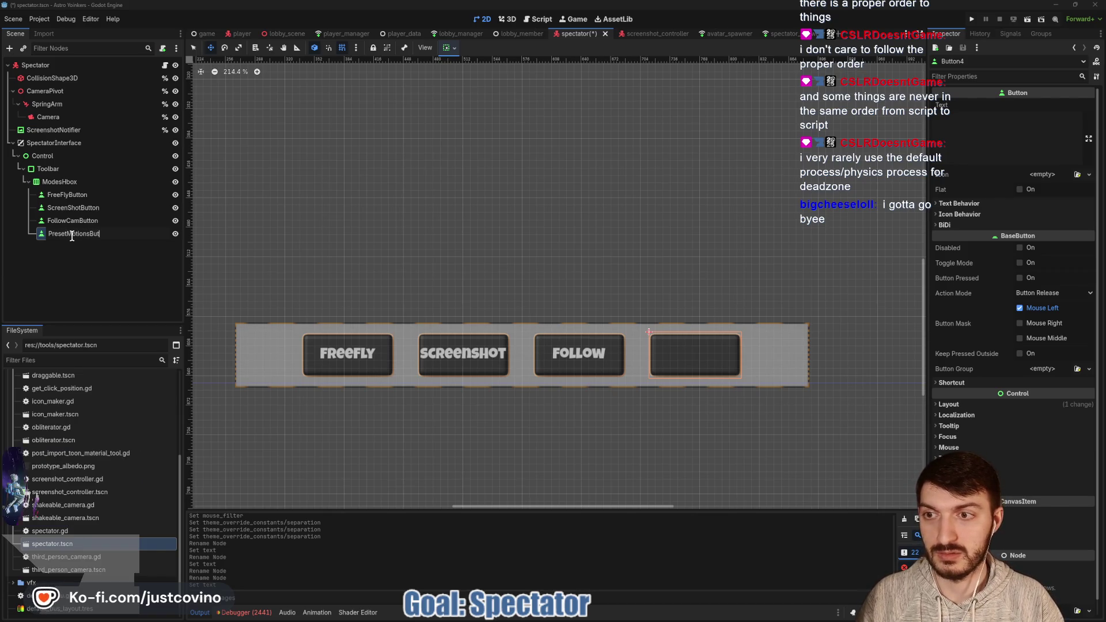
{"action": "type", "text": "ton"}
{"action": "key", "text": "Return"}
{"action": "left_click", "coordinate": [988, 132]}
{"action": "type", "text": "Presets"}
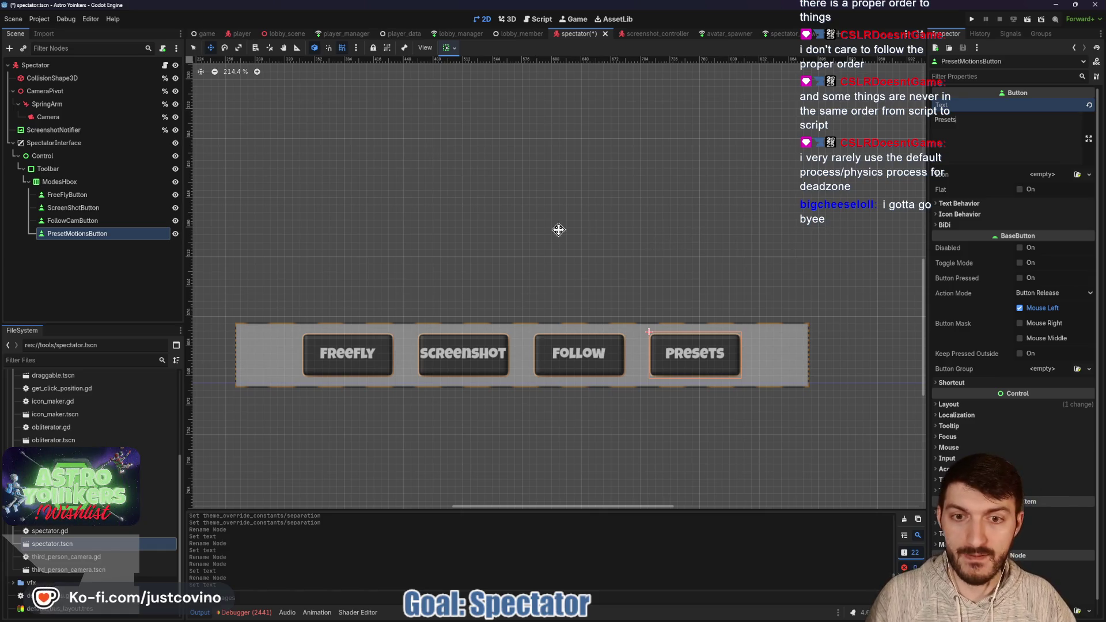
{"action": "left_click", "coordinate": [70, 195]}
{"action": "left_click", "coordinate": [109, 233], "text": "shift"}
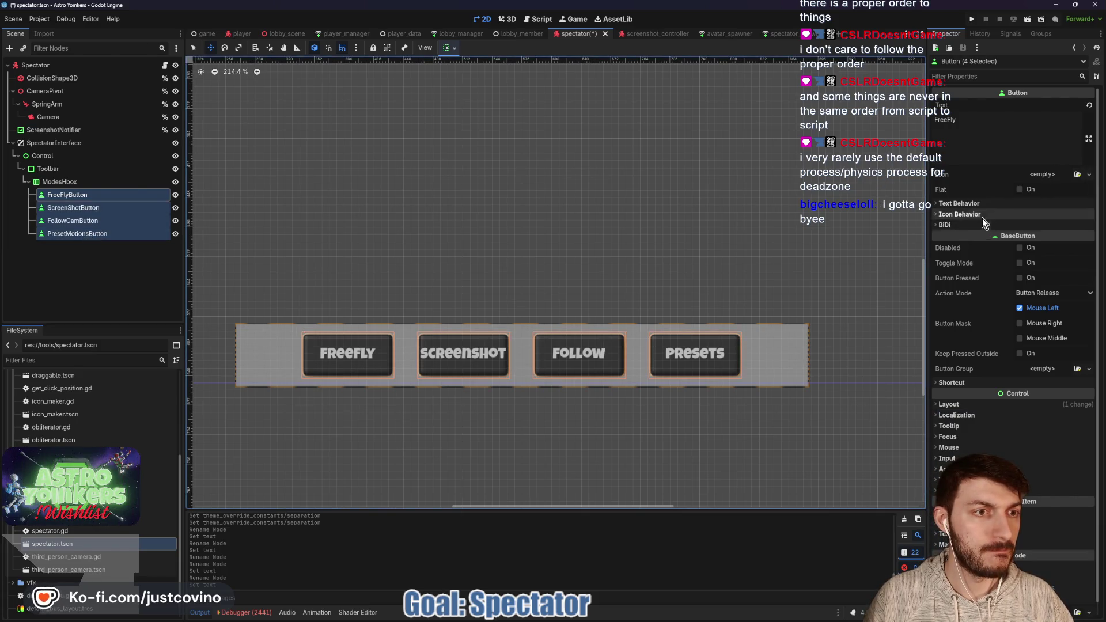
- Give the four selected buttons a 15 px font size override
{"action": "left_click", "coordinate": [970, 205]}
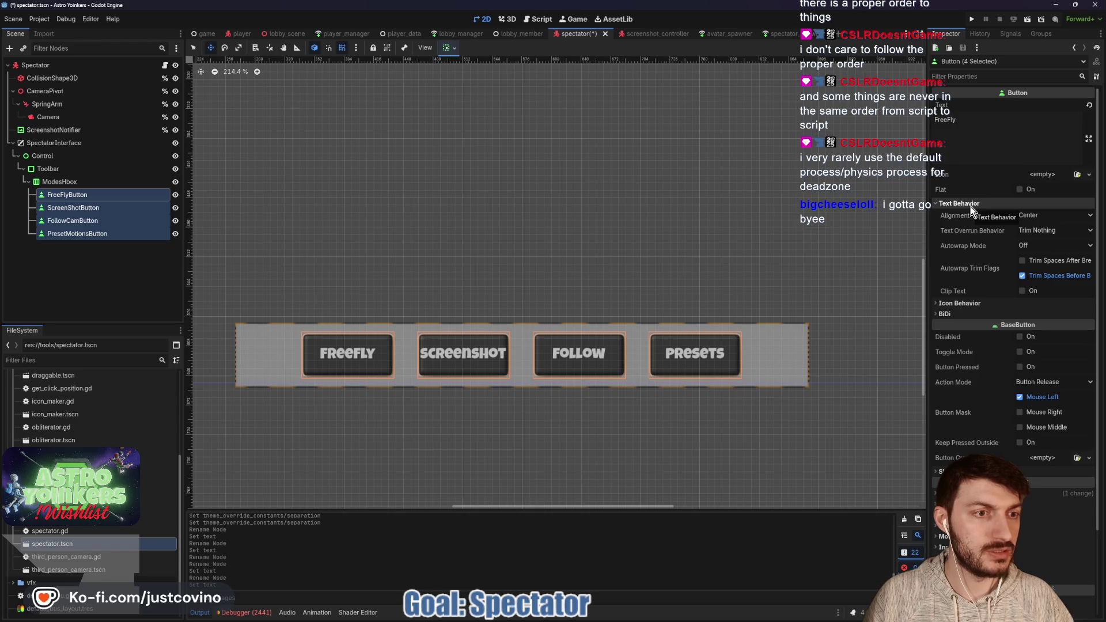
{"action": "left_click", "coordinate": [970, 205]}
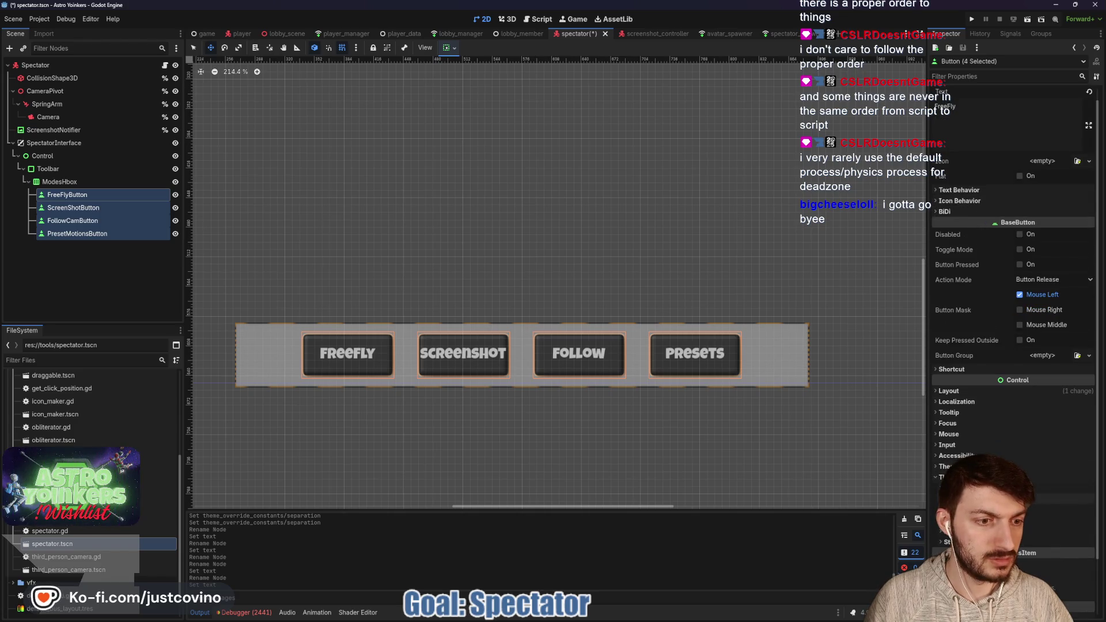
{"action": "left_click", "coordinate": [1045, 534]}
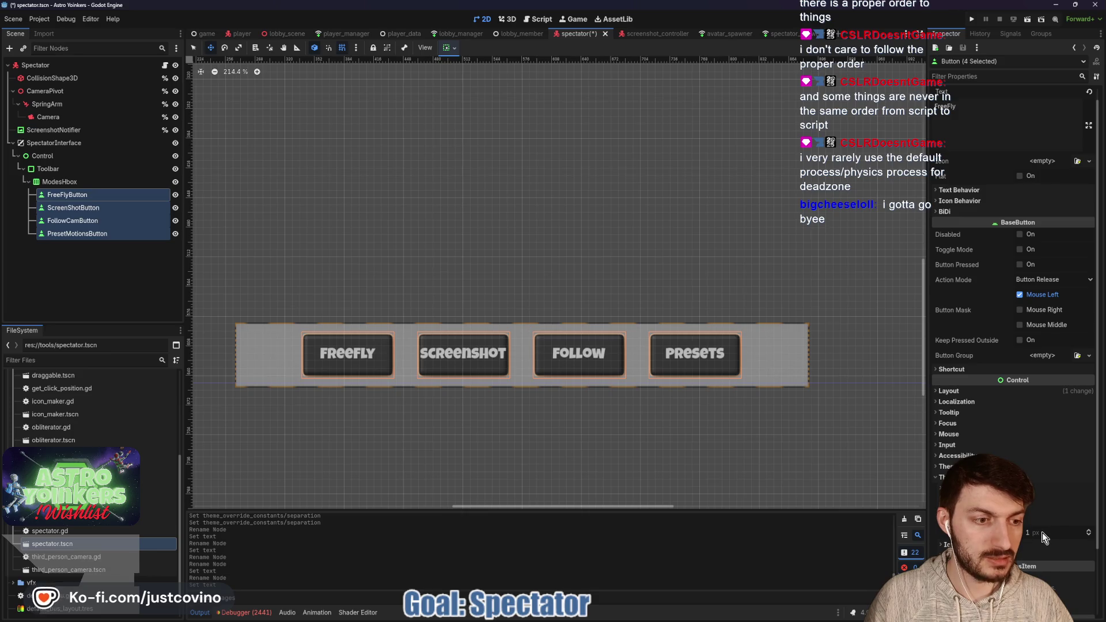
{"action": "left_click_drag", "start_coordinate": [1042, 533], "coordinate": [1065, 532]}
{"action": "left_click", "coordinate": [1050, 533]}
{"action": "type", "text": "16"}
{"action": "key", "text": "Return"}
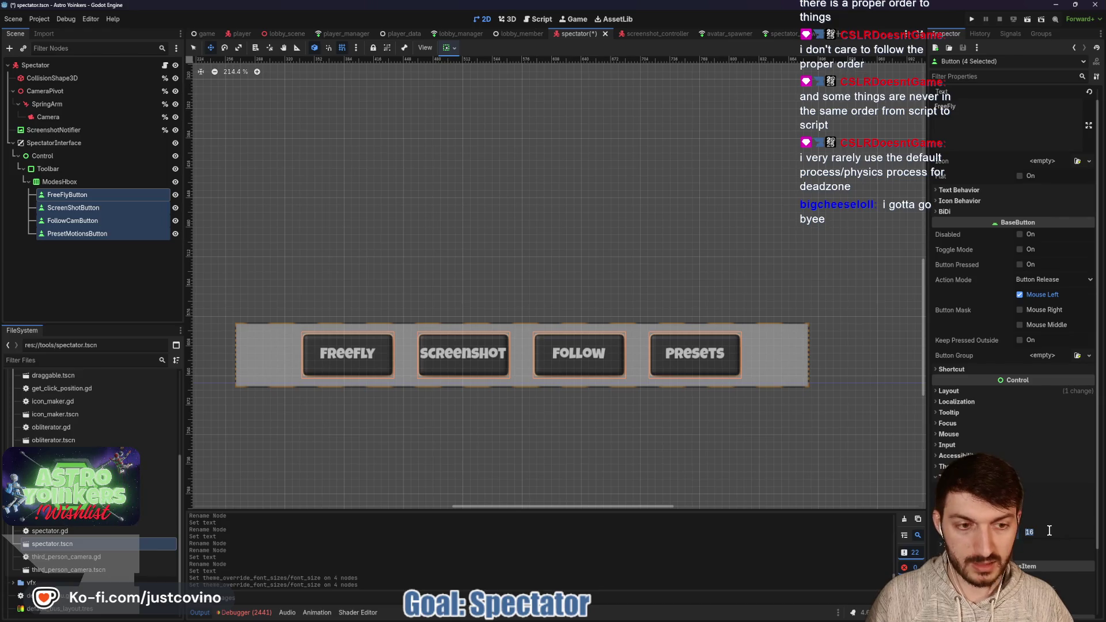
{"action": "left_click_drag", "start_coordinate": [1050, 530], "coordinate": [1048, 531]}
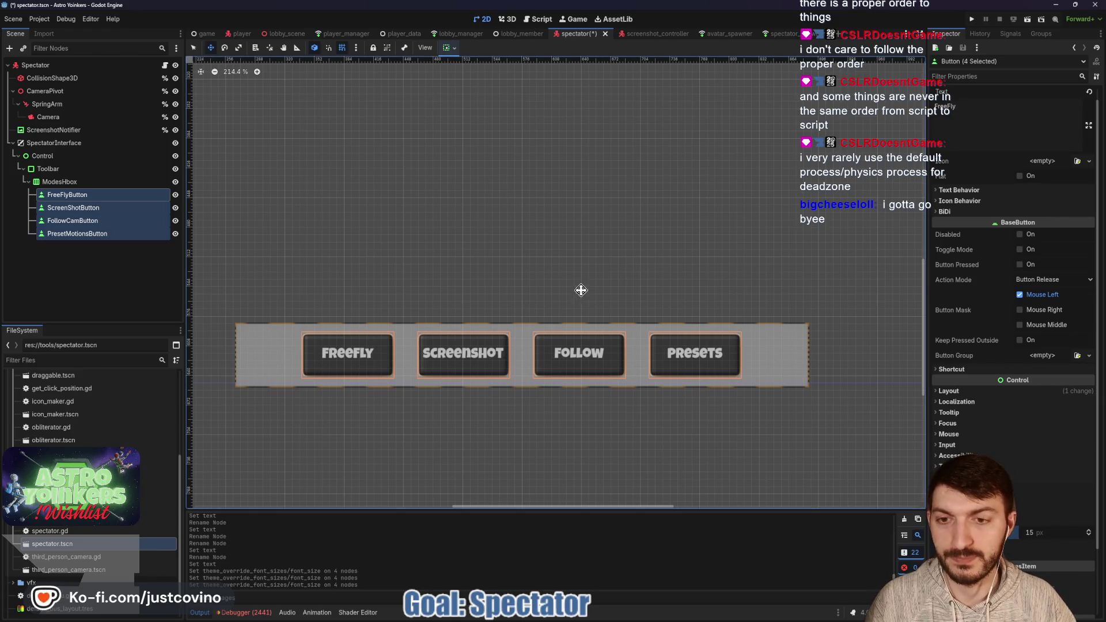
- Deselect the buttons and save the spectator scene
{"action": "left_click", "coordinate": [81, 272]}
{"action": "key", "text": "ctrl+s"}
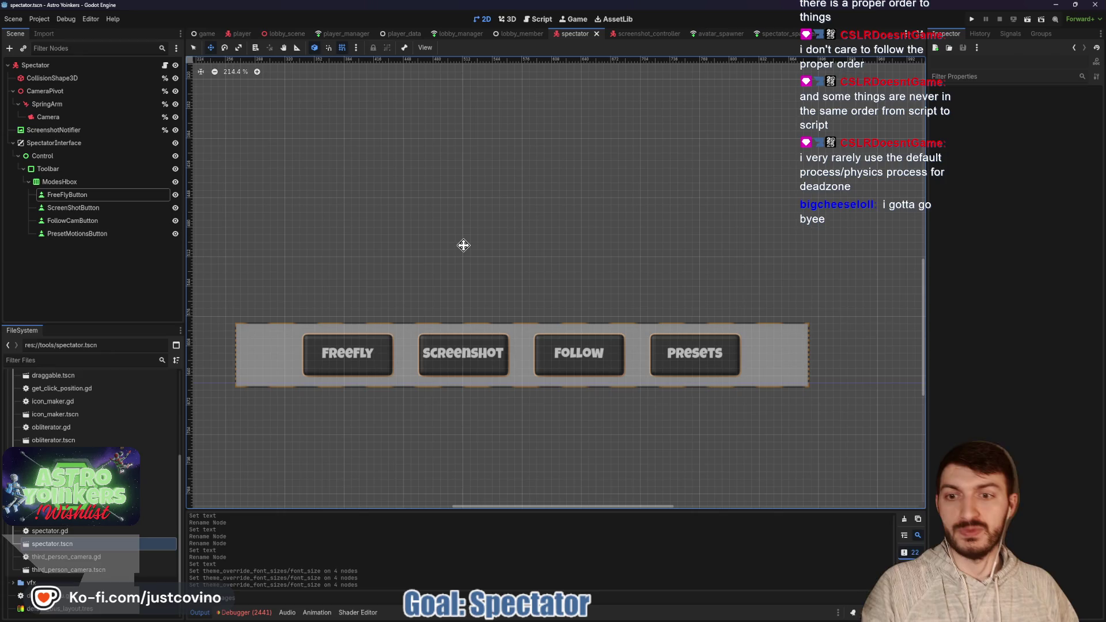
{"action": "scroll", "coordinate": [425, 206], "scroll_direction": "down", "scroll_amount": 6}
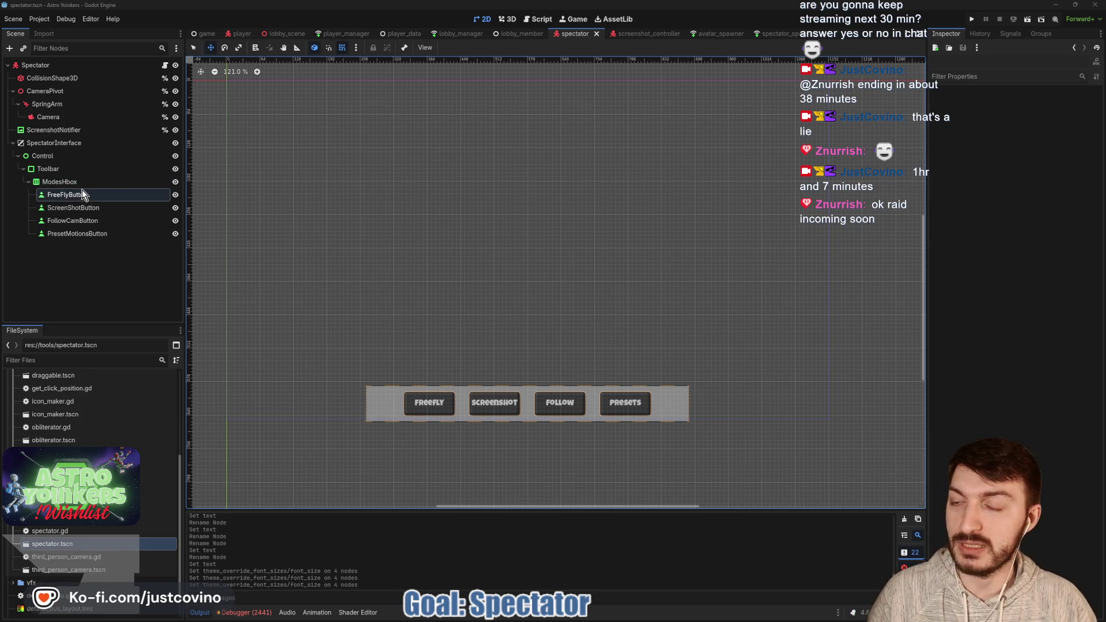
- Select the SpectatorInterface node and open its spectator.gd script
{"action": "left_click", "coordinate": [102, 143]}
{"action": "left_click", "coordinate": [165, 65]}
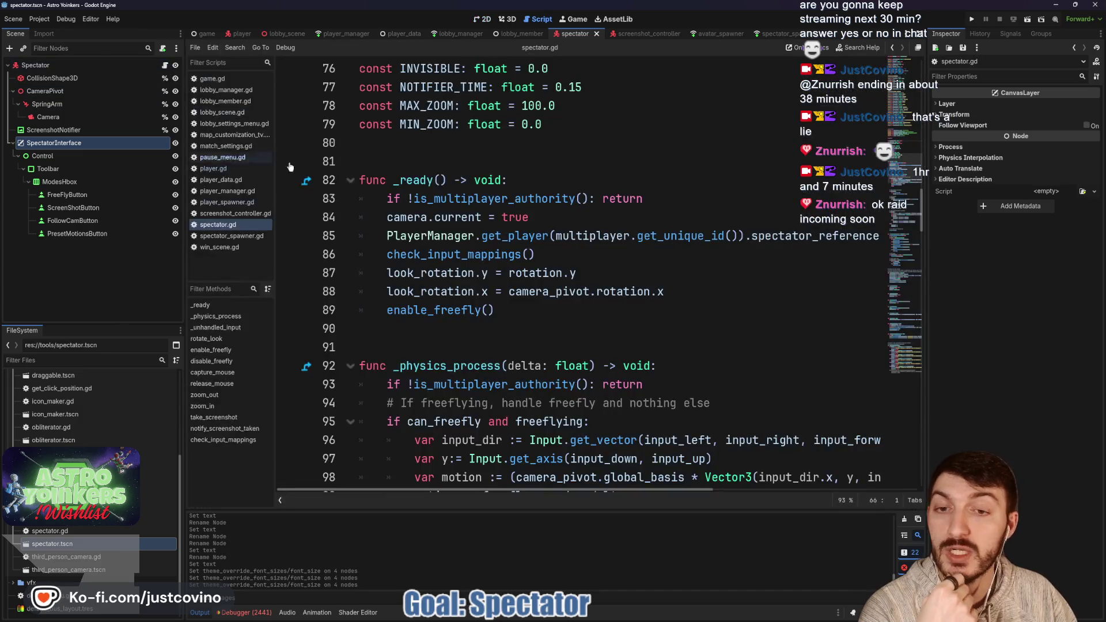
- Read through spectator.gd down past the check_input_mappings block
{"action": "scroll", "coordinate": [521, 278], "scroll_direction": "down", "scroll_amount": 11}
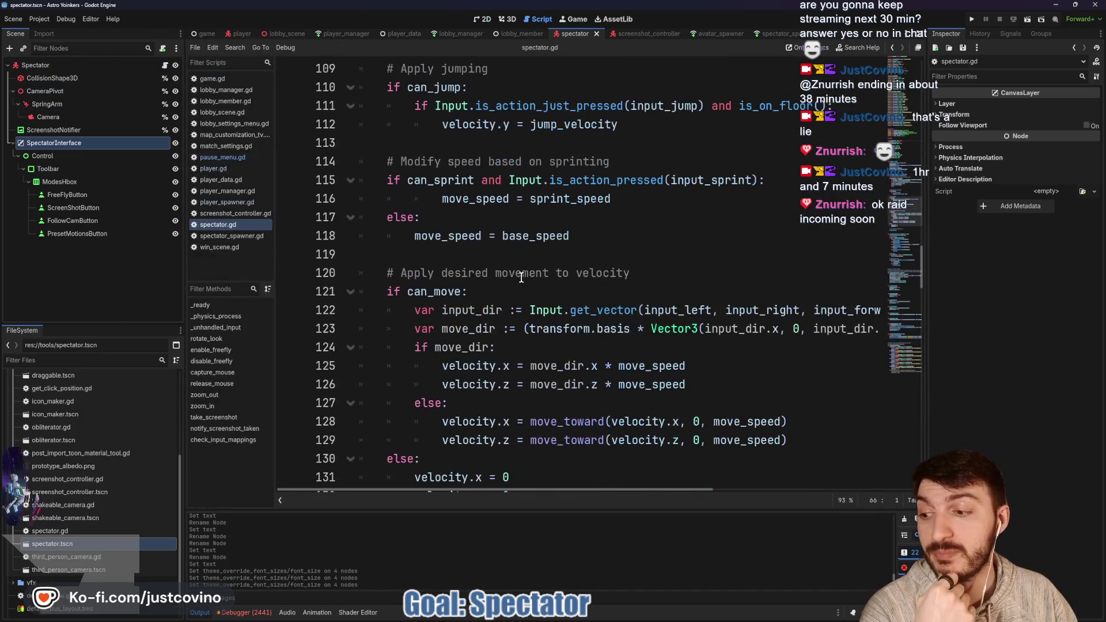
{"action": "scroll", "coordinate": [521, 278], "scroll_direction": "down", "scroll_amount": 10}
{"action": "scroll", "coordinate": [521, 277], "scroll_direction": "down", "scroll_amount": 9}
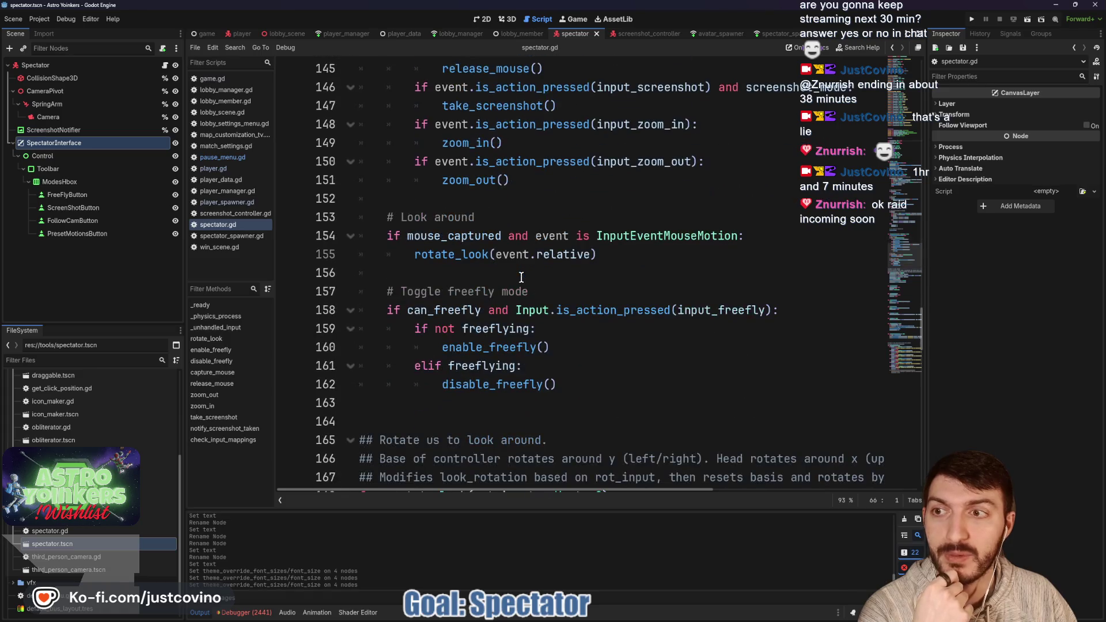
{"action": "scroll", "coordinate": [521, 279], "scroll_direction": "down", "scroll_amount": 14}
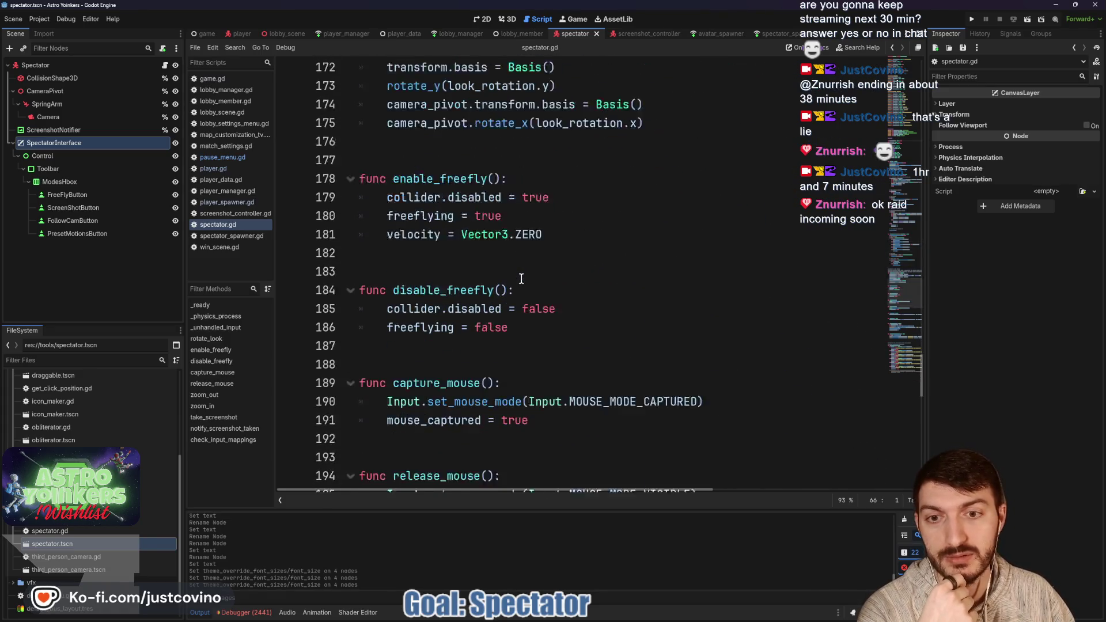
{"action": "scroll", "coordinate": [521, 278], "scroll_direction": "down", "scroll_amount": 5}
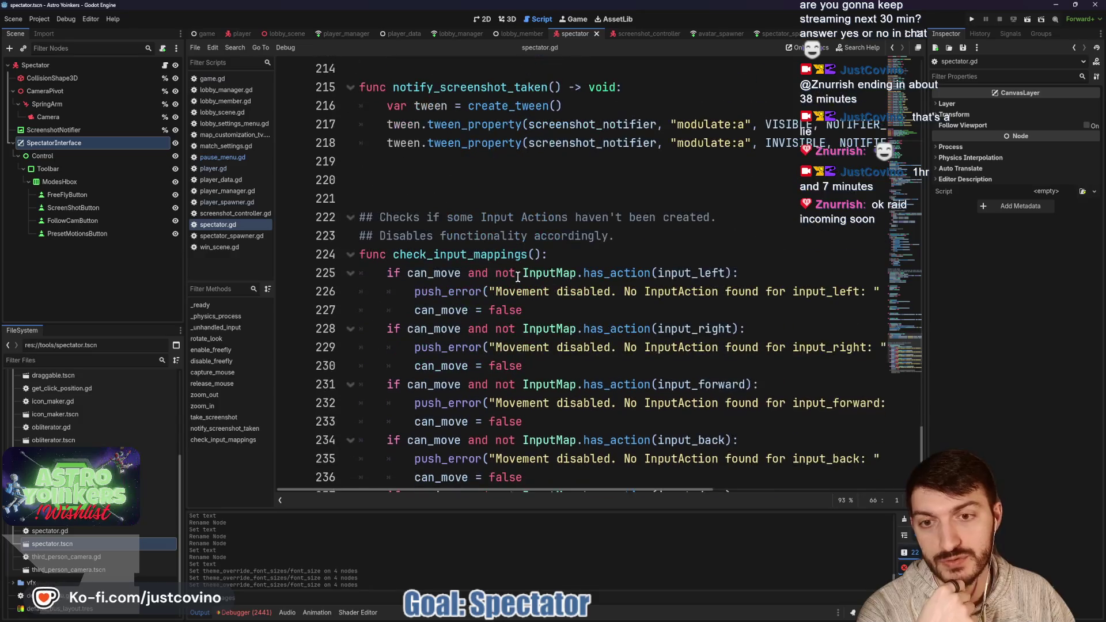
{"action": "scroll", "coordinate": [517, 276], "scroll_direction": "down", "scroll_amount": 1}
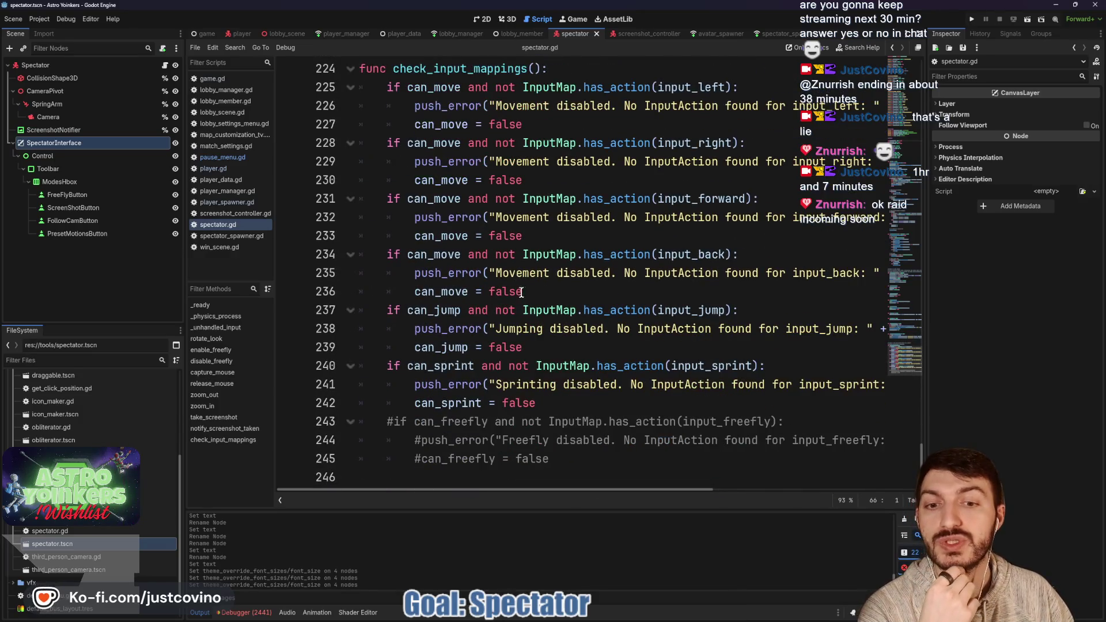
{"action": "scroll", "coordinate": [566, 446], "scroll_direction": "up", "scroll_amount": 4}
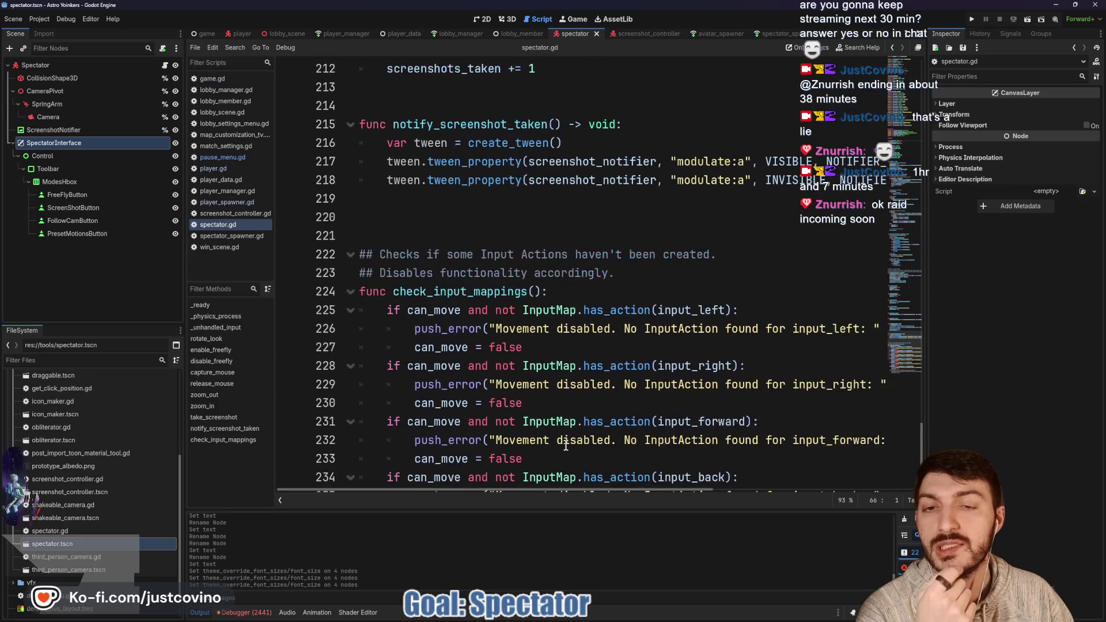
{"action": "scroll", "coordinate": [539, 394], "scroll_direction": "down", "scroll_amount": 3}
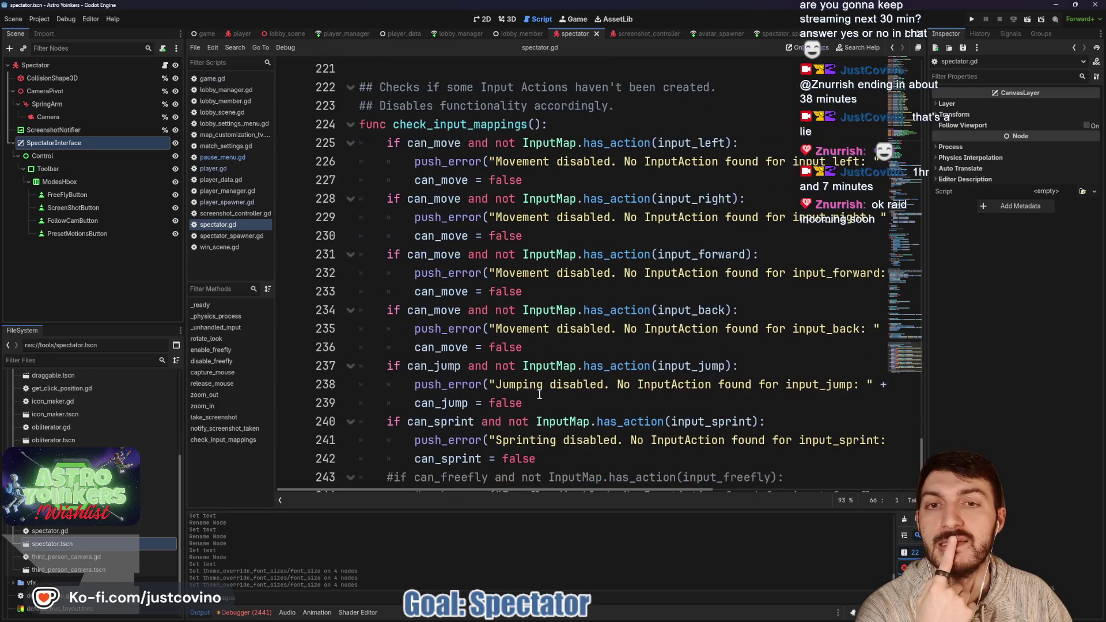
{"action": "scroll", "coordinate": [536, 392], "scroll_direction": "down", "scroll_amount": 1}
{"action": "mouse_move", "coordinate": [559, 457]}
{"action": "left_mouse_down"}
{"action": "mouse_move", "coordinate": [391, 253]}
{"action": "mouse_move", "coordinate": [372, 237]}
{"action": "mouse_move", "coordinate": [355, 253]}
{"action": "left_mouse_up"}
{"action": "scroll", "coordinate": [356, 252], "scroll_direction": "up", "scroll_amount": 4}
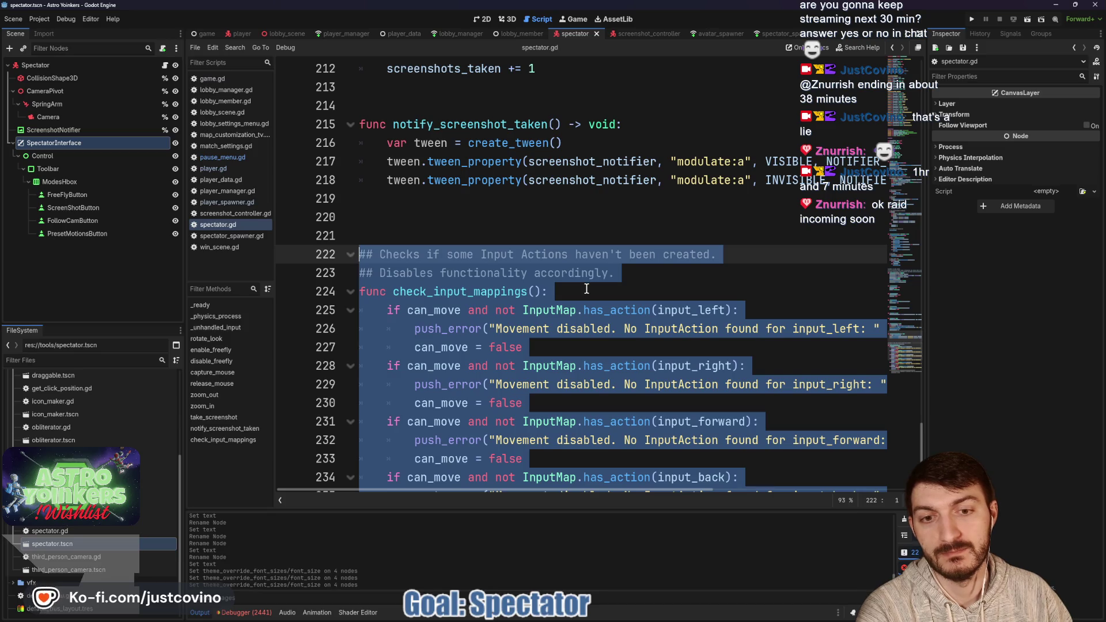
{"action": "left_click", "coordinate": [586, 288]}
{"action": "scroll", "coordinate": [579, 297], "scroll_direction": "down", "scroll_amount": 3}
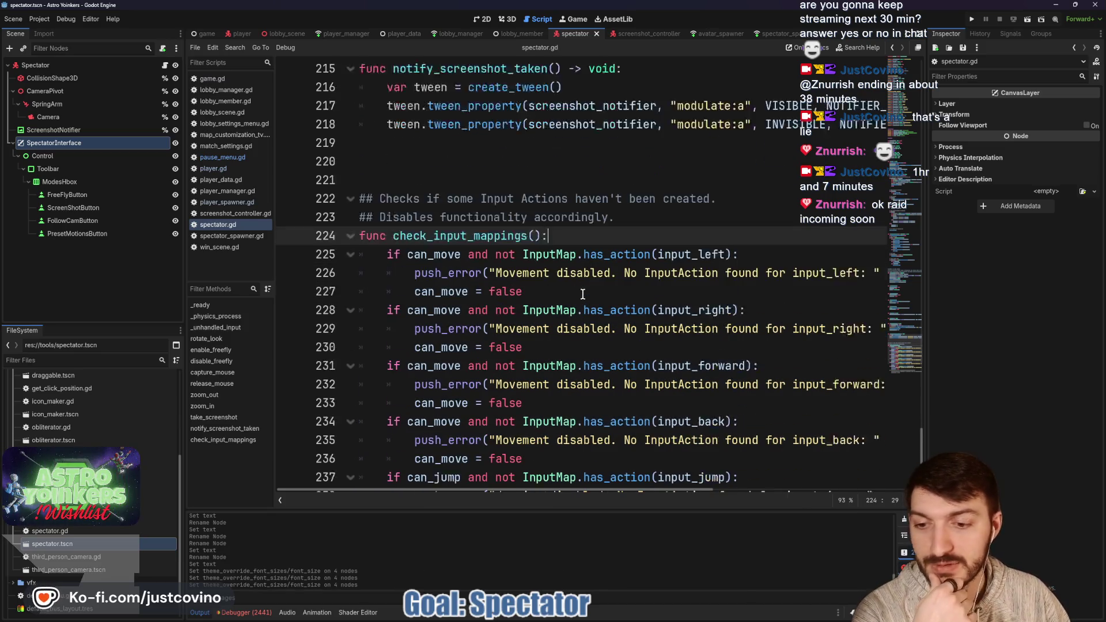
- Check the Debugger errors, collapse the bottom panel, and return to the 2D scene view
{"action": "left_click", "coordinate": [243, 613]}
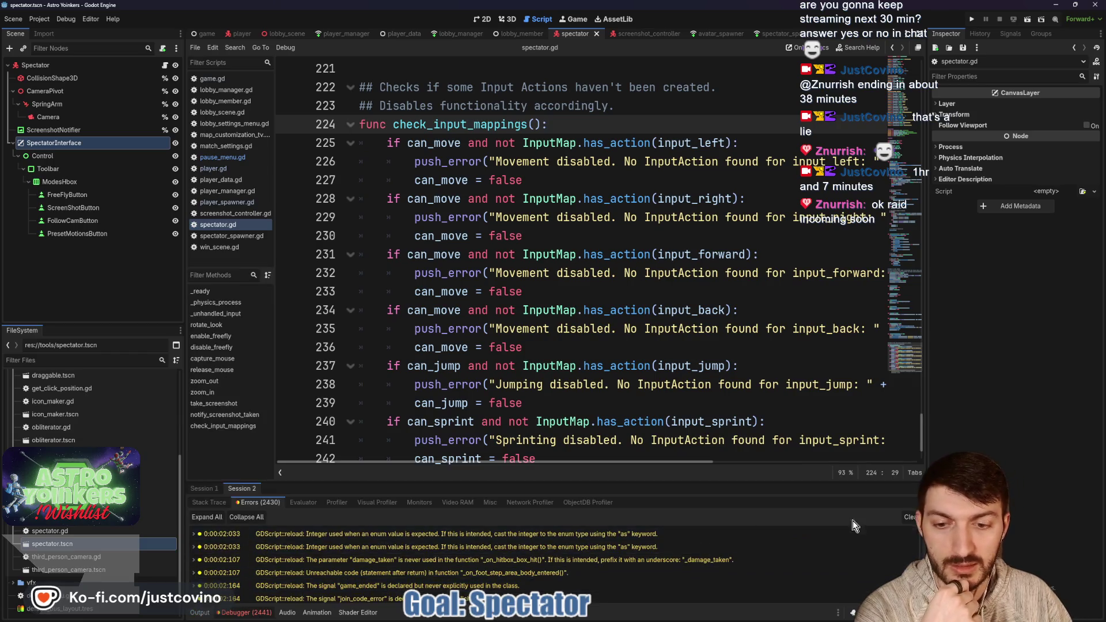
{"action": "left_click", "coordinate": [204, 489]}
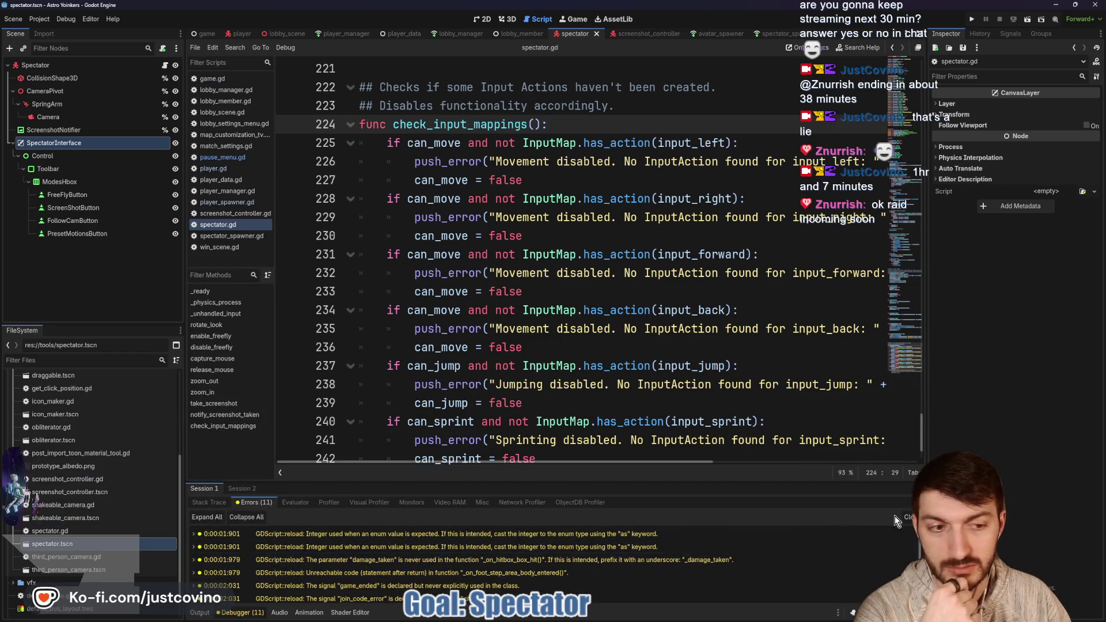
{"action": "left_click", "coordinate": [199, 614]}
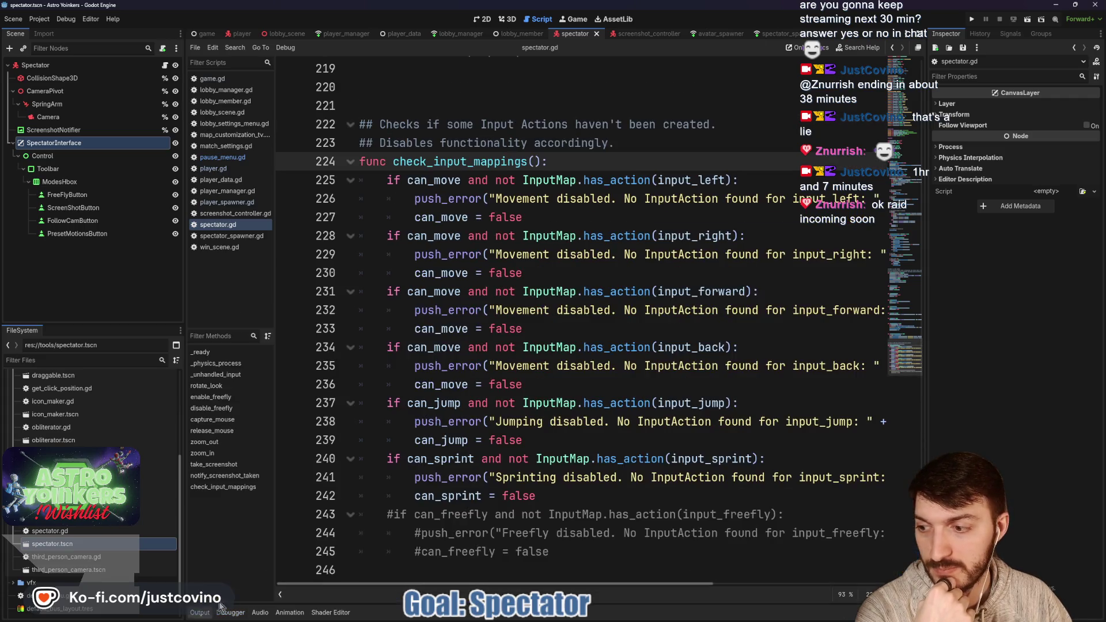
{"action": "scroll", "coordinate": [600, 430], "scroll_direction": "up", "scroll_amount": 7}
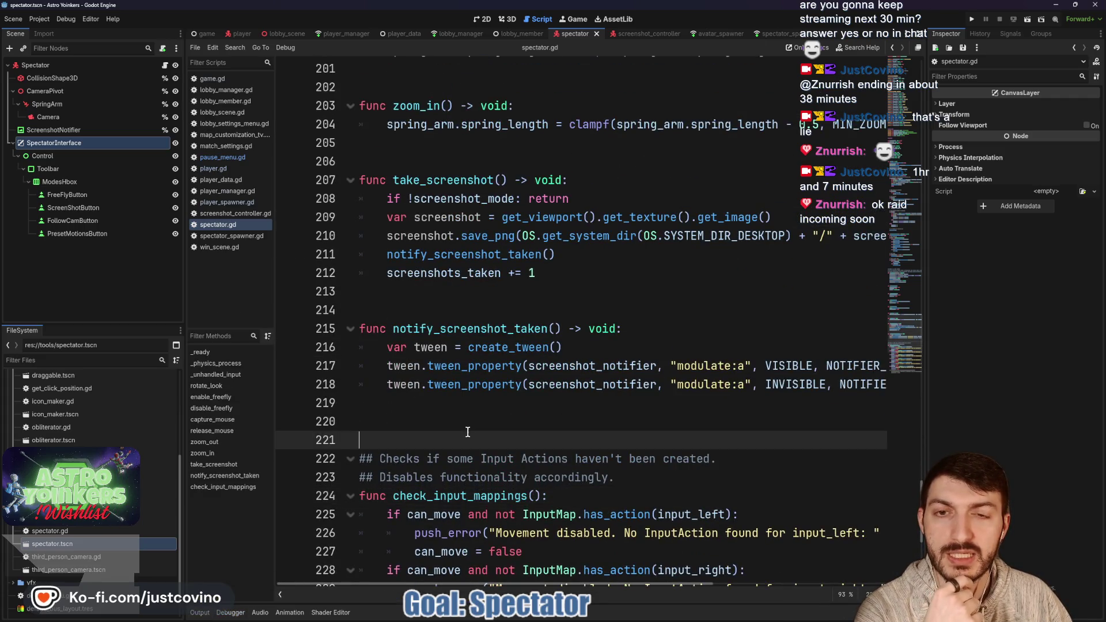
{"action": "scroll", "coordinate": [468, 419], "scroll_direction": "up", "scroll_amount": 1}
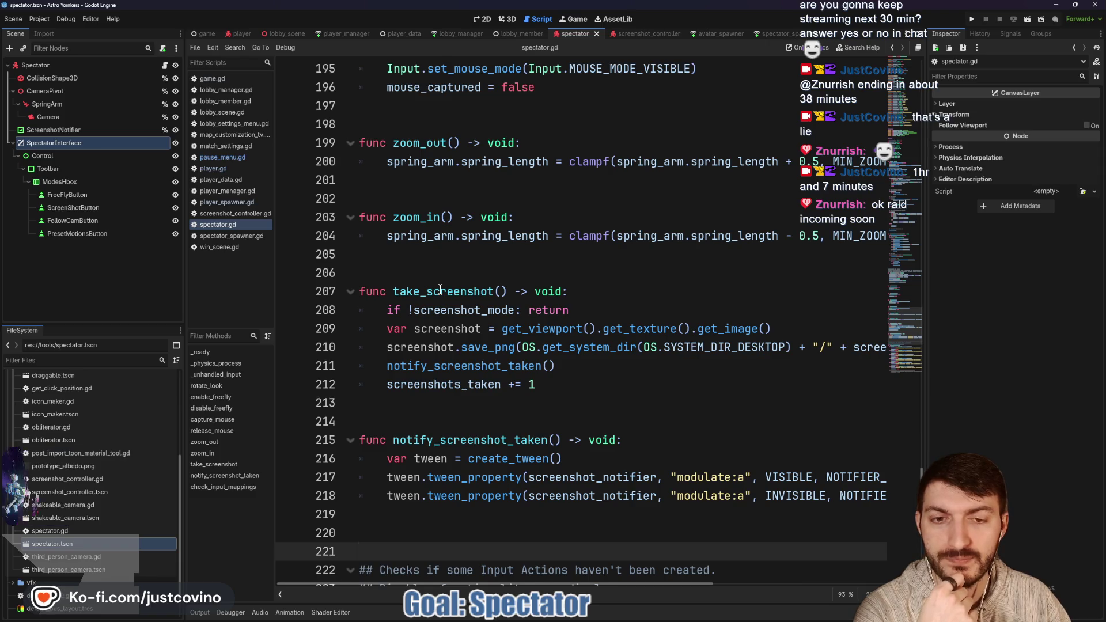
{"action": "scroll", "coordinate": [556, 333], "scroll_direction": "up", "scroll_amount": 4}
{"action": "scroll", "coordinate": [556, 332], "scroll_direction": "up", "scroll_amount": 3}
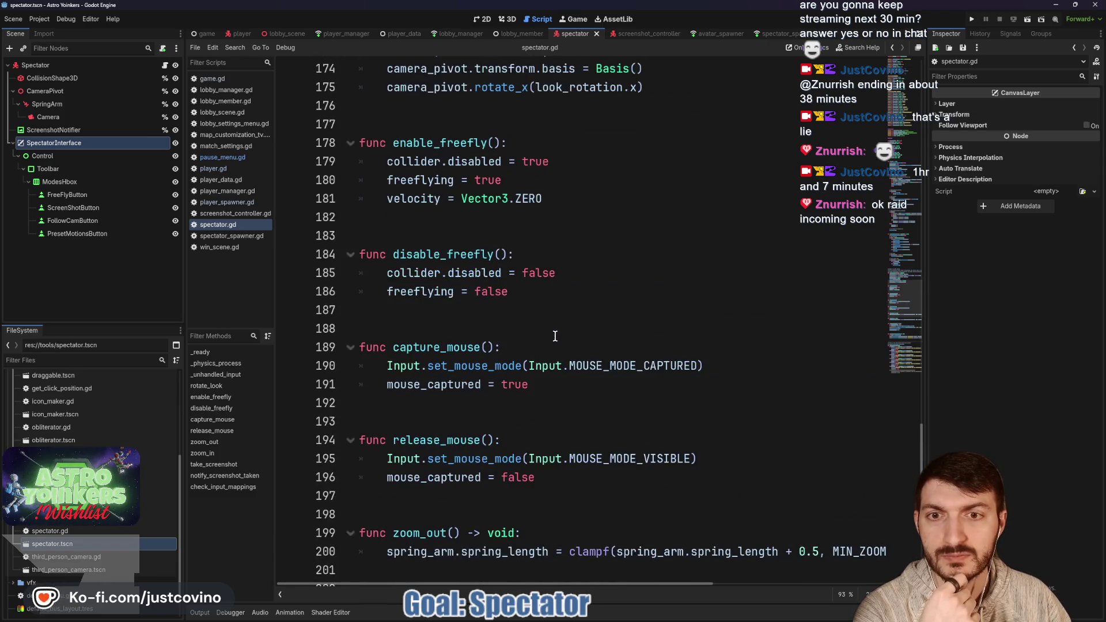
{"action": "scroll", "coordinate": [555, 336], "scroll_direction": "up", "scroll_amount": 8}
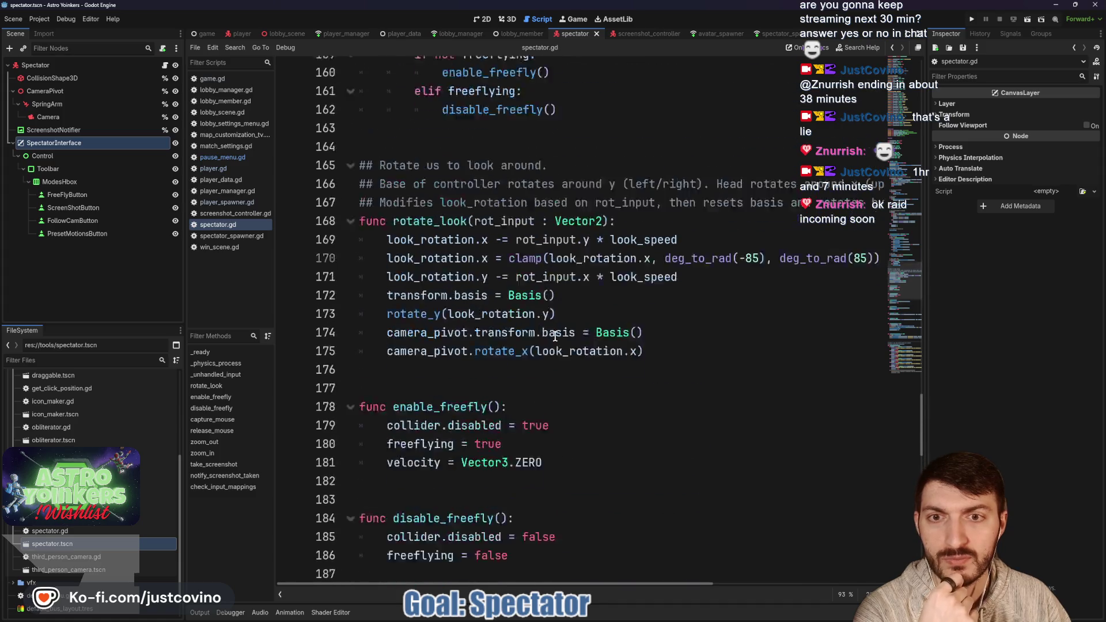
{"action": "scroll", "coordinate": [555, 336], "scroll_direction": "up", "scroll_amount": 5}
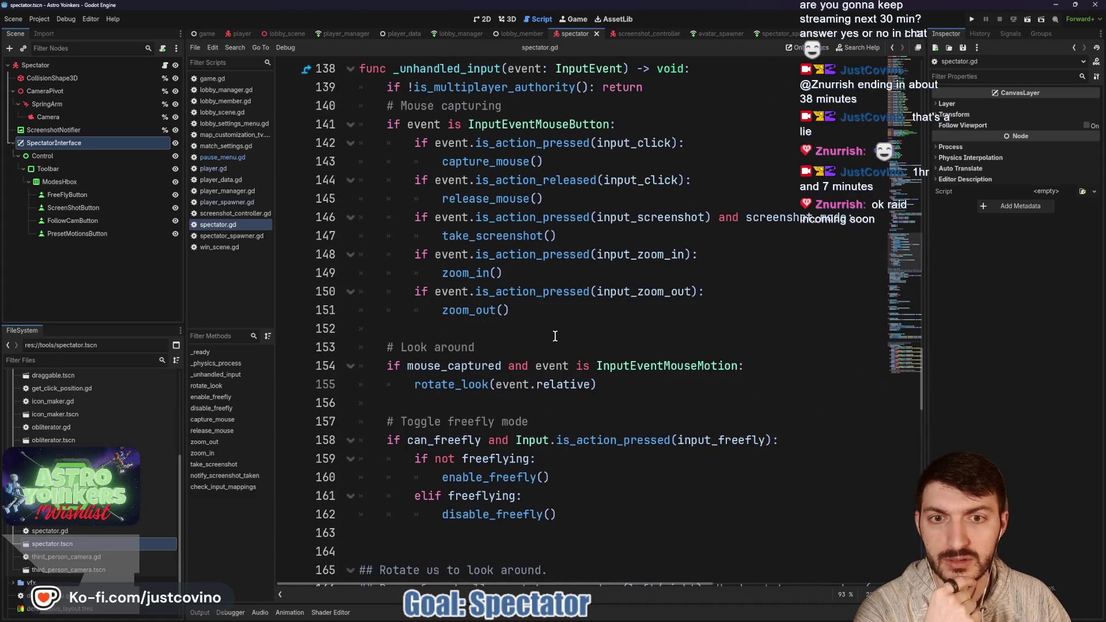
{"action": "scroll", "coordinate": [556, 336], "scroll_direction": "up", "scroll_amount": 1}
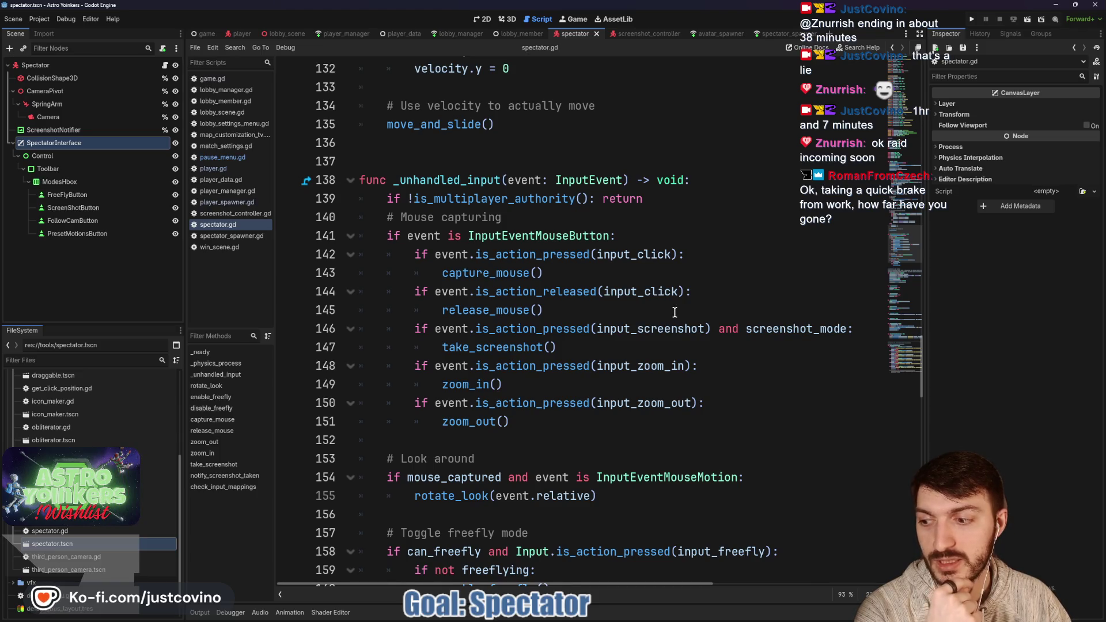
{"action": "scroll", "coordinate": [574, 305], "scroll_direction": "up", "scroll_amount": 2}
{"action": "left_click", "coordinate": [380, 273]}
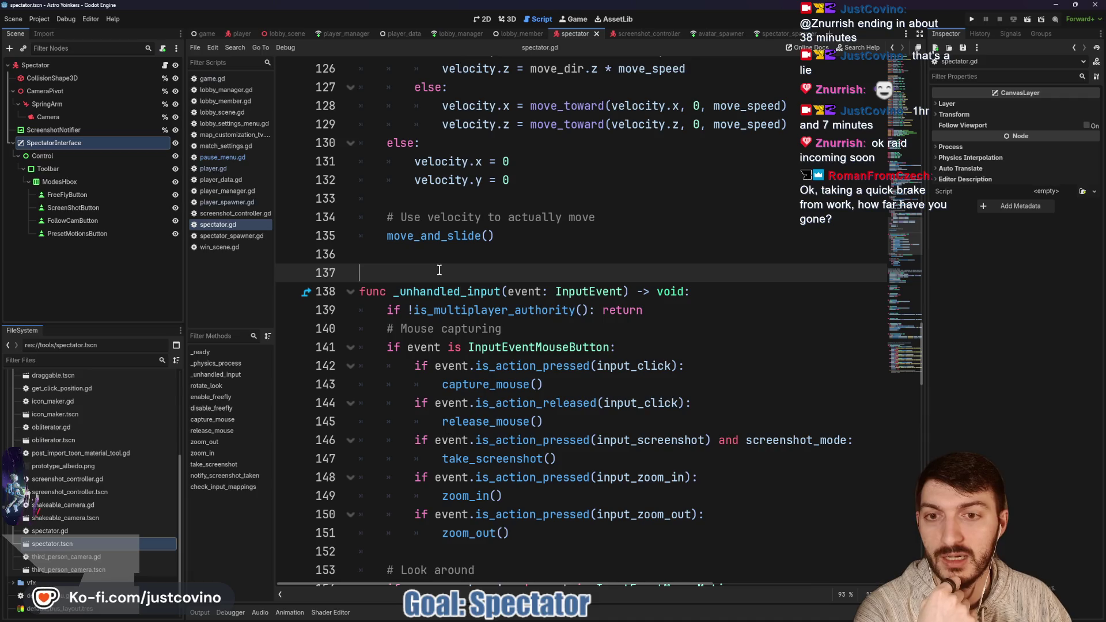
{"action": "left_click", "coordinate": [553, 34]}
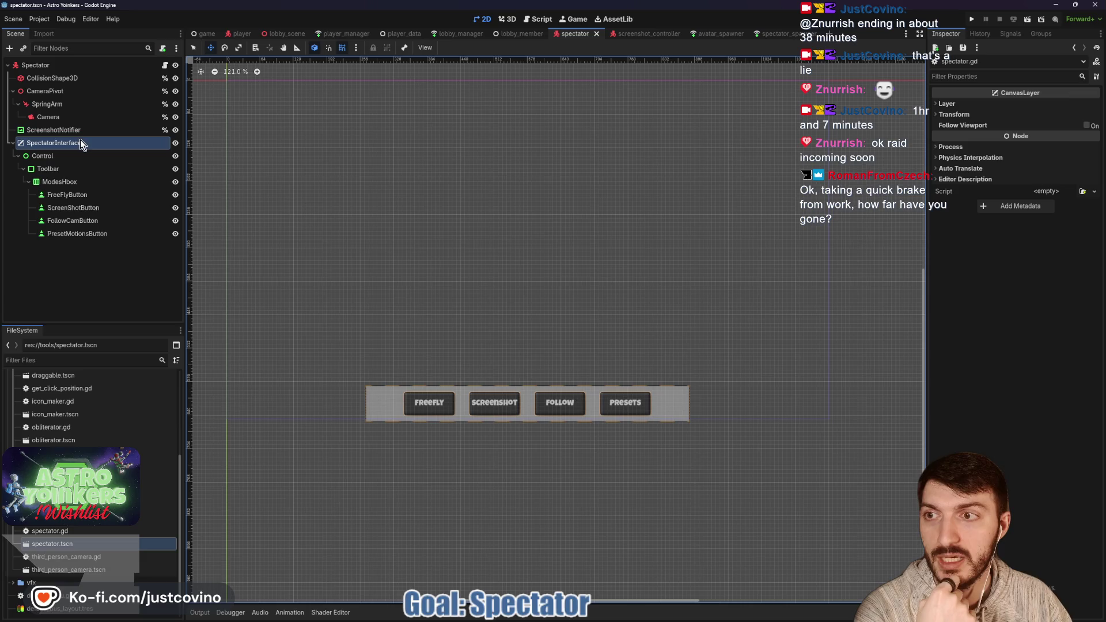
- Select the Toolbar node and switch the editor to select mode with Q
{"action": "left_click", "coordinate": [86, 168]}
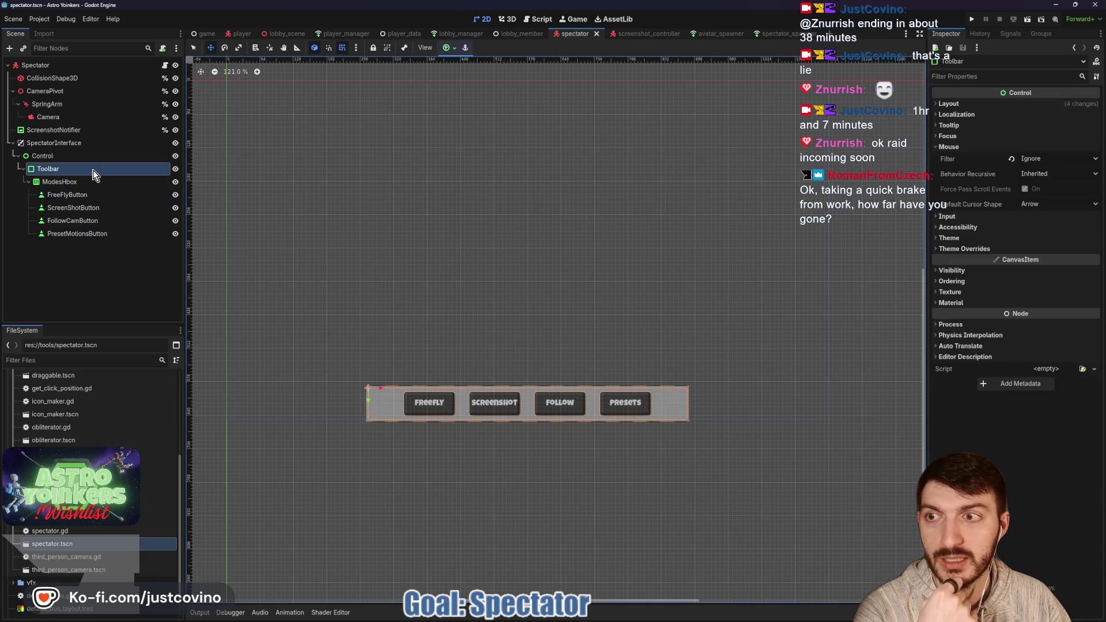
{"action": "key", "text": "q"}
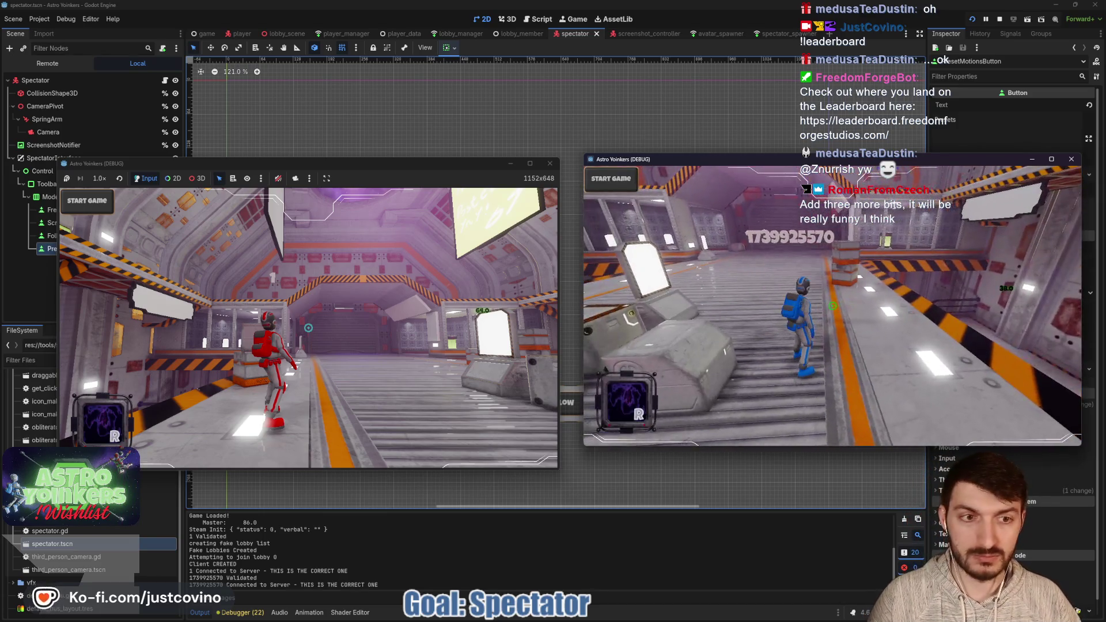
- Bring the Astro Yoinkers Steam store page forward and browse its gallery screenshots
{"action": "mouse_move", "coordinate": [607, 620]}
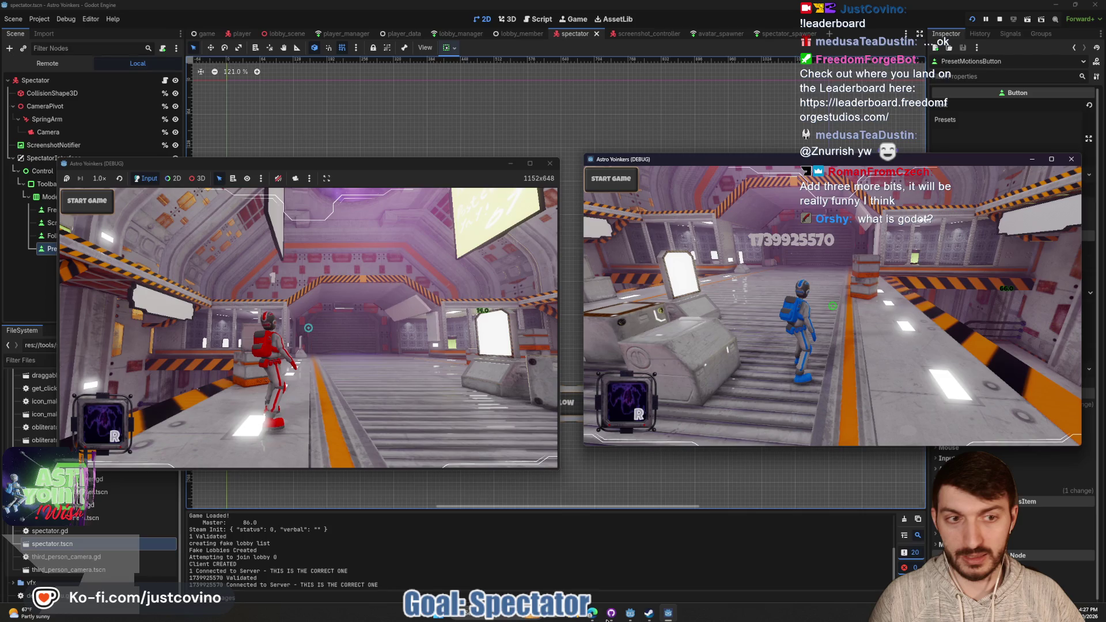
{"action": "left_click", "coordinate": [649, 613]}
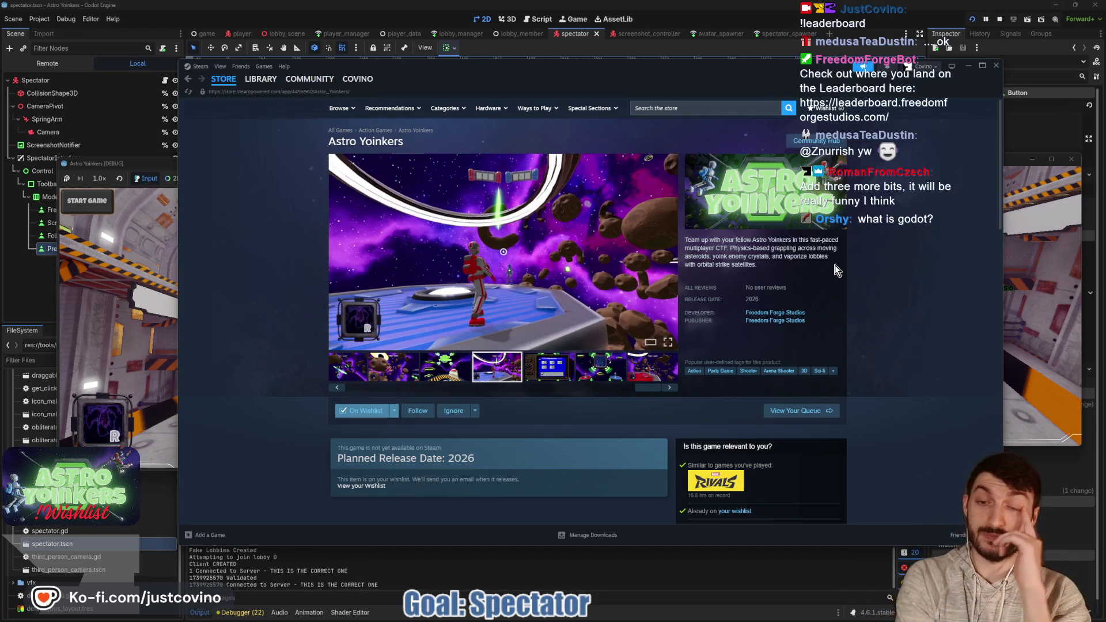
{"action": "left_click", "coordinate": [354, 374]}
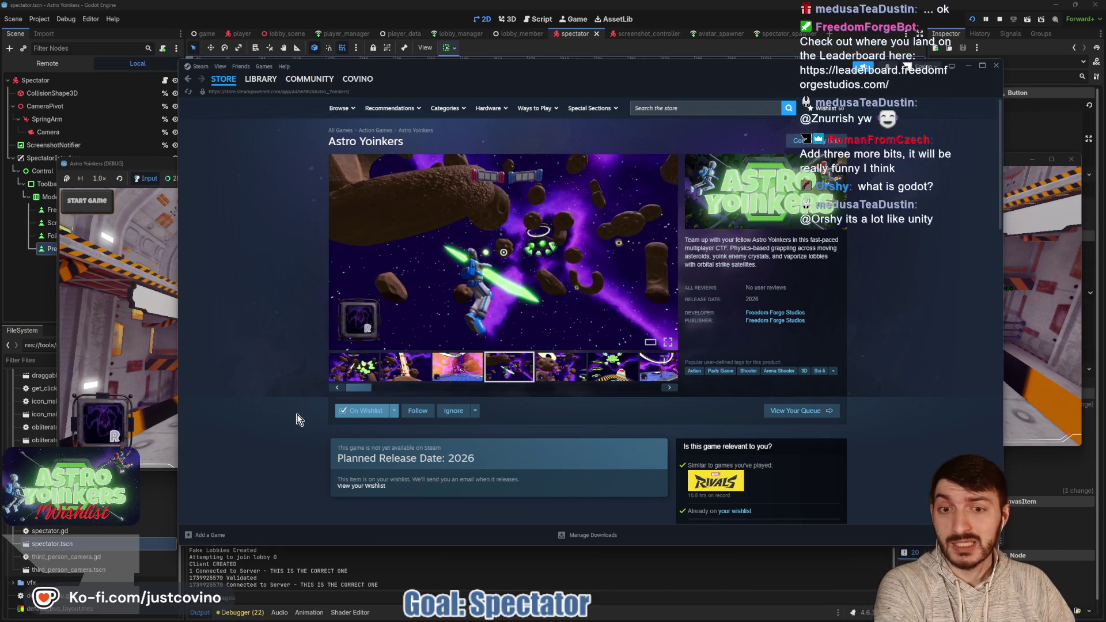
{"action": "left_click", "coordinate": [355, 373]}
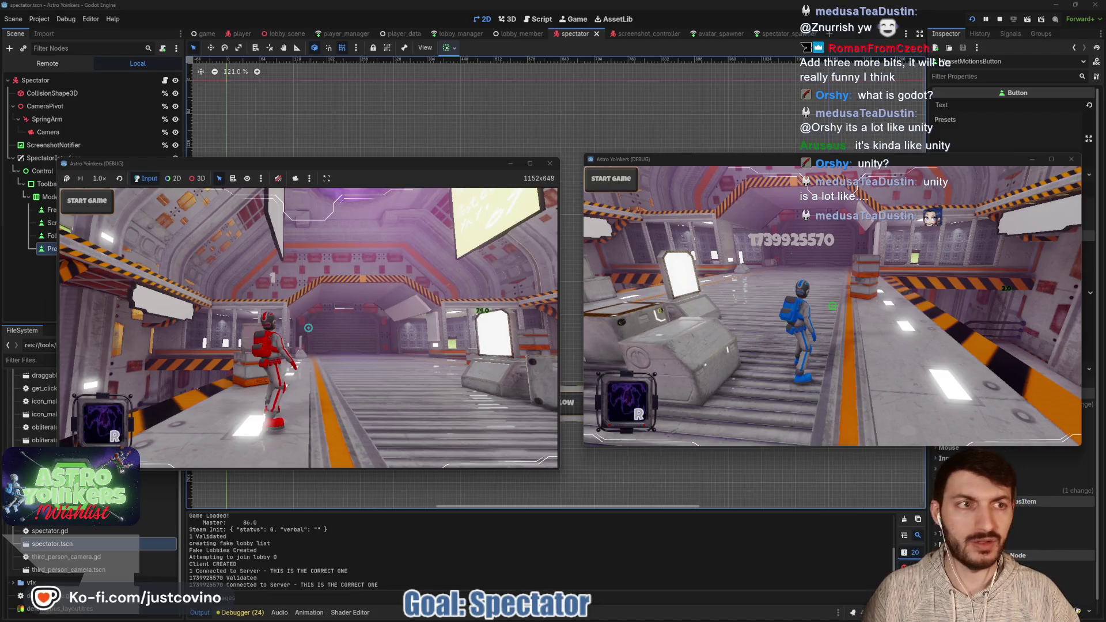
- Move the player in the left game window, then run 'spectate' from the dev console
{"action": "key", "text": "super"}
{"action": "key", "text": "super"}
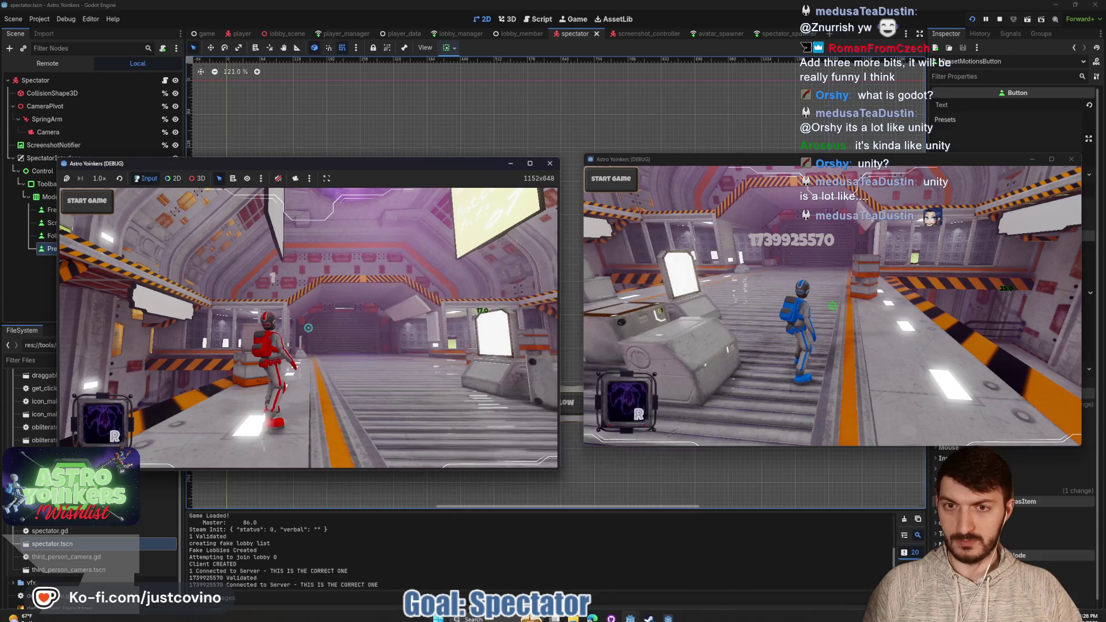
{"action": "key", "text": "a"}
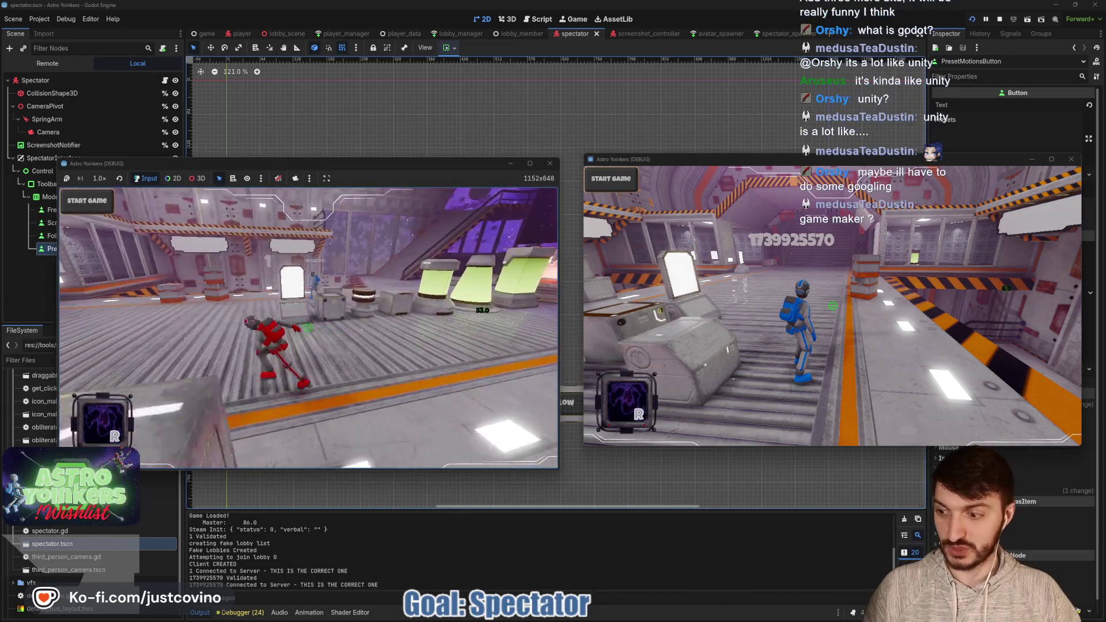
{"action": "key", "text": "w"}
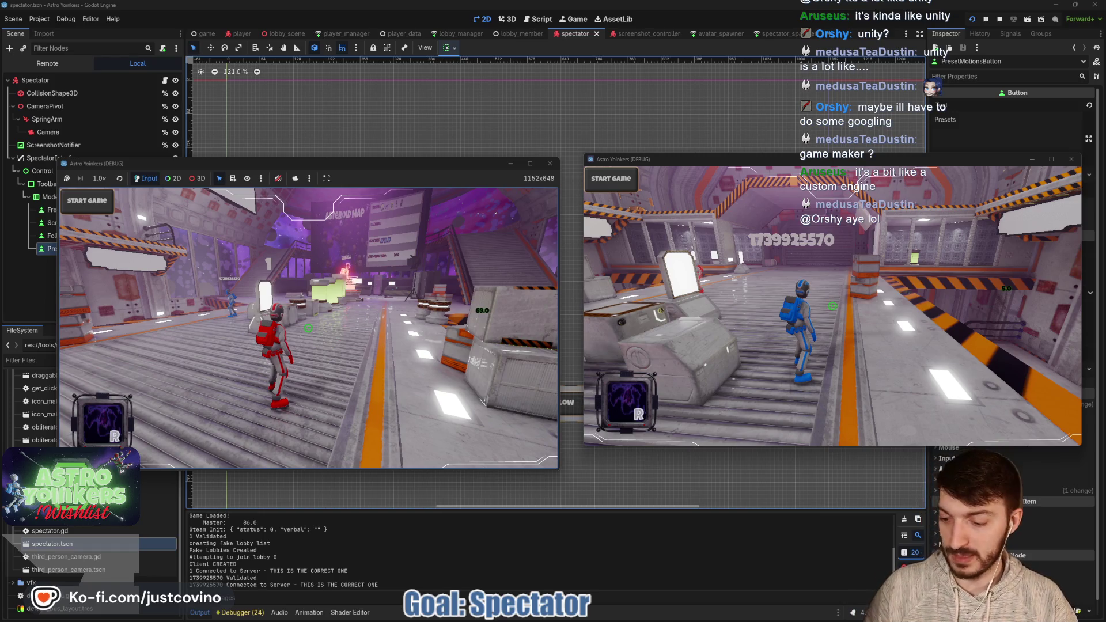
{"action": "key", "text": "grave"}
{"action": "type", "text": "spectate"}
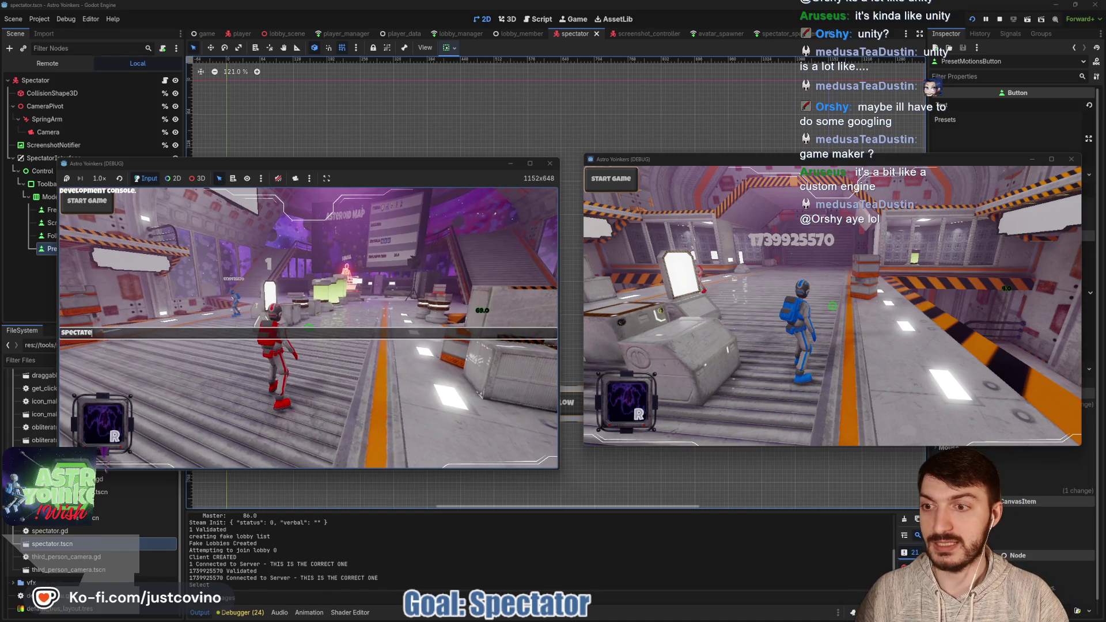
{"action": "key", "text": "Return"}
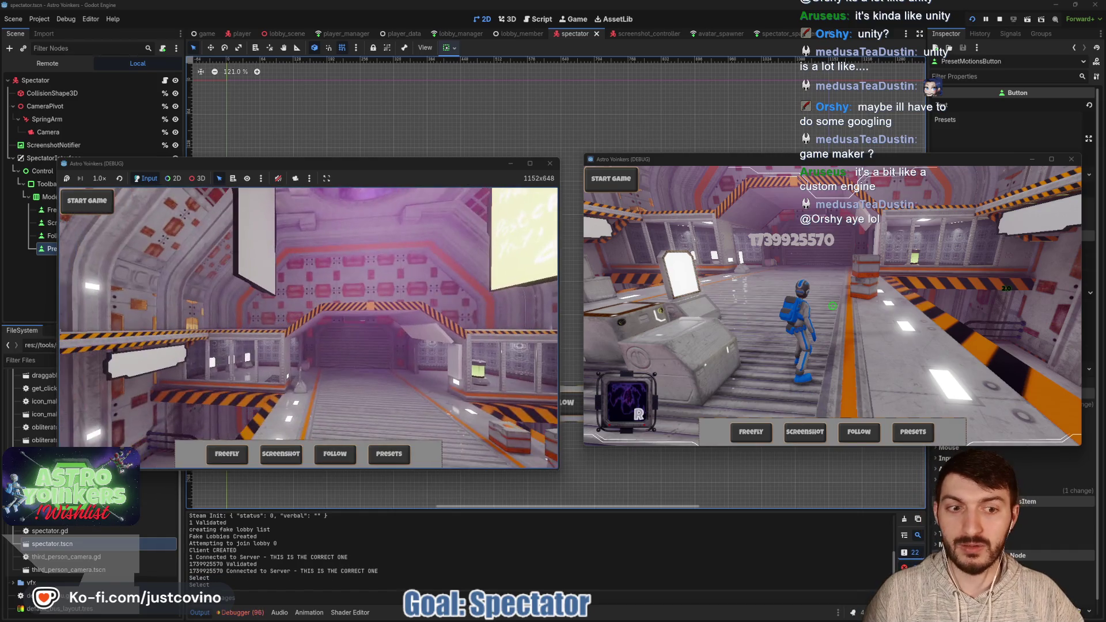
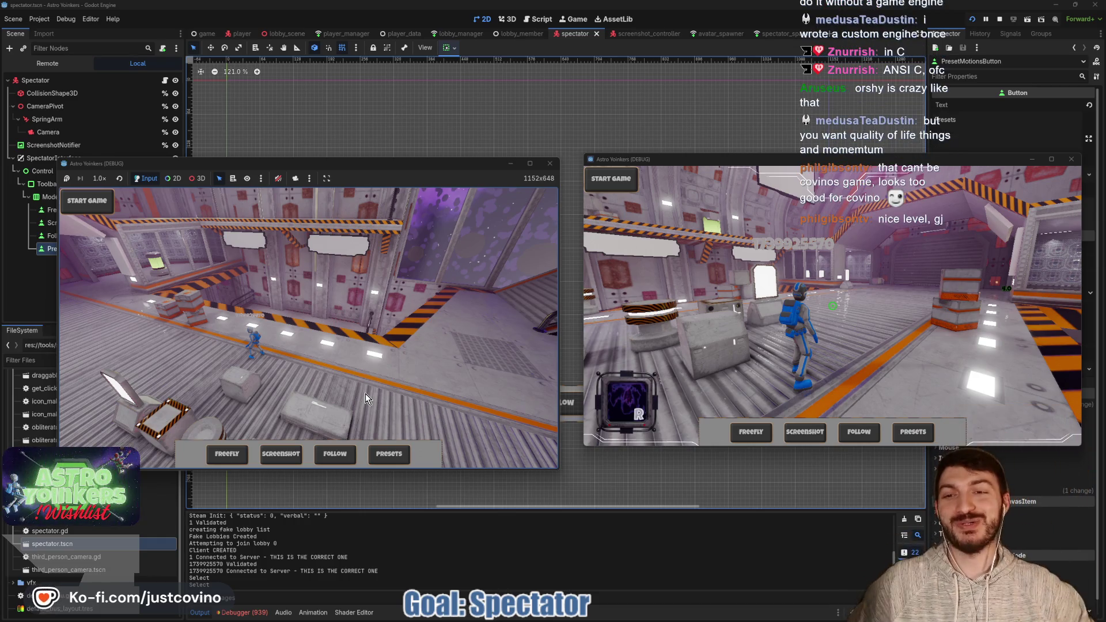
- Switch the running game's left view to freefly mode, then stop the test run with F8
{"action": "left_click", "coordinate": [227, 454]}
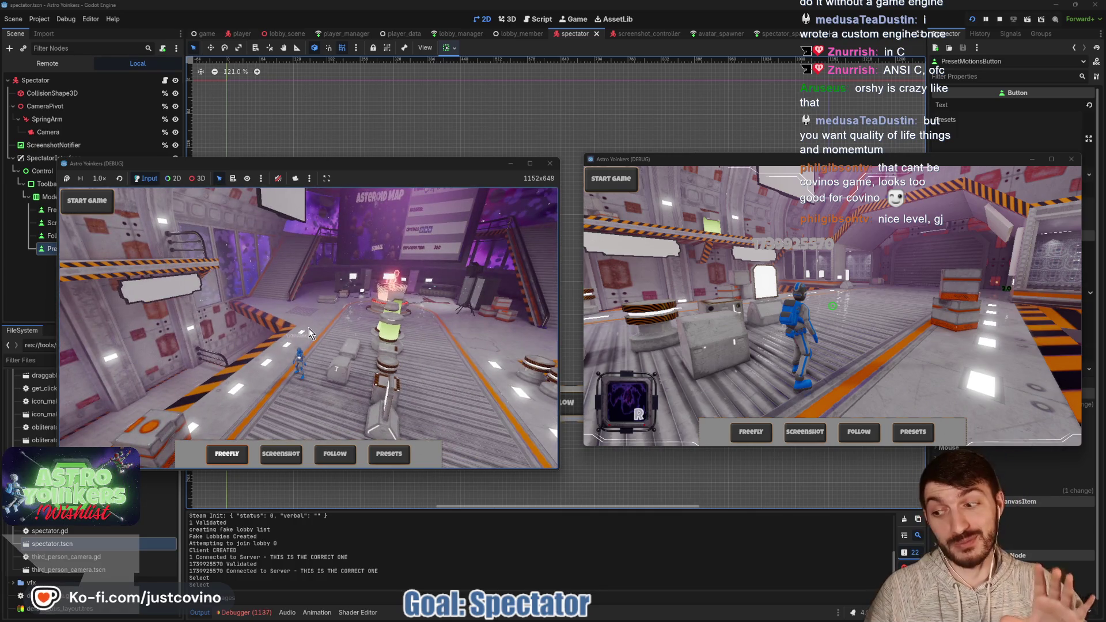
{"action": "key", "text": "F8"}
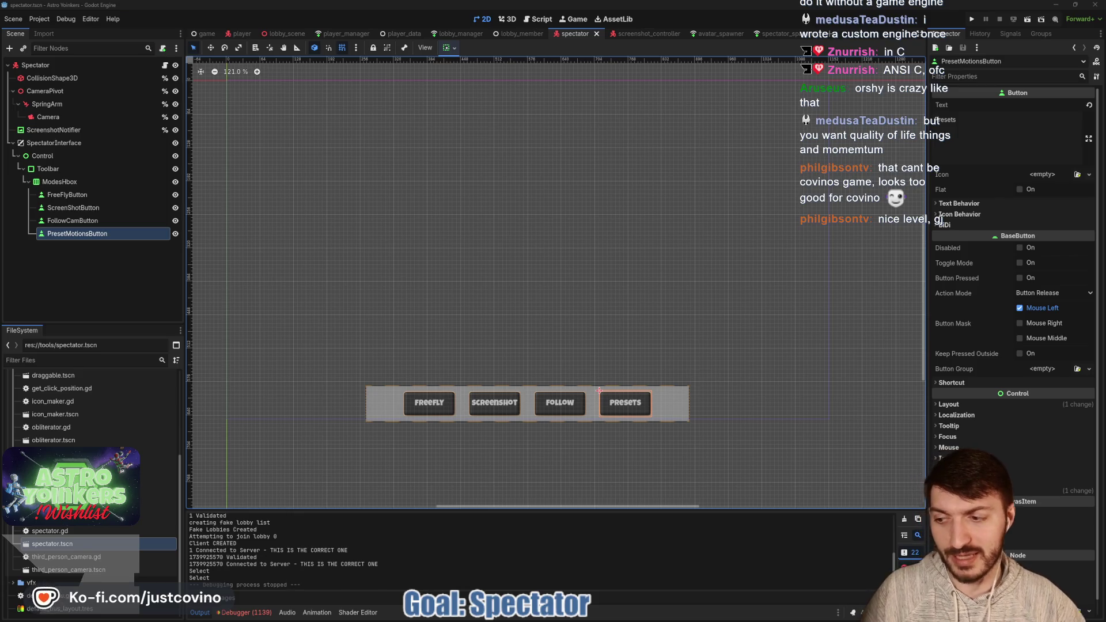
{"action": "left_click", "coordinate": [660, 615]}
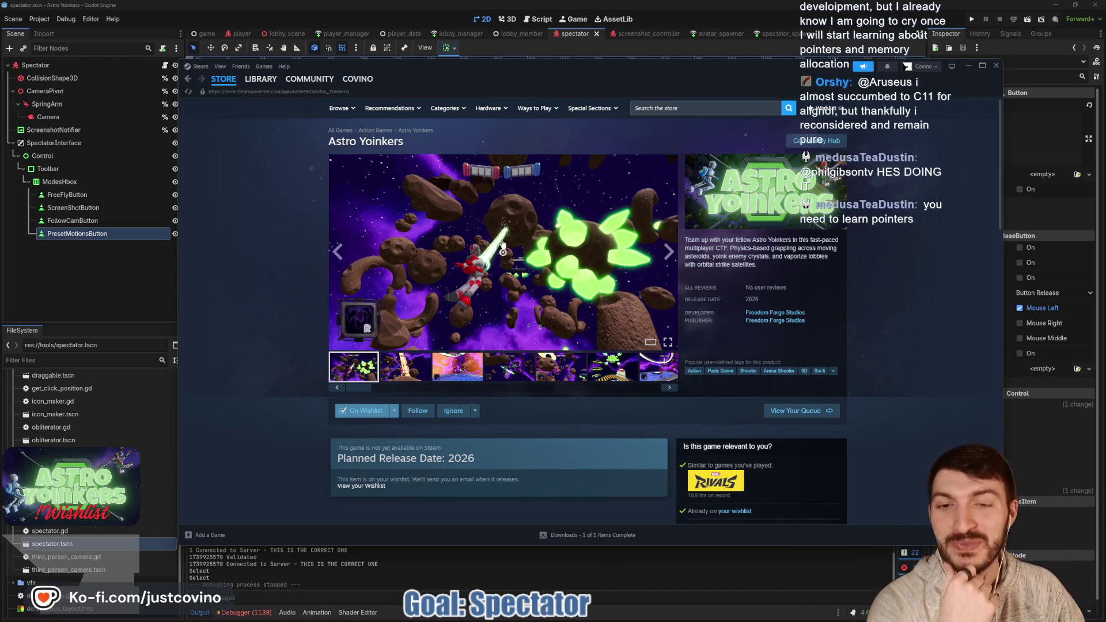
{"action": "left_click", "coordinate": [552, 574]}
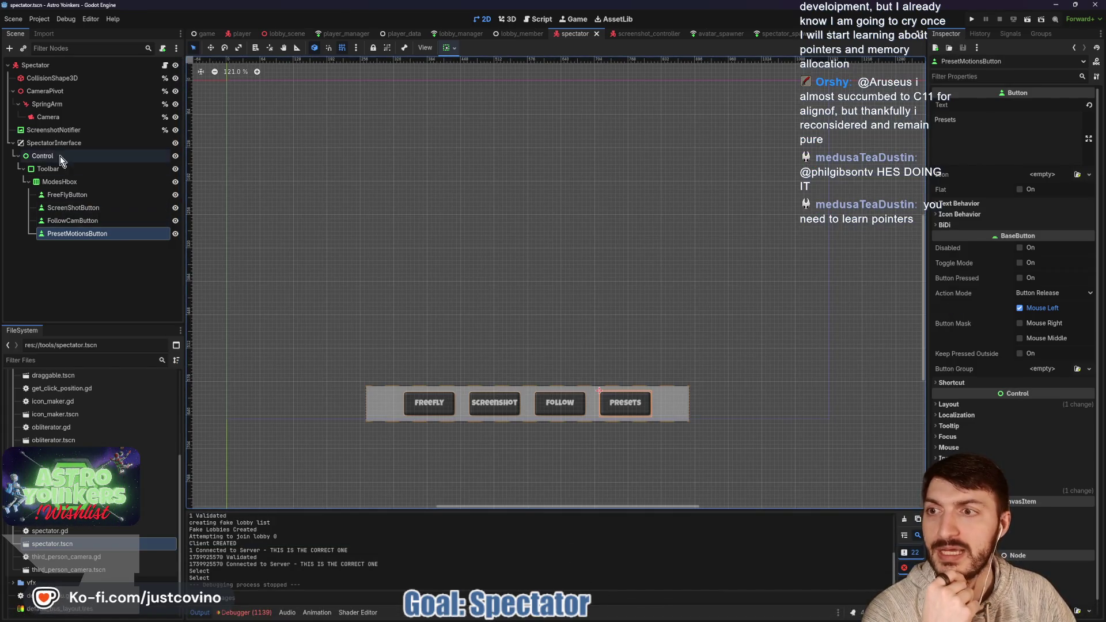
- Open spectator.gd and insert a blank line after _ready's return check
{"action": "left_click", "coordinate": [165, 66]}
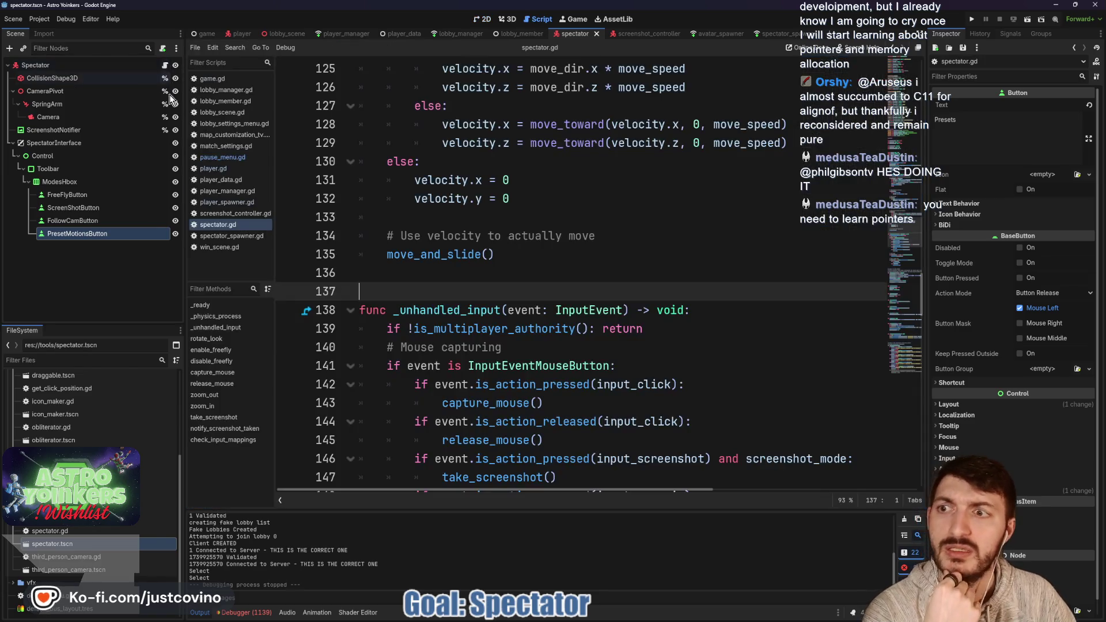
{"action": "scroll", "coordinate": [527, 217], "scroll_direction": "up", "scroll_amount": 15}
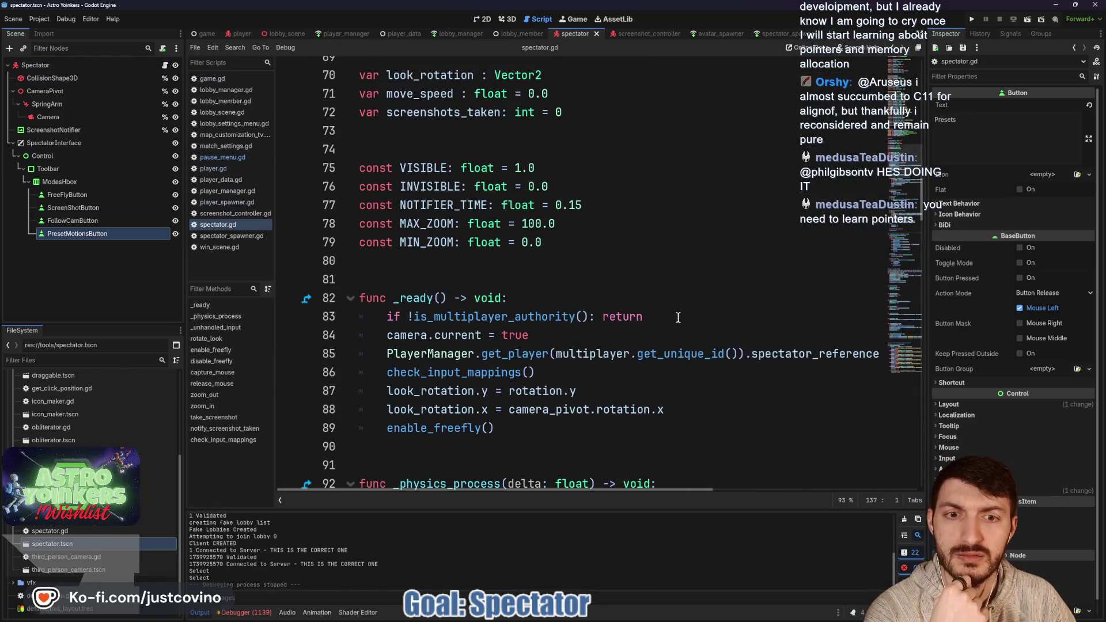
{"action": "left_click", "coordinate": [678, 317]}
{"action": "key", "text": "Return"}
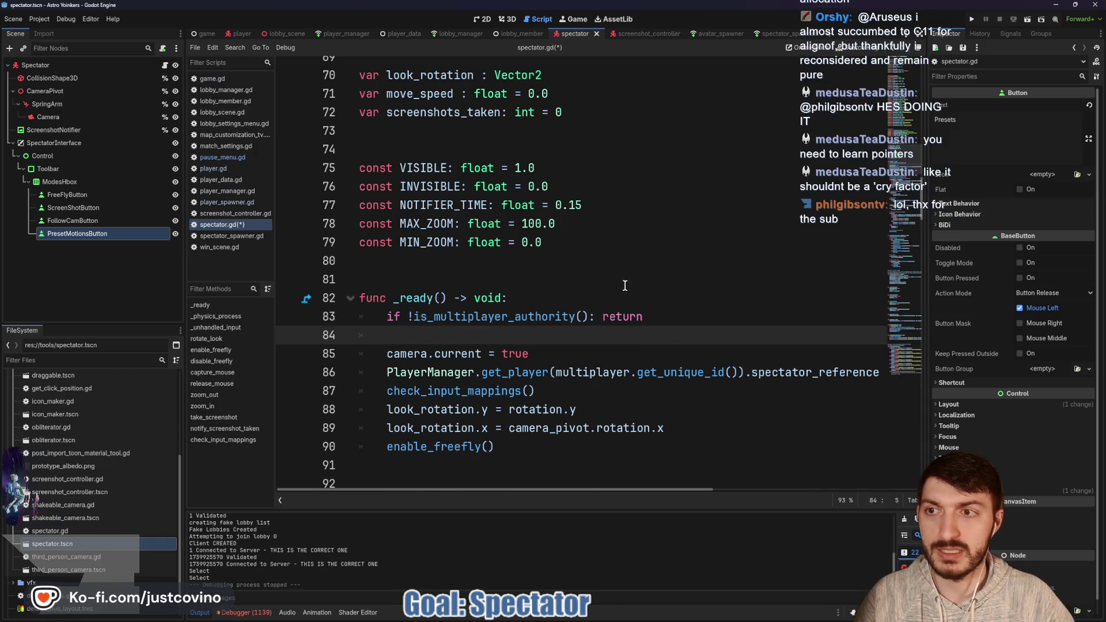
{"action": "right_click", "coordinate": [76, 145]}
{"action": "left_click", "coordinate": [118, 384]}
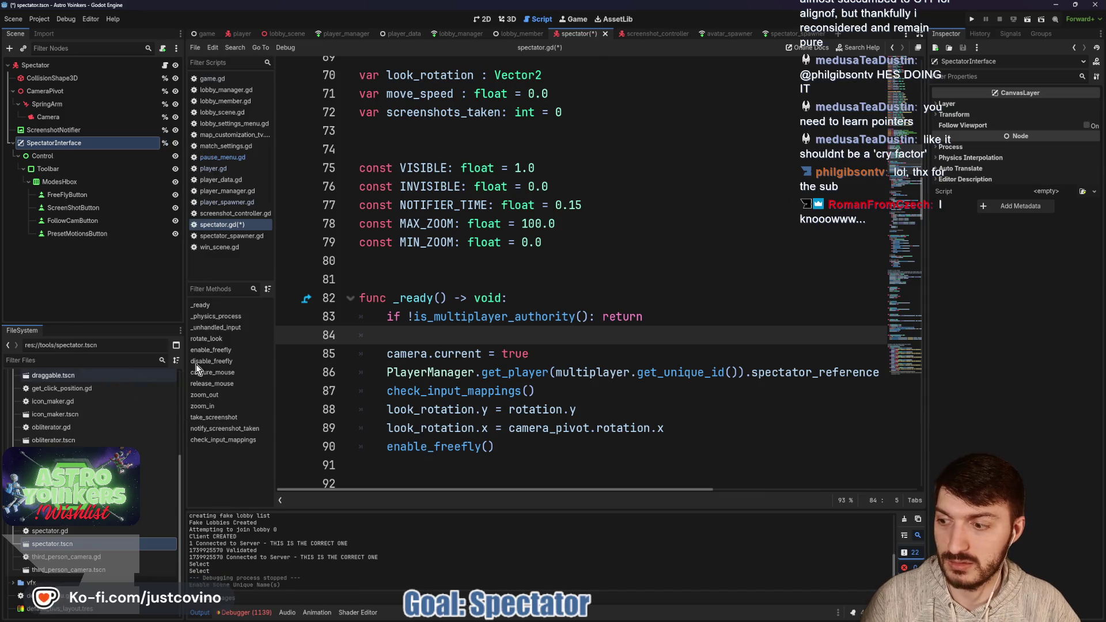
{"action": "left_click", "coordinate": [442, 285]}
{"action": "scroll", "coordinate": [442, 286], "scroll_direction": "up", "scroll_amount": 6}
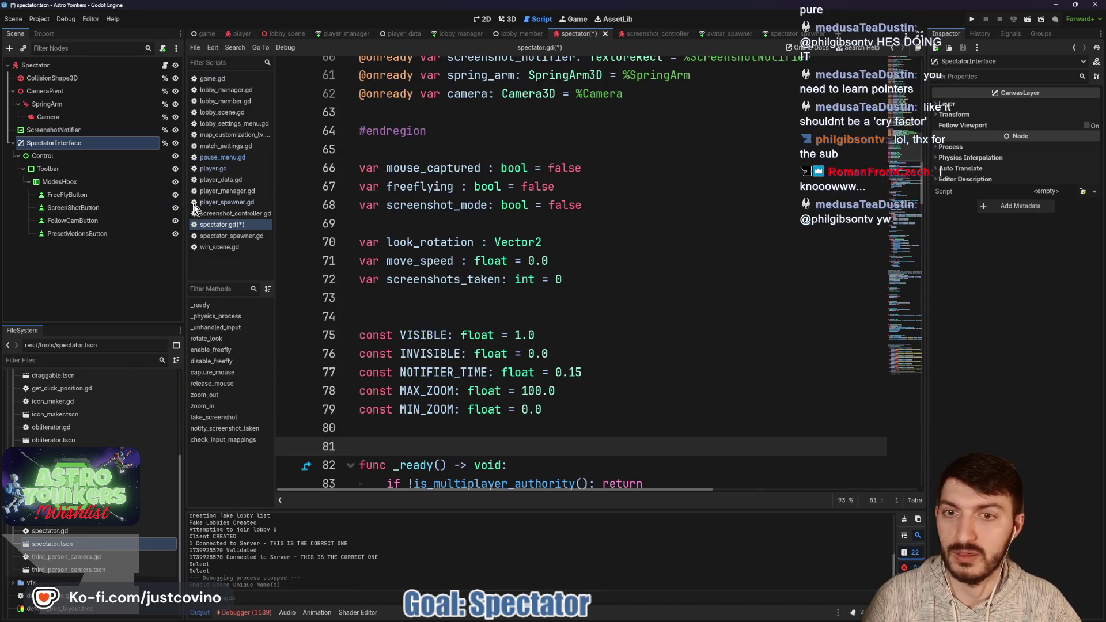
{"action": "mouse_move", "coordinate": [104, 144]}
{"action": "left_mouse_down"}
{"action": "mouse_move", "coordinate": [370, 230]}
{"action": "mouse_move", "coordinate": [392, 279]}
{"action": "left_mouse_up"}
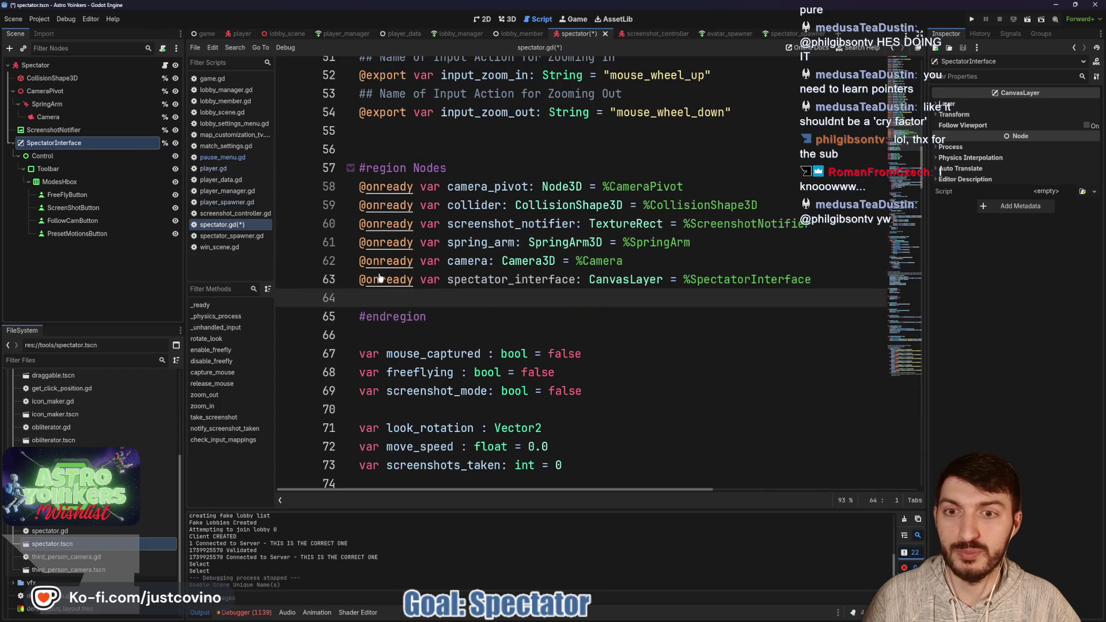
{"action": "scroll", "coordinate": [525, 372], "scroll_direction": "down", "scroll_amount": 5}
{"action": "scroll", "coordinate": [439, 407], "scroll_direction": "down", "scroll_amount": 2}
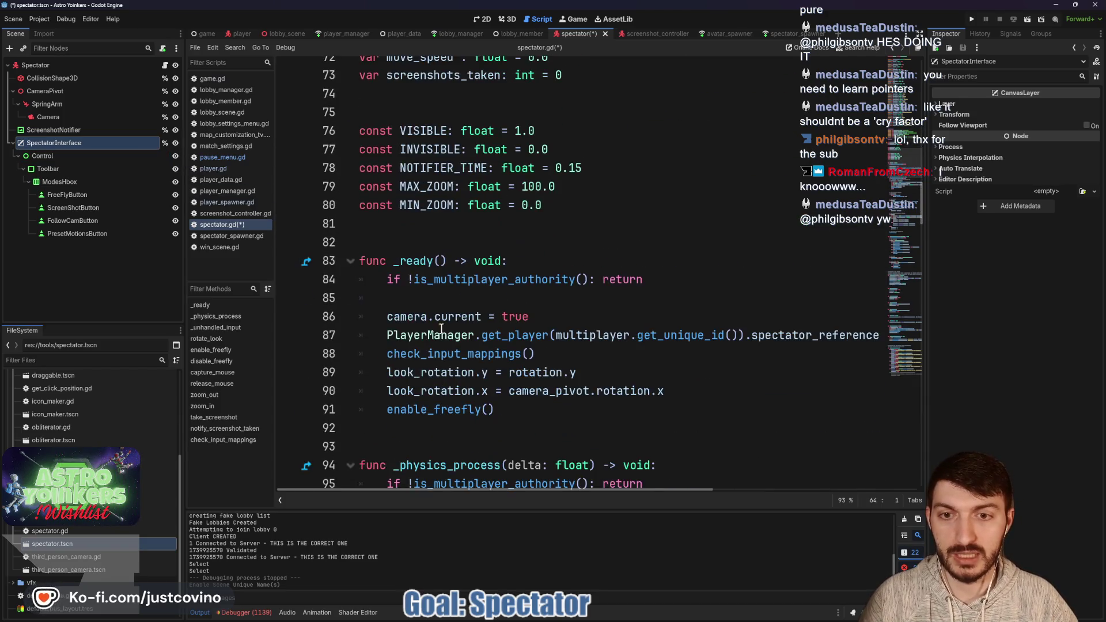
- Add spectator_interface.visible = is_multiplayer_authority() in _ready and save the script
{"action": "left_click", "coordinate": [428, 297]}
{"action": "type", "text": "pect"}
{"action": "key", "text": "Return"}
{"action": "type", "text": "= "}
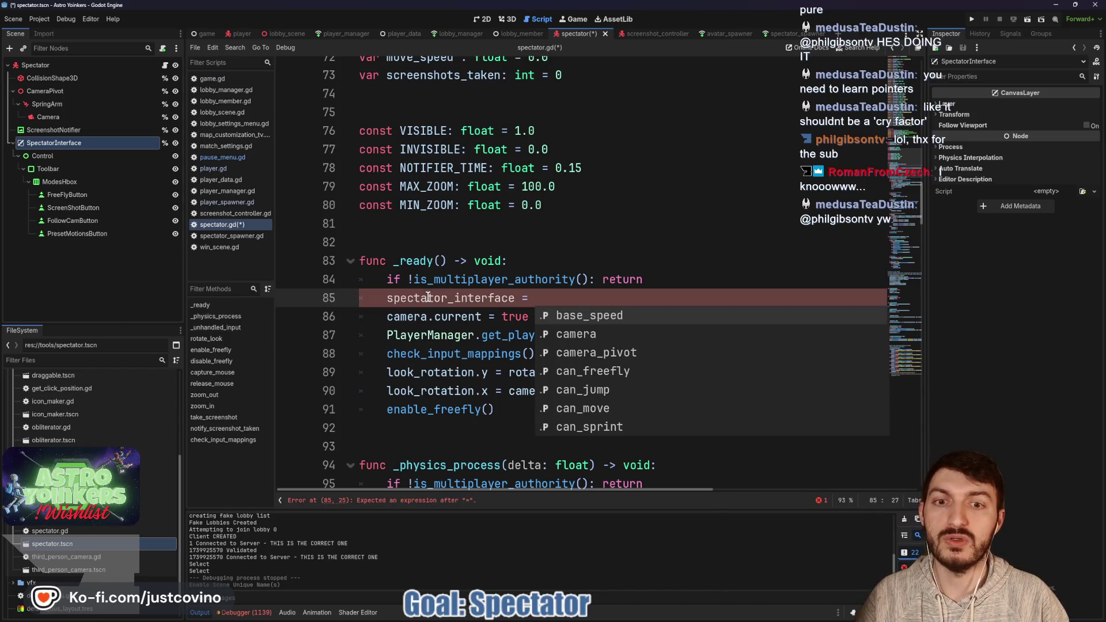
{"action": "type", "text": "is_mu"}
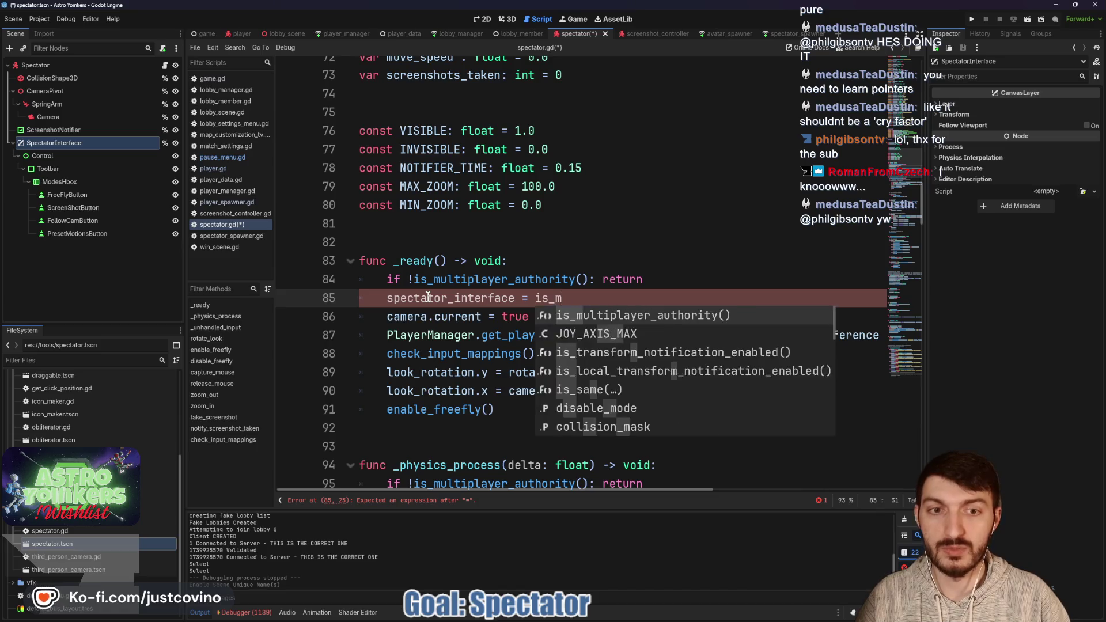
{"action": "key", "text": "Return"}
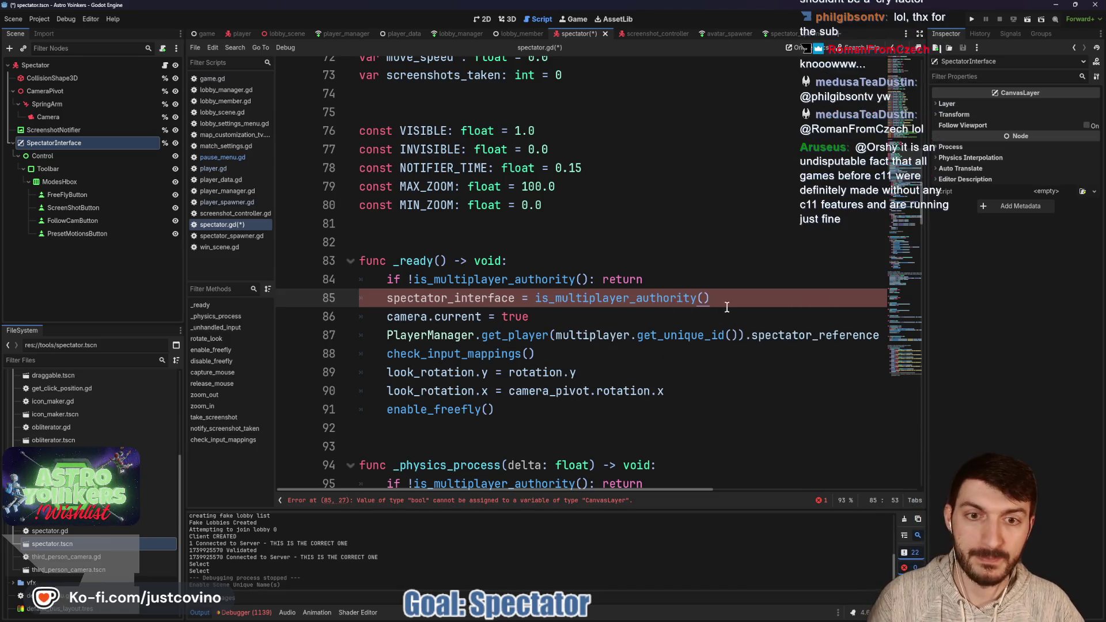
{"action": "mouse_move", "coordinate": [649, 306]}
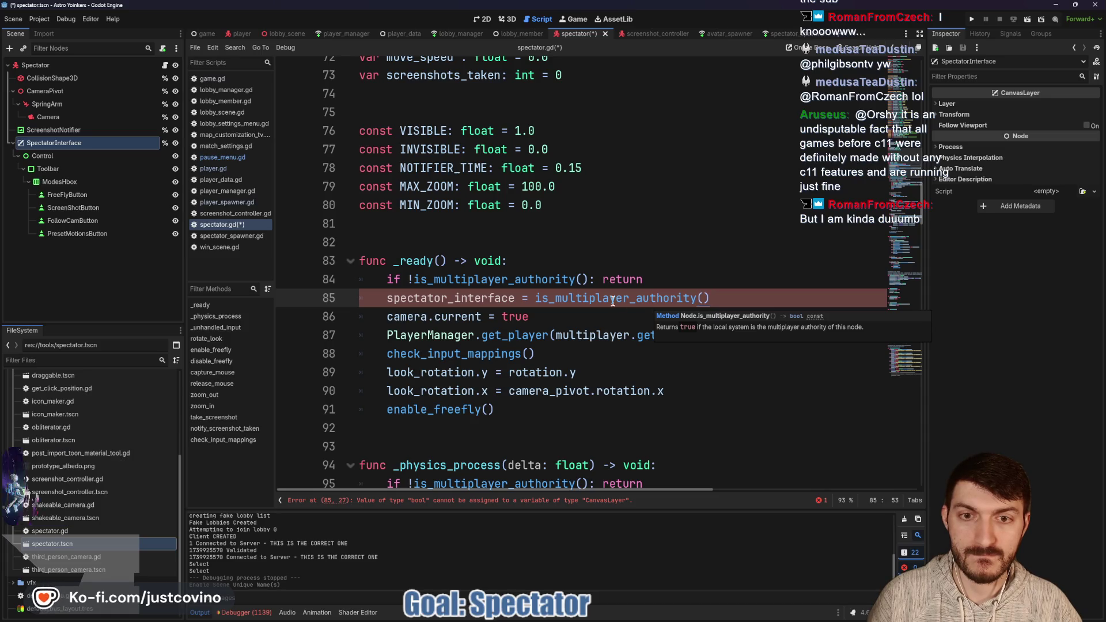
{"action": "left_click", "coordinate": [515, 298]}
{"action": "type", "text": ".visible"}
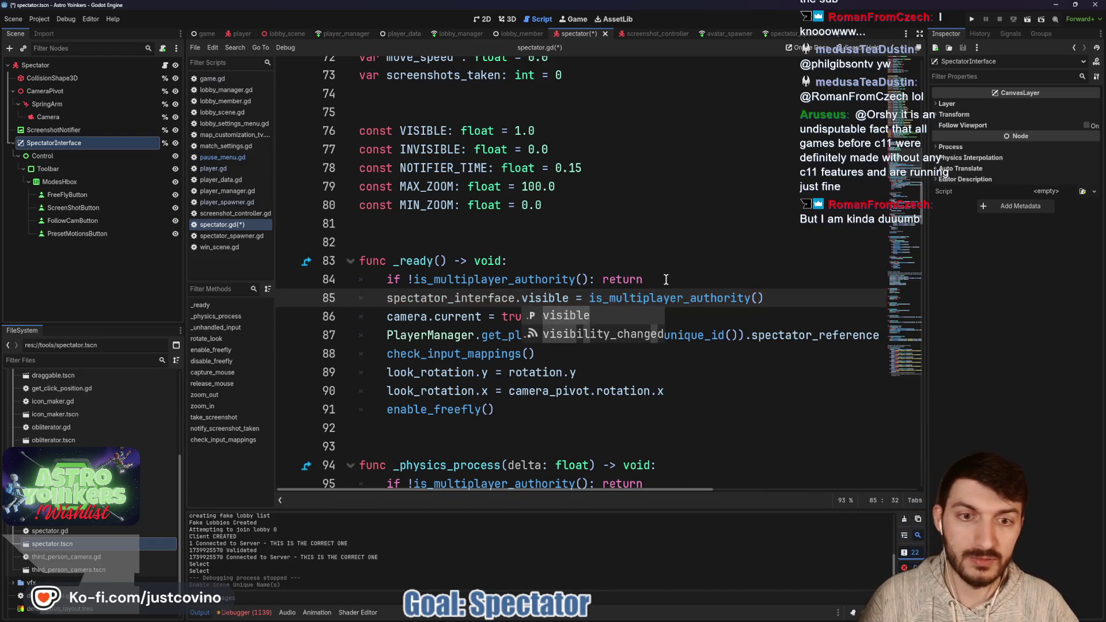
{"action": "left_click", "coordinate": [666, 279]}
{"action": "key", "text": "ctrl+s"}
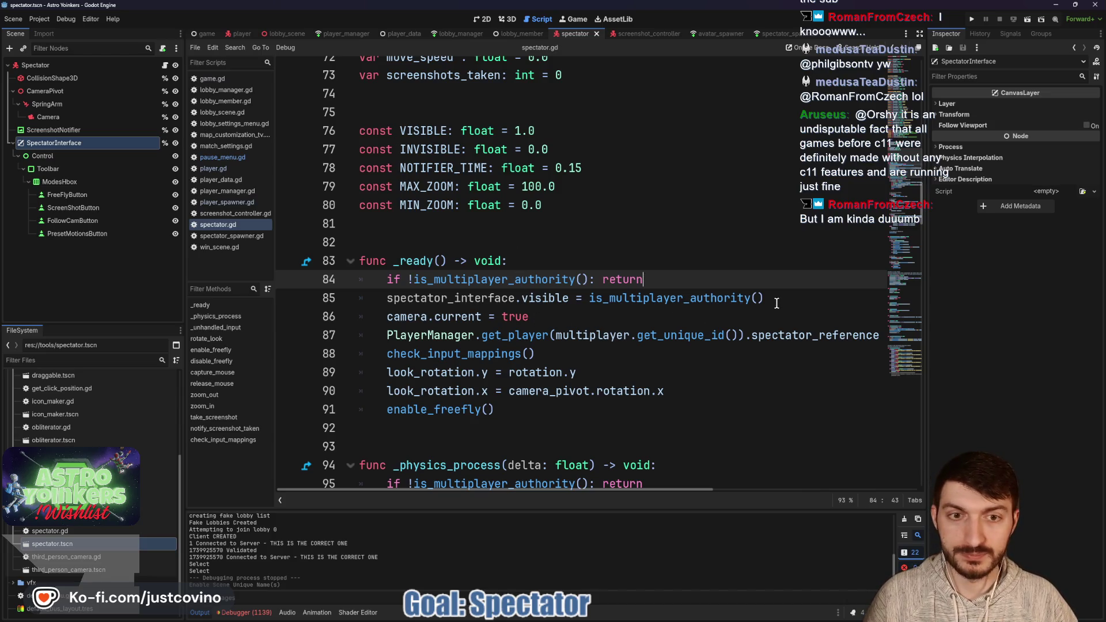
- Set camera.current to is_multiplayer_authority() instead of true
{"action": "left_click_drag", "start_coordinate": [588, 297], "coordinate": [761, 296]}
{"action": "key", "text": "ctrl+c"}
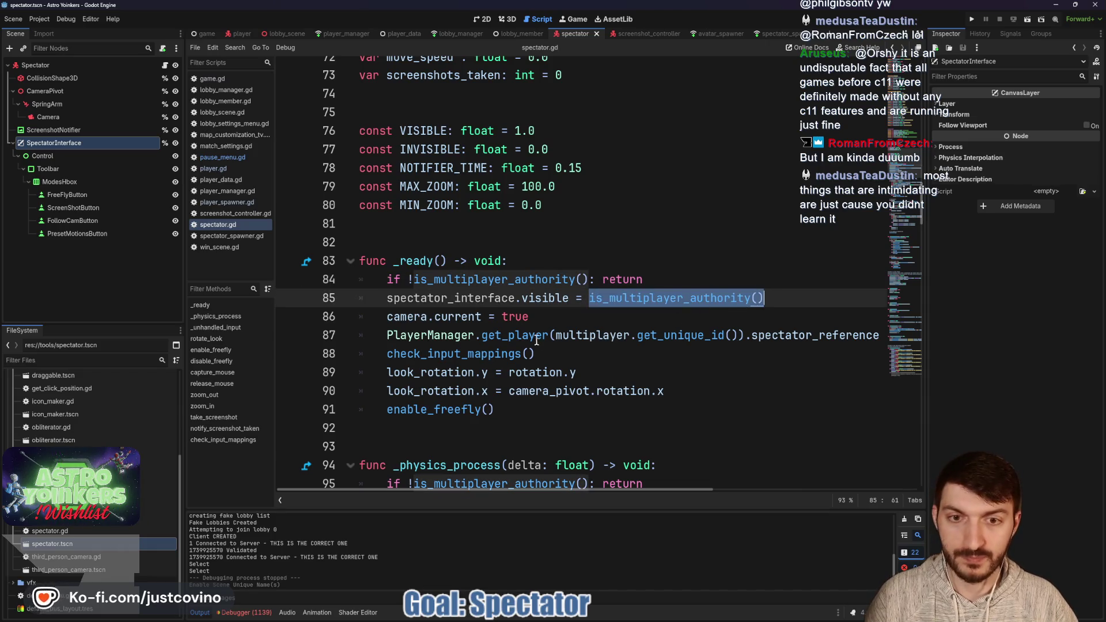
{"action": "left_click_drag", "start_coordinate": [528, 316], "coordinate": [521, 316]}
{"action": "key", "text": "ctrl+v"}
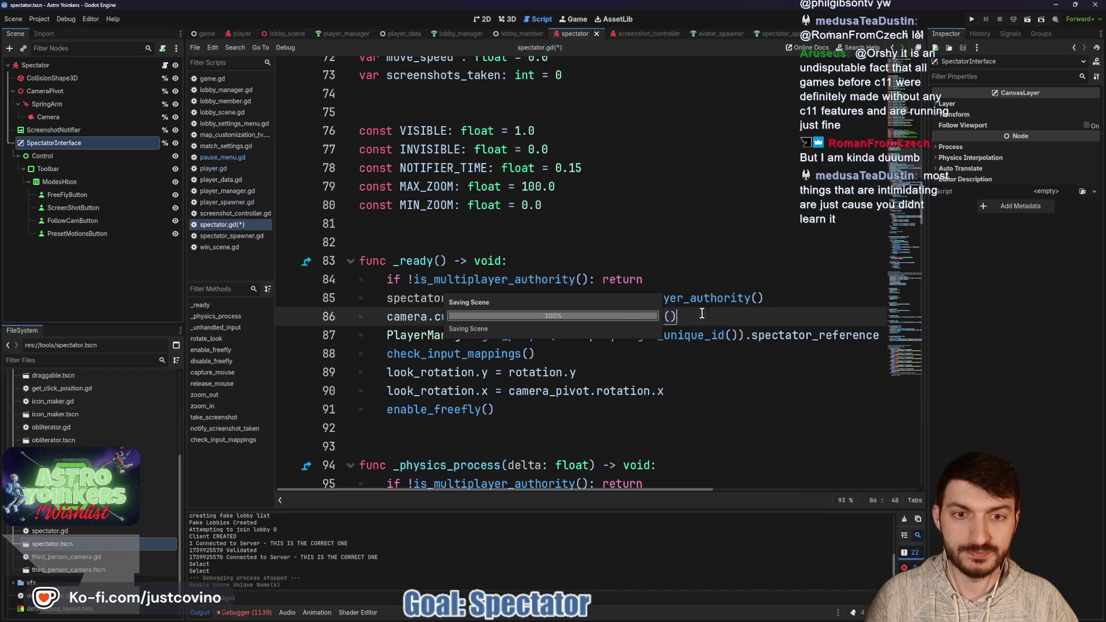
- Move the multiplayer-authority return check below the camera.current line and save spectator.gd
{"action": "triple_click", "coordinate": [644, 280]}
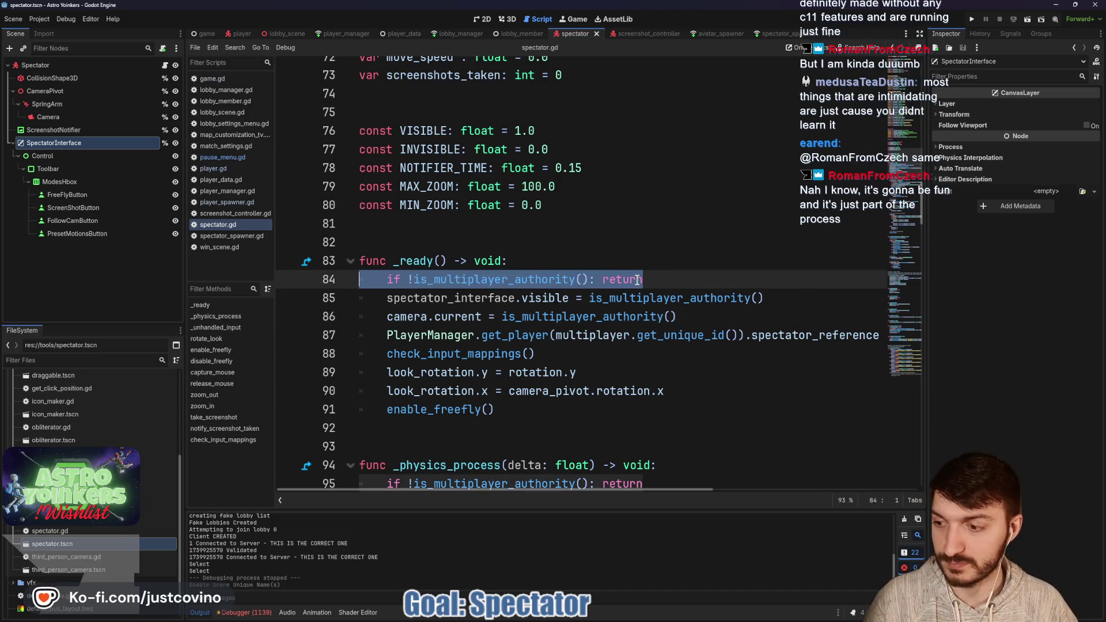
{"action": "key", "text": "alt+Down"}
{"action": "key", "text": "alt+Down"}
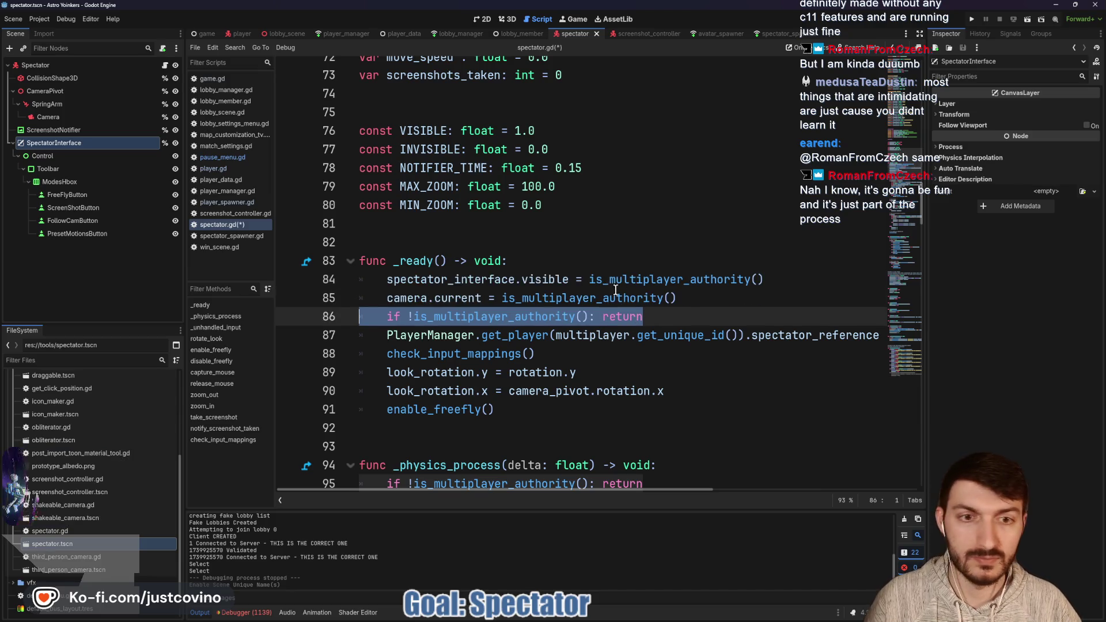
{"action": "left_click", "coordinate": [684, 314]}
{"action": "key", "text": "ctrl+s"}
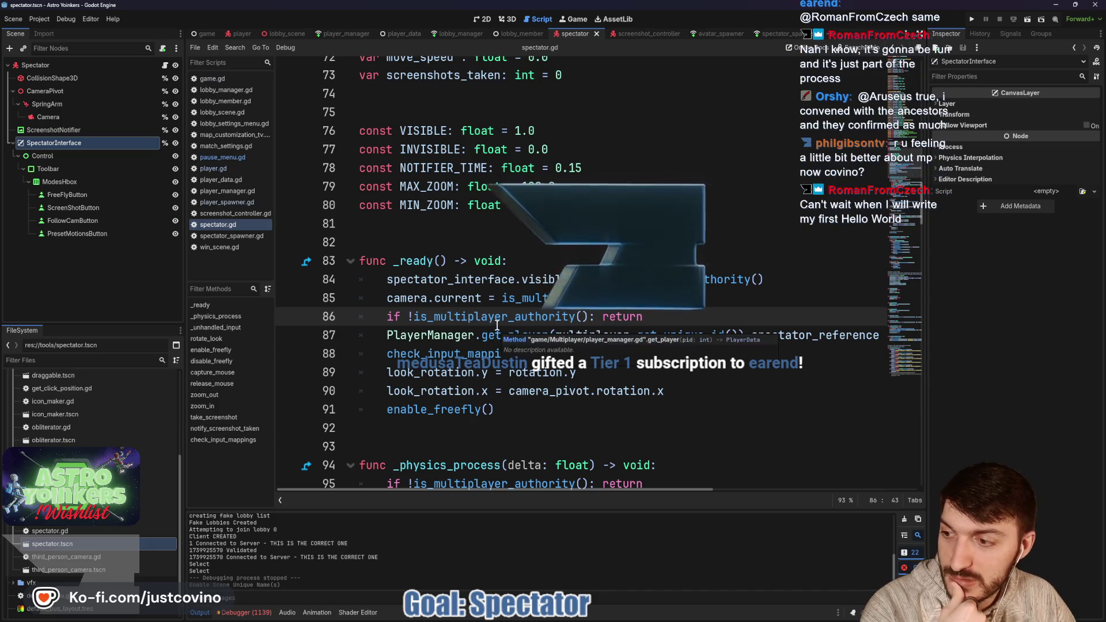
{"action": "mouse_move", "coordinate": [491, 322]}
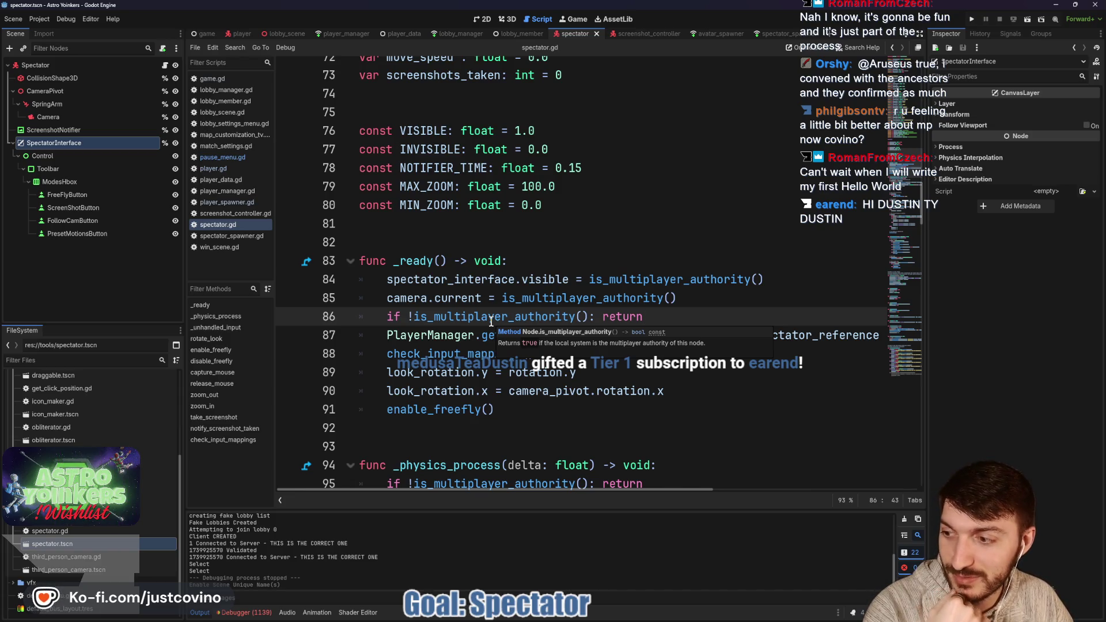
{"action": "mouse_move", "coordinate": [570, 298]}
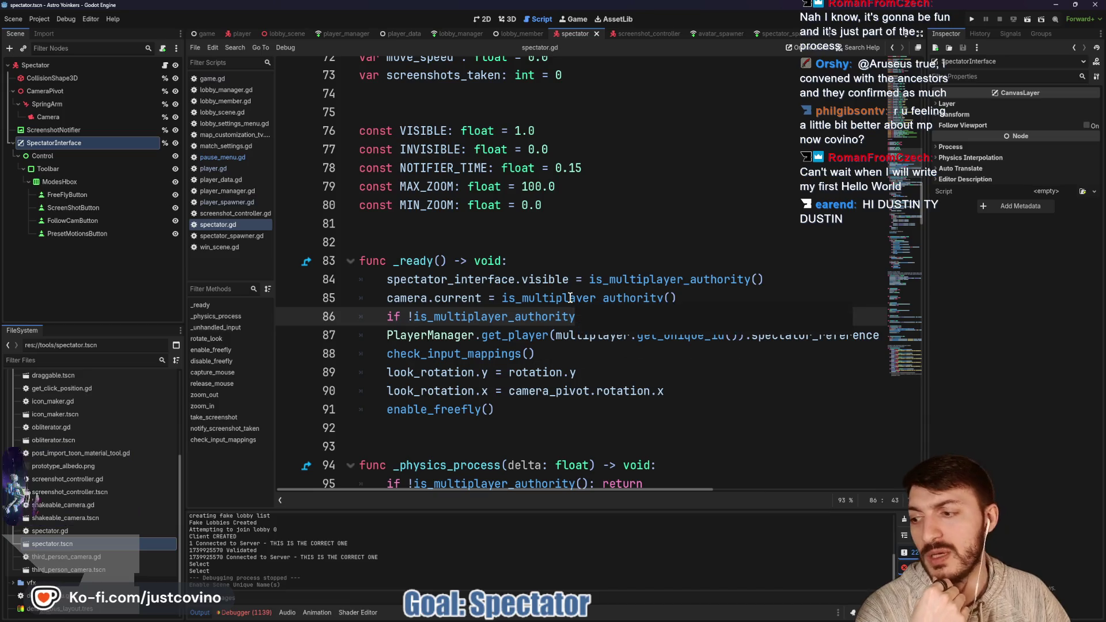
{"action": "left_click", "coordinate": [548, 241]}
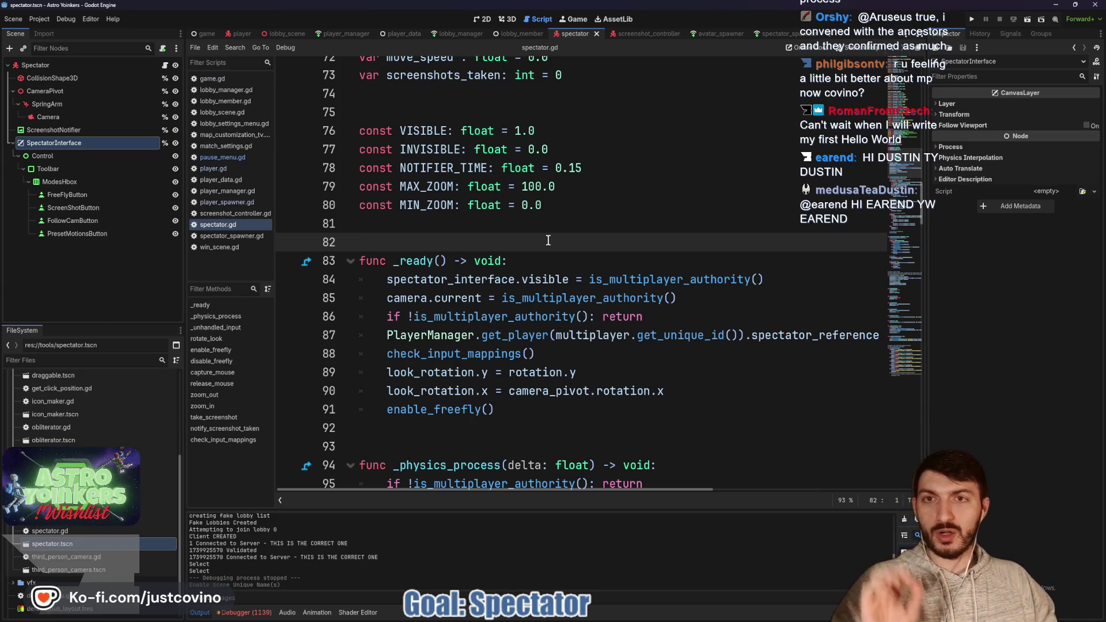
- Review the spectator spawn request code in player_manager.gd, then switch to lobby_manager.gd
{"action": "left_click", "coordinate": [345, 33]}
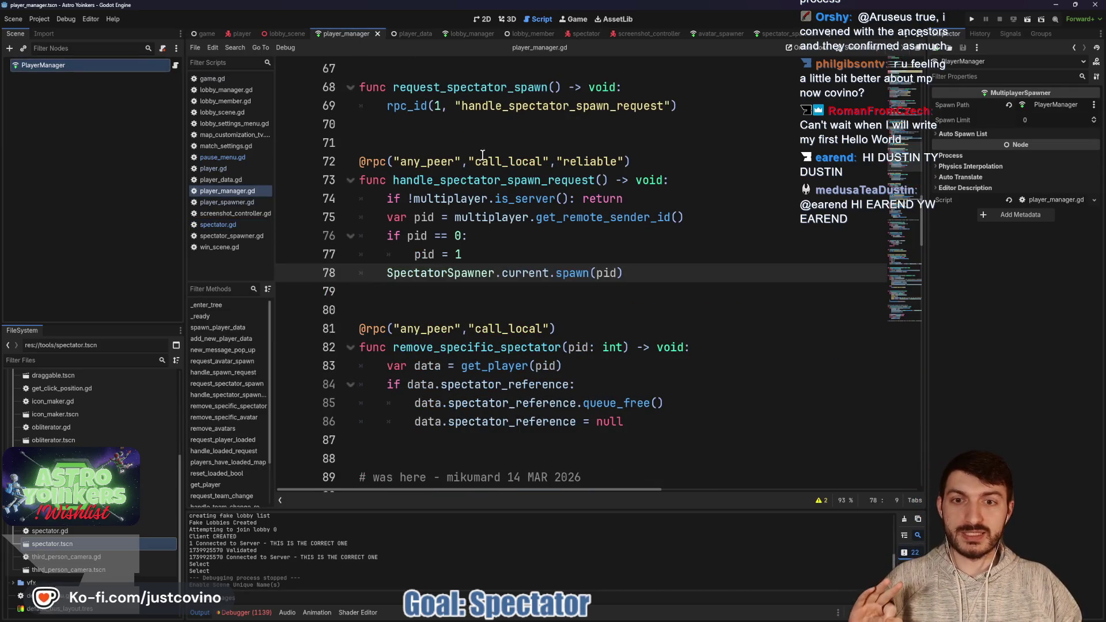
{"action": "mouse_move", "coordinate": [494, 207]}
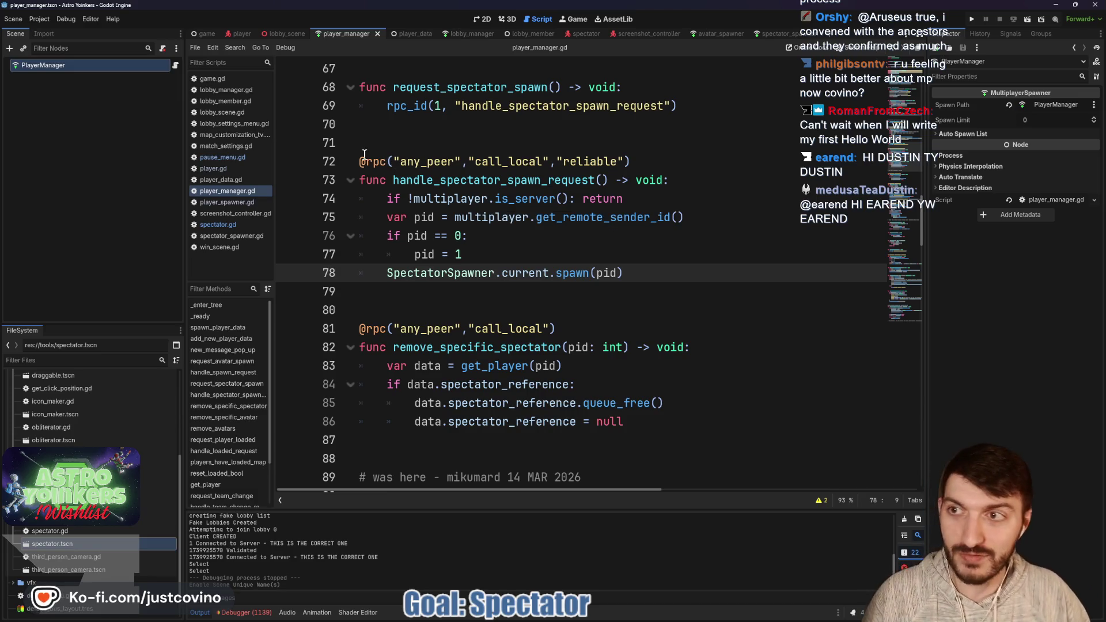
{"action": "mouse_move", "coordinate": [365, 165]}
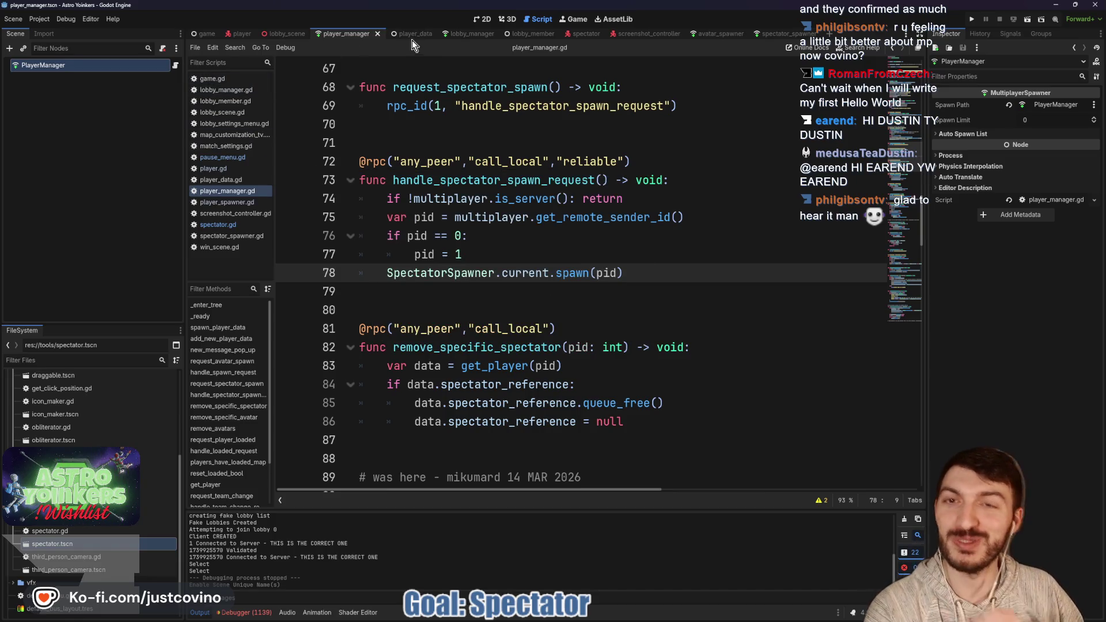
{"action": "left_click", "coordinate": [465, 36]}
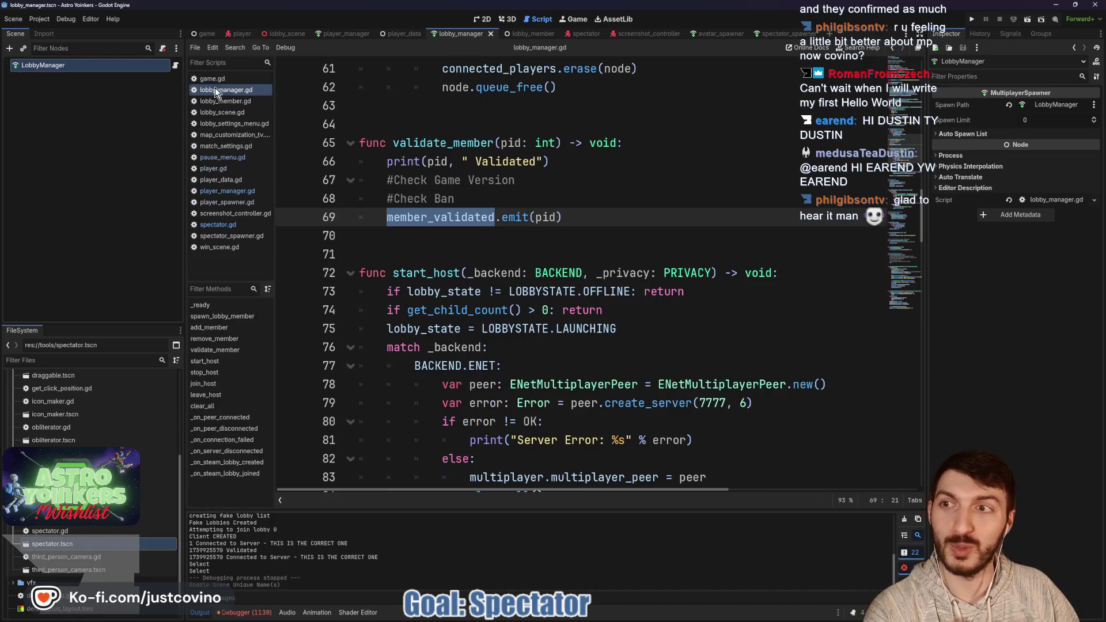
- Mark up the lobby_manager.gd code from the #Check Ban section down, then clear the marks
{"action": "key", "text": "Up"}
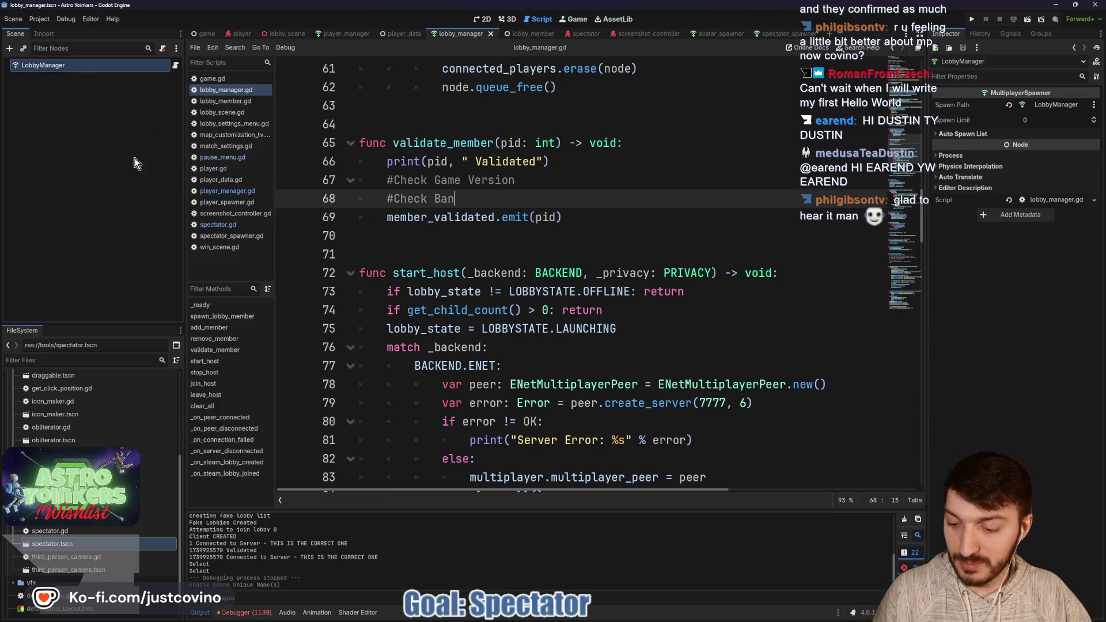
{"action": "mouse_move", "coordinate": [311, 90]}
{"action": "left_mouse_down"}
{"action": "mouse_move", "coordinate": [259, 136]}
{"action": "mouse_move", "coordinate": [337, 183]}
{"action": "left_mouse_up"}
{"action": "left_click_drag", "start_coordinate": [404, 159], "coordinate": [397, 161]}
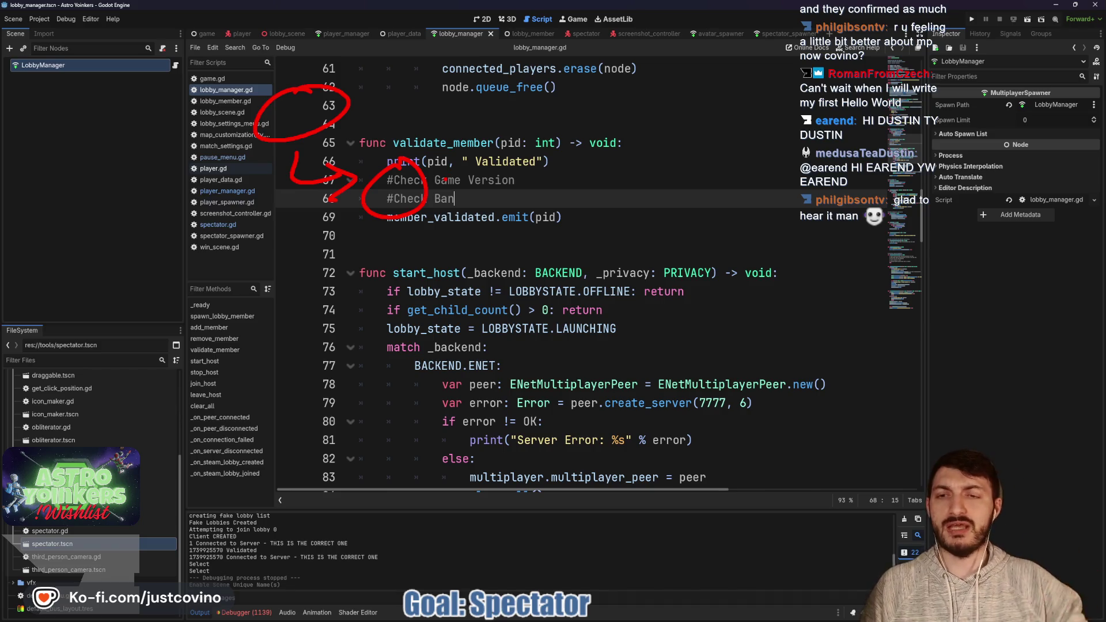
{"action": "left_click_drag", "start_coordinate": [267, 258], "coordinate": [281, 251]}
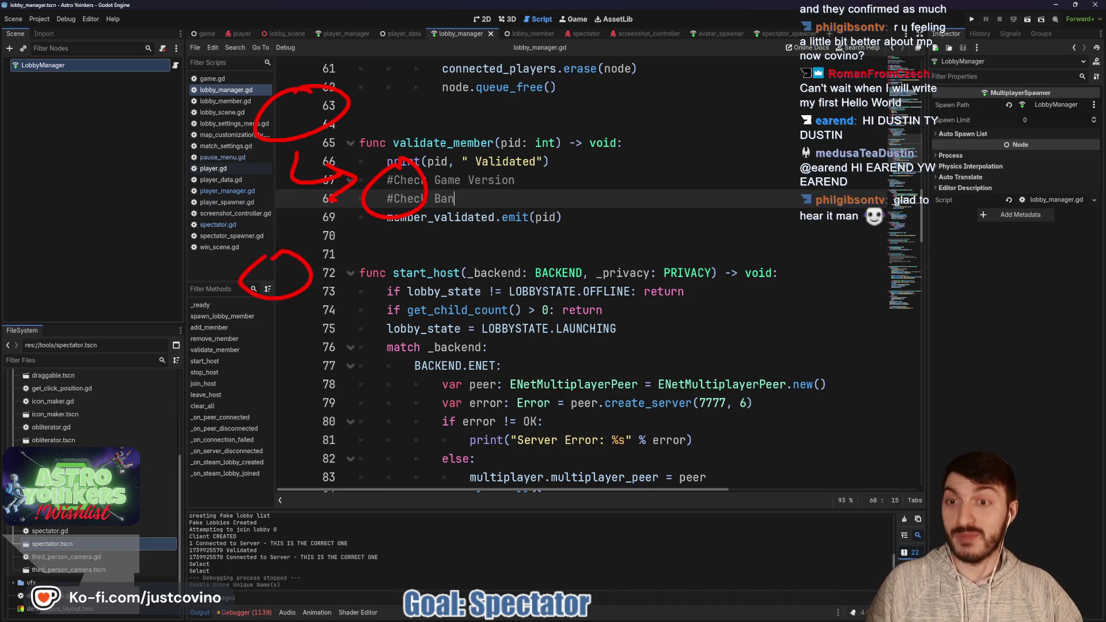
{"action": "mouse_move", "coordinate": [287, 314]}
{"action": "left_mouse_down"}
{"action": "mouse_move", "coordinate": [283, 341]}
{"action": "mouse_move", "coordinate": [317, 346]}
{"action": "mouse_move", "coordinate": [362, 323]}
{"action": "left_mouse_up"}
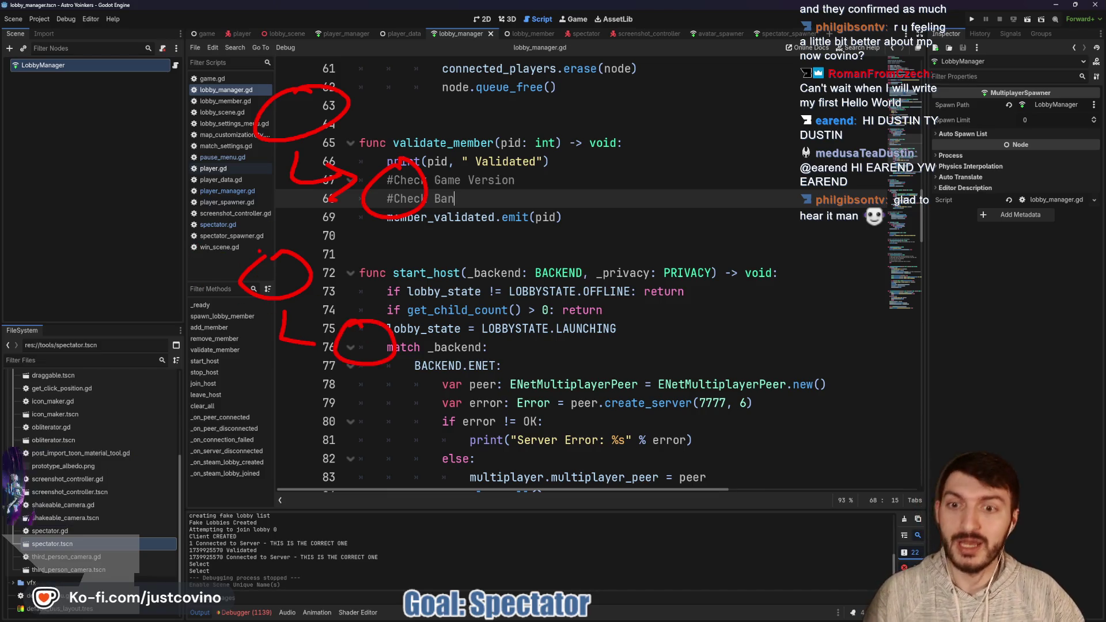
{"action": "left_click_drag", "start_coordinate": [256, 411], "coordinate": [247, 412]}
{"action": "left_click_drag", "start_coordinate": [258, 473], "coordinate": [299, 493]}
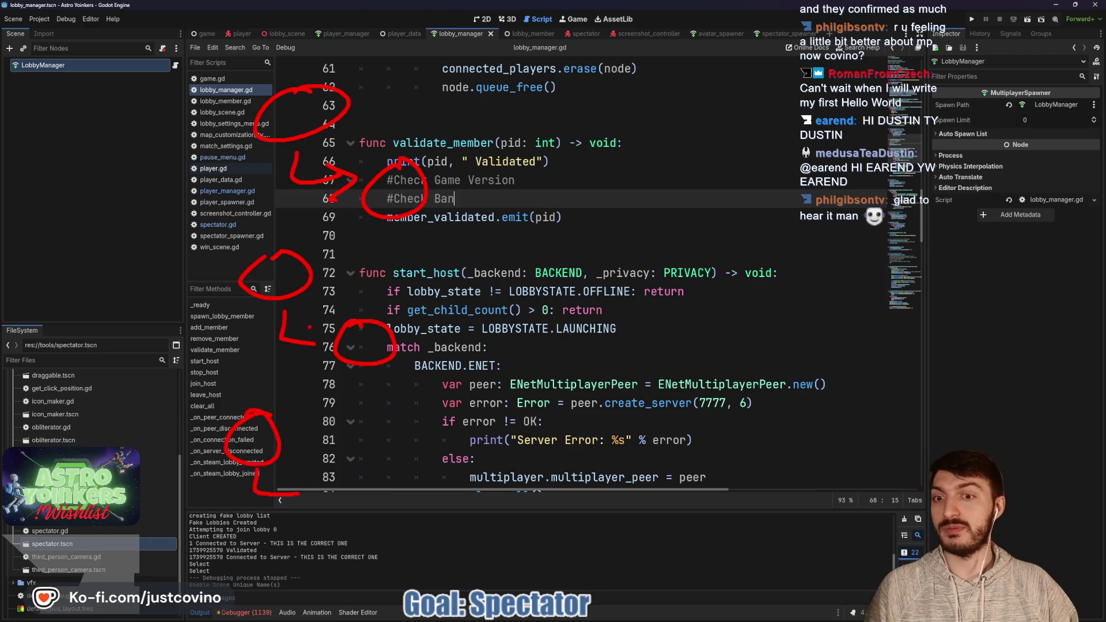
{"action": "left_click_drag", "start_coordinate": [295, 477], "coordinate": [292, 507]}
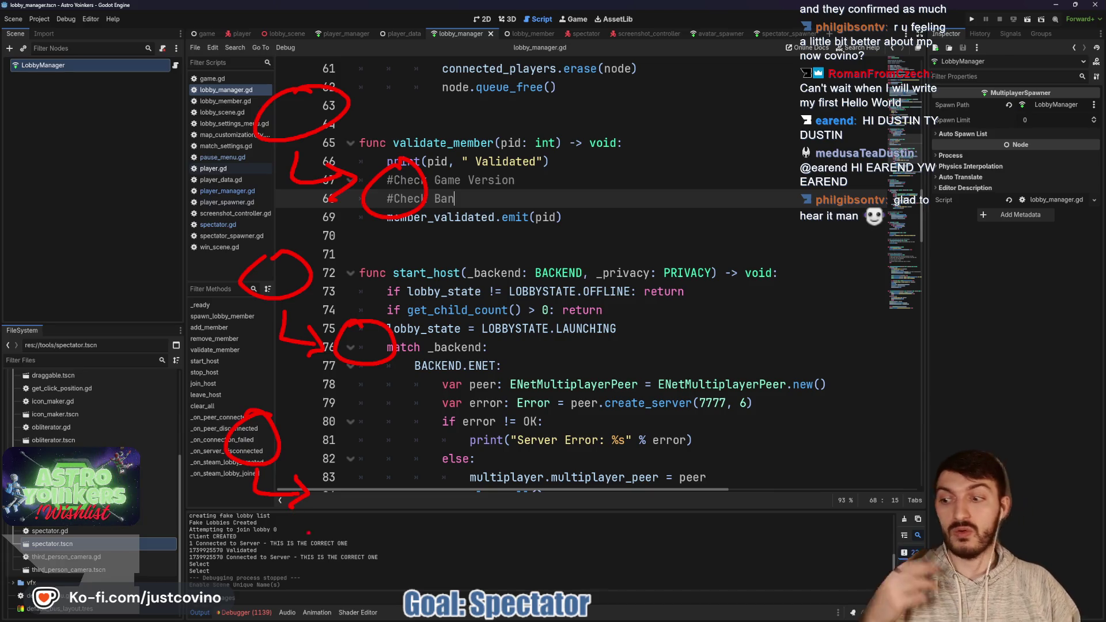
{"action": "mouse_move", "coordinate": [164, 524]}
{"action": "left_mouse_down"}
{"action": "mouse_move", "coordinate": [239, 525]}
{"action": "mouse_move", "coordinate": [337, 396]}
{"action": "mouse_move", "coordinate": [157, 520]}
{"action": "left_mouse_up"}
{"action": "mouse_move", "coordinate": [276, 545]}
{"action": "left_mouse_down"}
{"action": "mouse_move", "coordinate": [266, 581]}
{"action": "mouse_move", "coordinate": [296, 602]}
{"action": "left_mouse_up"}
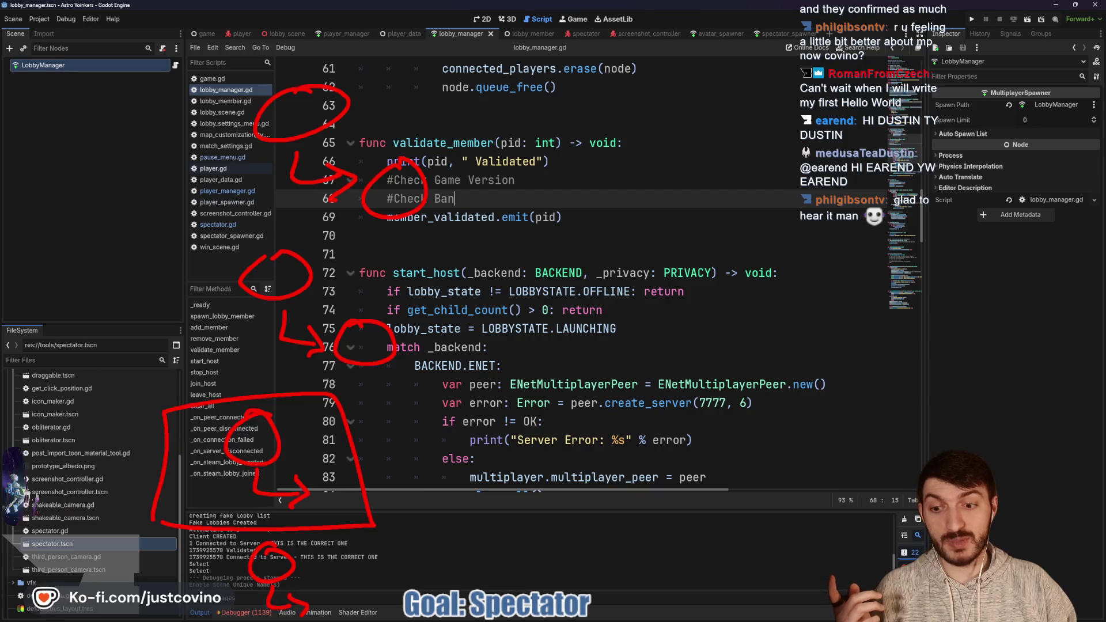
{"action": "left_click", "coordinate": [389, 560]}
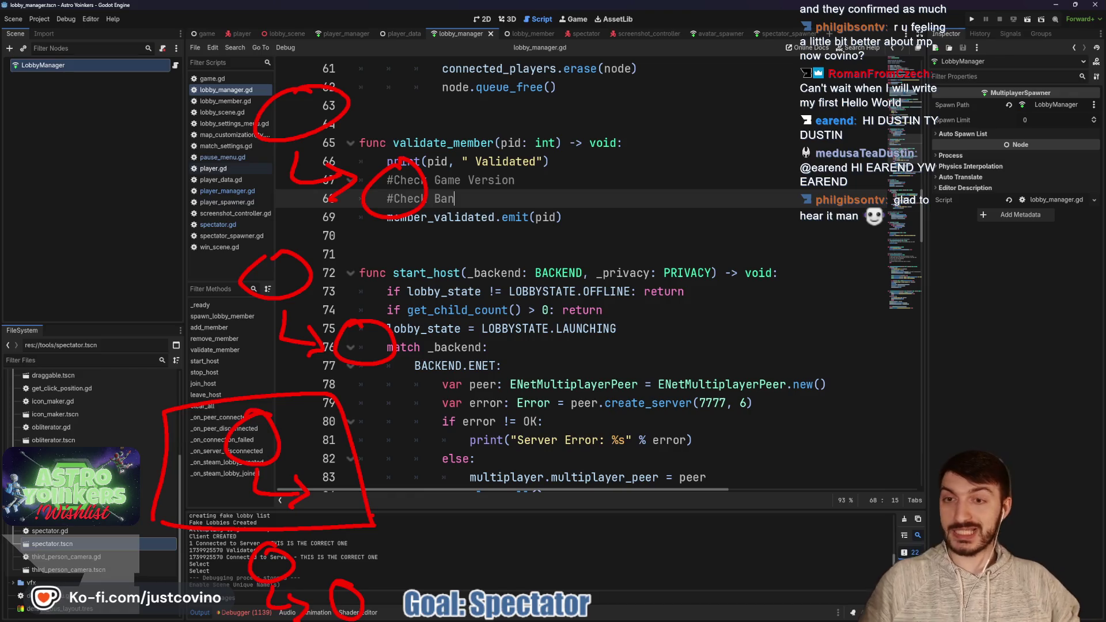
{"action": "left_click_drag", "start_coordinate": [262, 101], "coordinate": [484, 221]}
{"action": "left_click_drag", "start_coordinate": [513, 120], "coordinate": [171, 180]}
{"action": "left_click_drag", "start_coordinate": [544, 310], "coordinate": [418, 345]}
{"action": "left_click_drag", "start_coordinate": [403, 431], "coordinate": [593, 370]}
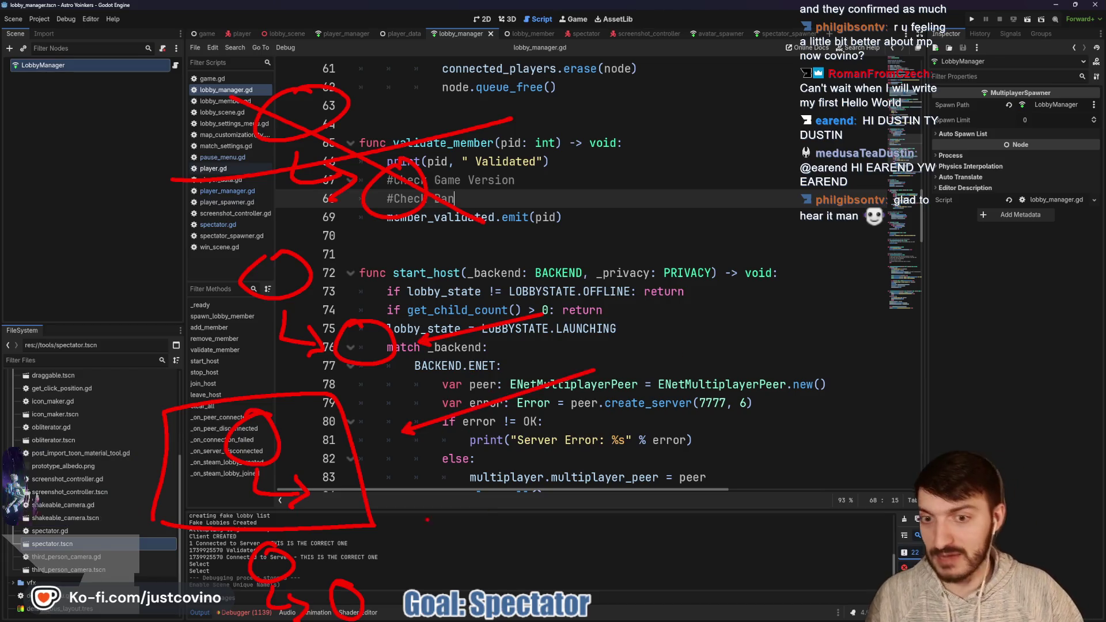
{"action": "left_click_drag", "start_coordinate": [389, 567], "coordinate": [476, 516]}
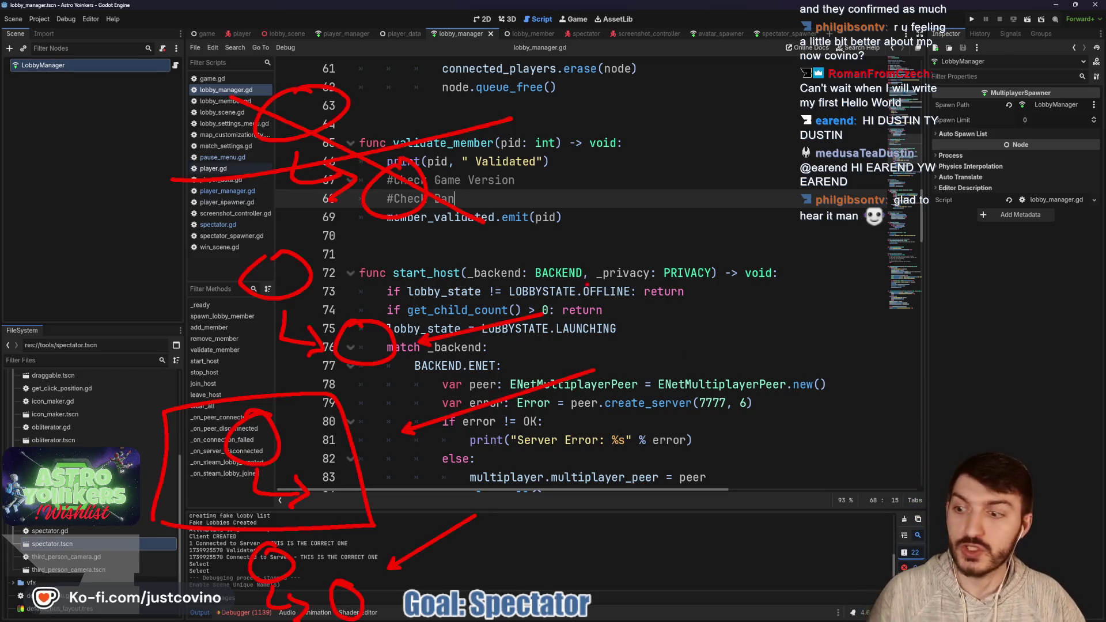
{"action": "left_click_drag", "start_coordinate": [495, 42], "coordinate": [593, 210]}
{"action": "left_click_drag", "start_coordinate": [588, 172], "coordinate": [592, 201]}
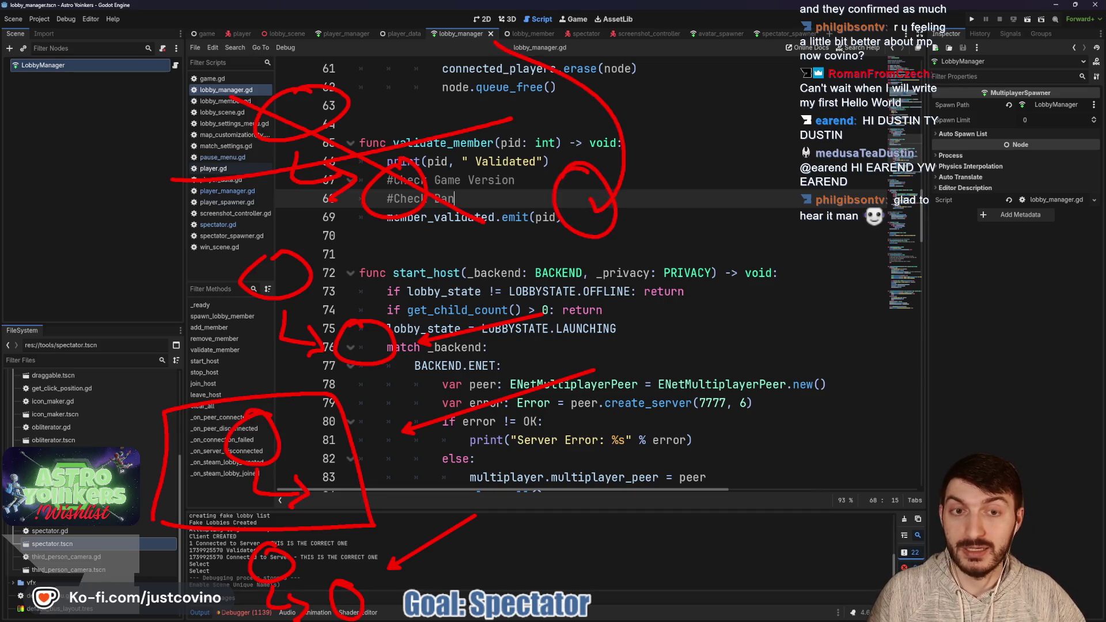
{"action": "mouse_move", "coordinate": [536, 228]}
{"action": "left_mouse_down"}
{"action": "mouse_move", "coordinate": [491, 237]}
{"action": "mouse_move", "coordinate": [354, 303]}
{"action": "left_mouse_up"}
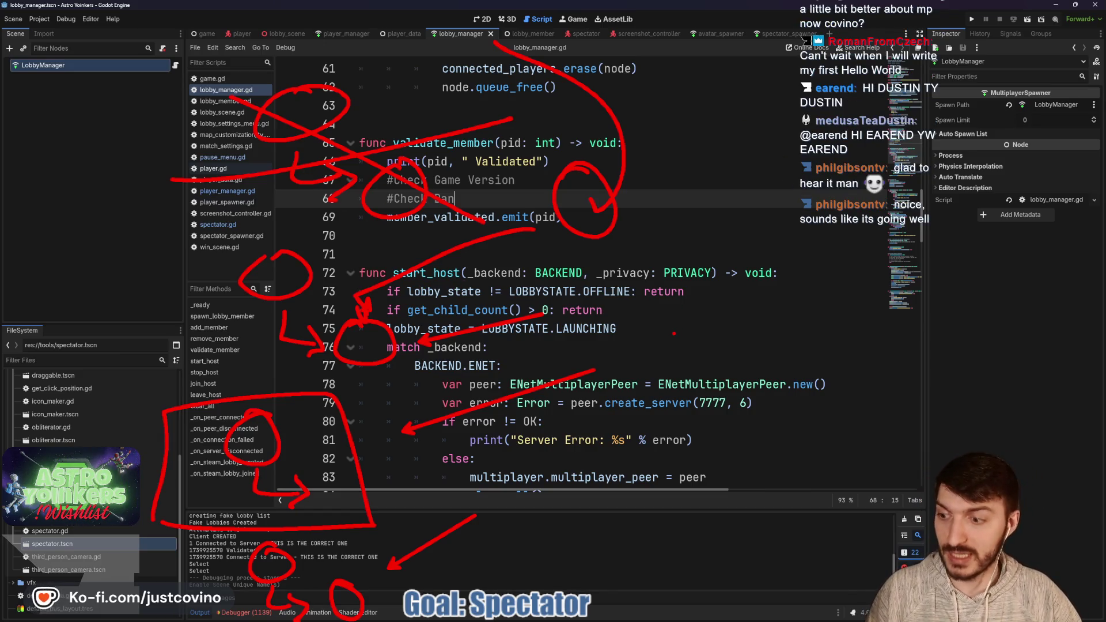
{"action": "key", "text": "Escape"}
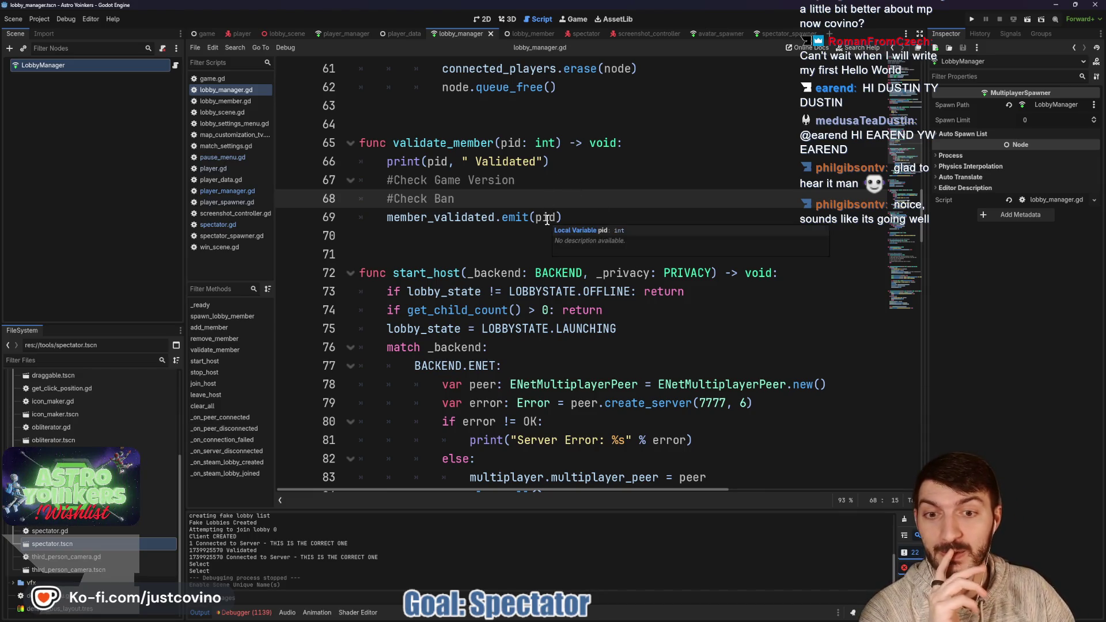
- Scroll through the rest of lobby_manager.gd, then return to the Spectator scene's spectator.gd
{"action": "scroll", "coordinate": [547, 219], "scroll_direction": "down", "scroll_amount": 5}
{"action": "scroll", "coordinate": [548, 240], "scroll_direction": "down", "scroll_amount": 7}
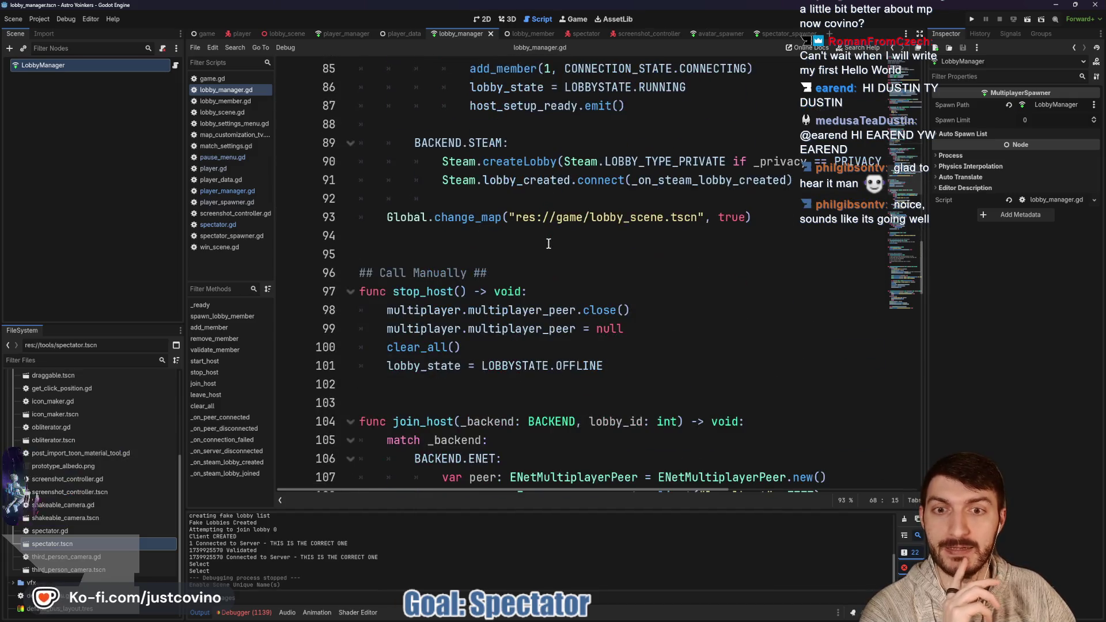
{"action": "left_click", "coordinate": [504, 188]}
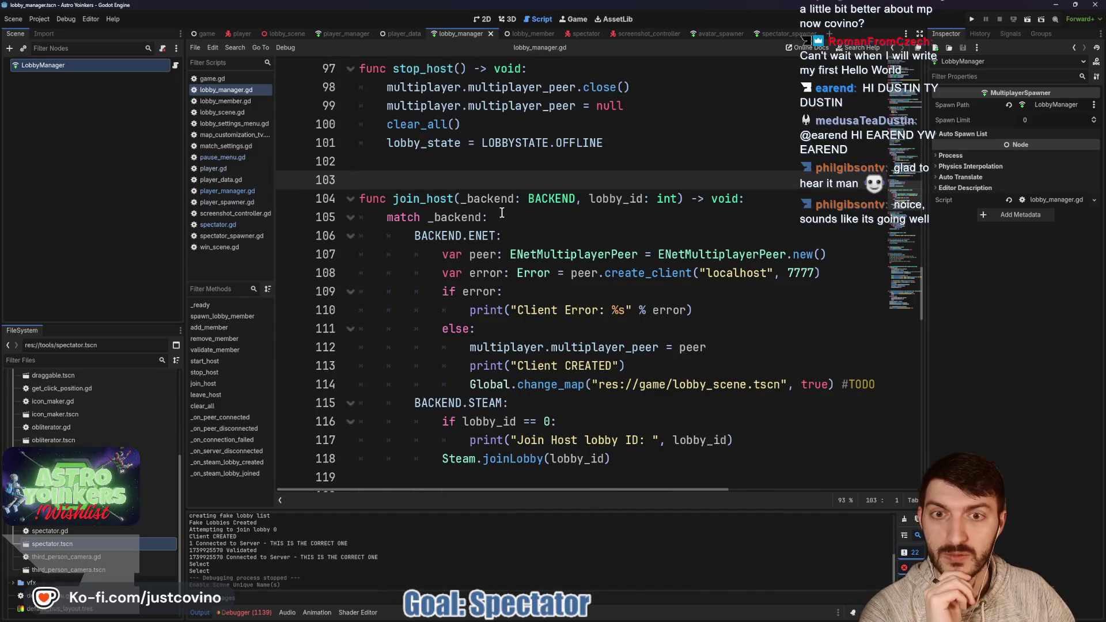
{"action": "scroll", "coordinate": [564, 309], "scroll_direction": "down", "scroll_amount": 2}
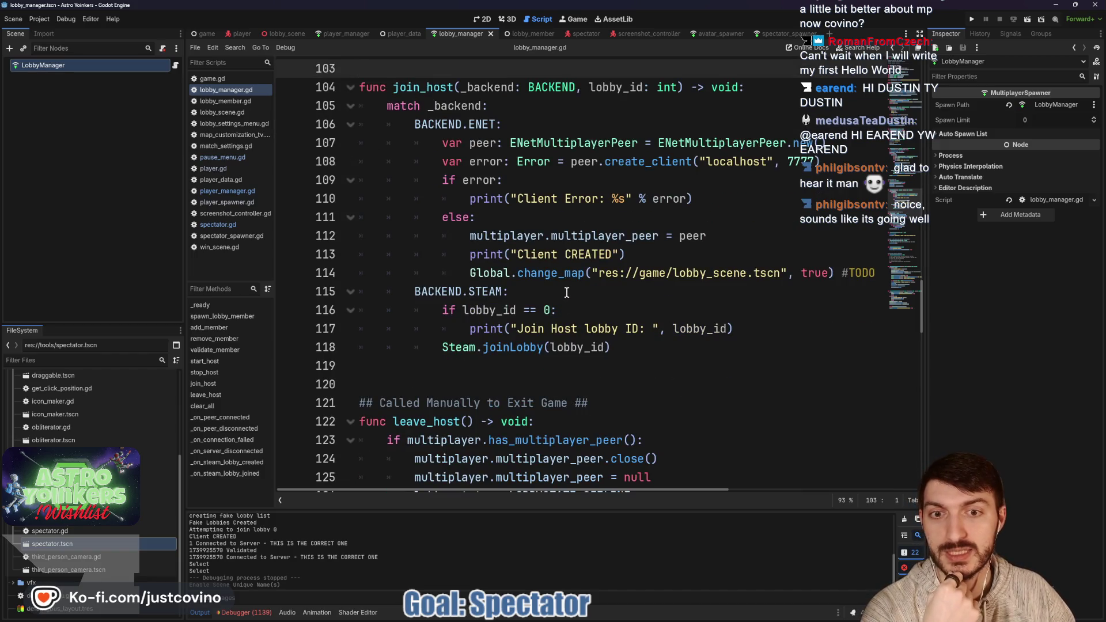
{"action": "scroll", "coordinate": [567, 295], "scroll_direction": "up", "scroll_amount": 1}
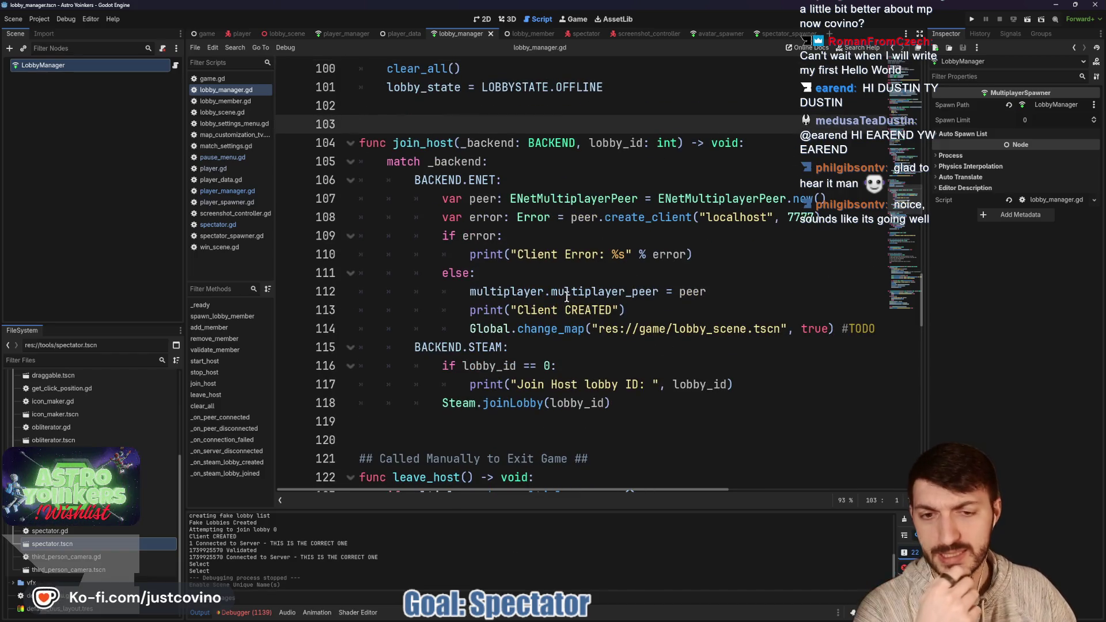
{"action": "scroll", "coordinate": [572, 305], "scroll_direction": "down", "scroll_amount": 5}
{"action": "scroll", "coordinate": [572, 304], "scroll_direction": "down", "scroll_amount": 8}
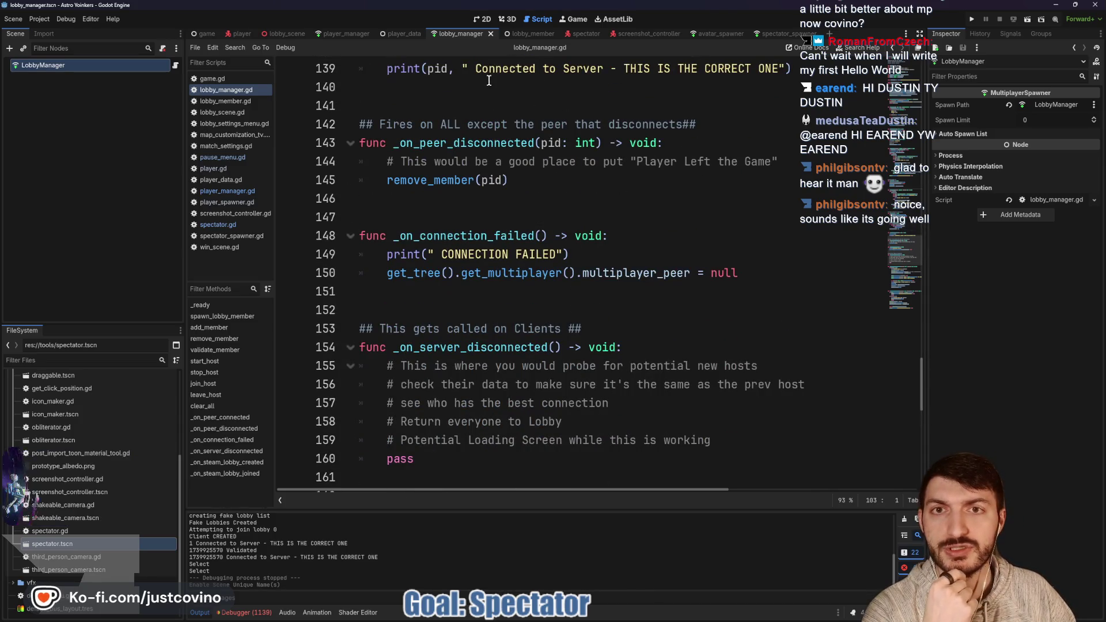
{"action": "left_click", "coordinate": [580, 37]}
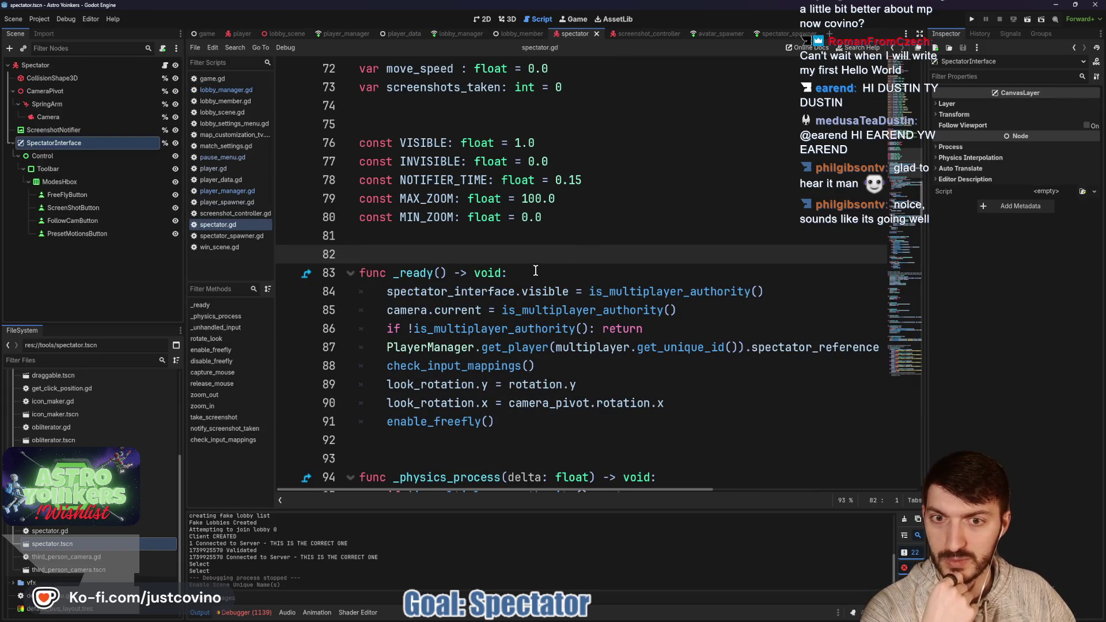
{"action": "scroll", "coordinate": [536, 271], "scroll_direction": "down", "scroll_amount": 2}
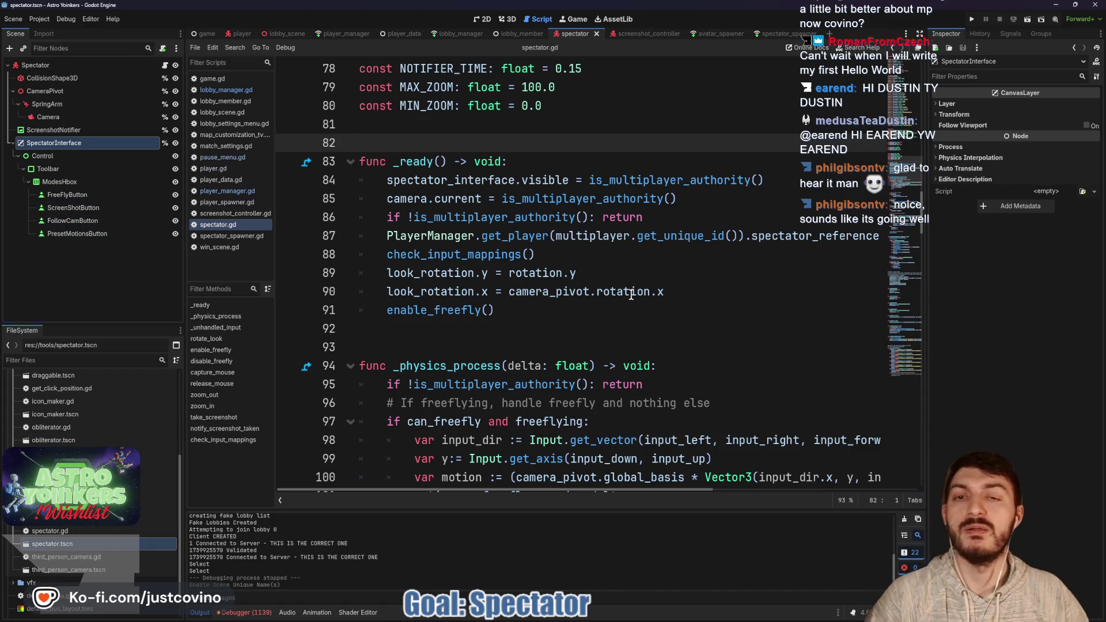
{"action": "mouse_move", "coordinate": [631, 294]}
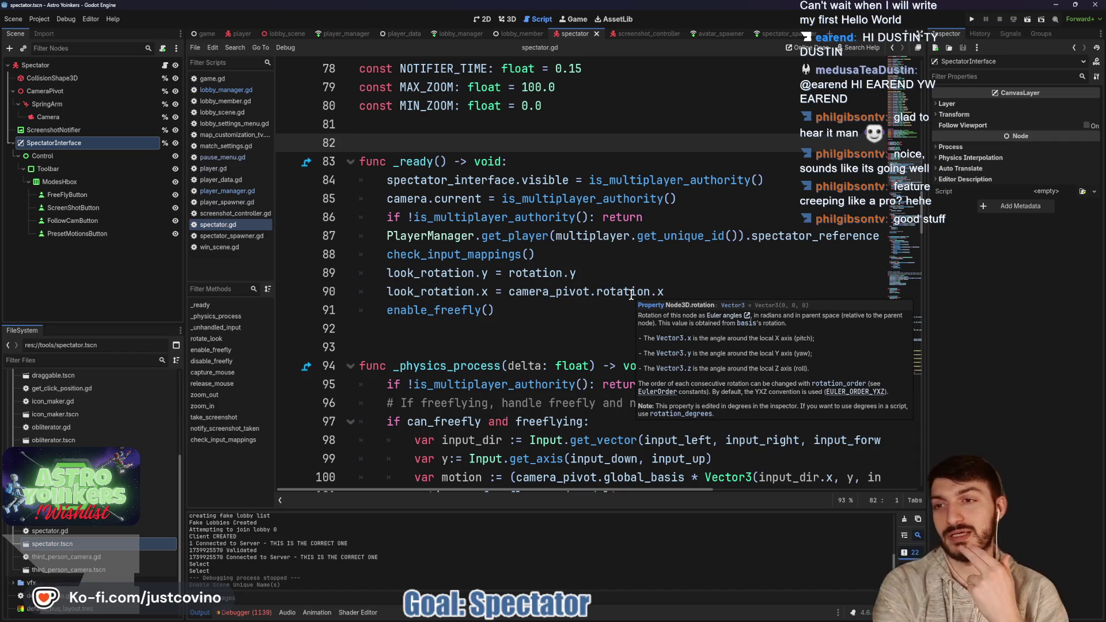
{"action": "scroll", "coordinate": [75, 489], "scroll_direction": "up", "scroll_amount": 3}
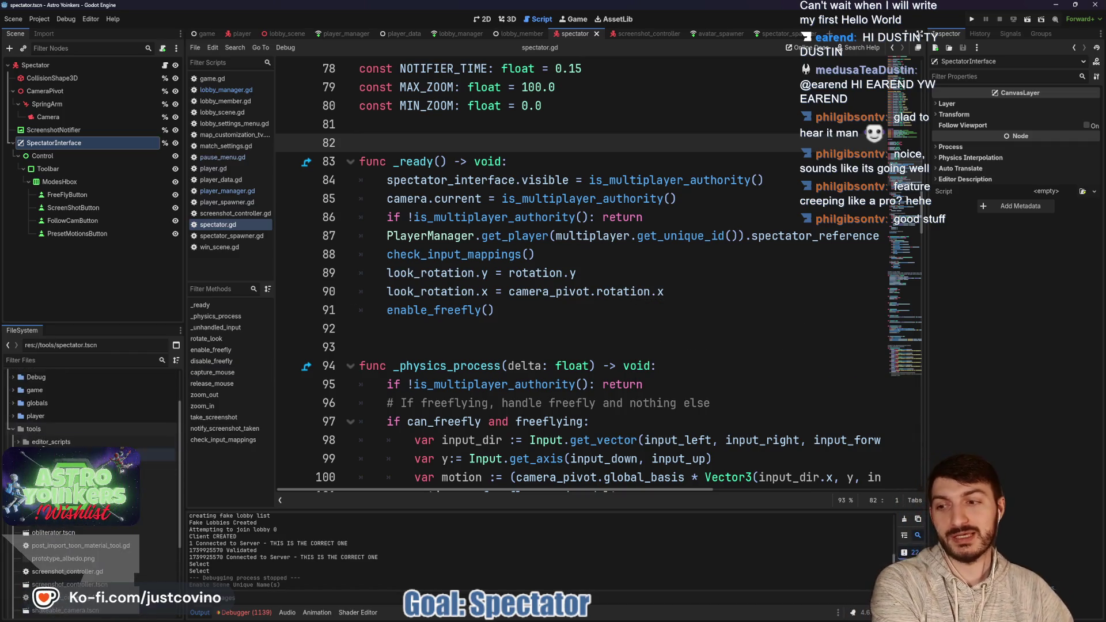
{"action": "scroll", "coordinate": [92, 432], "scroll_direction": "down", "scroll_amount": 4}
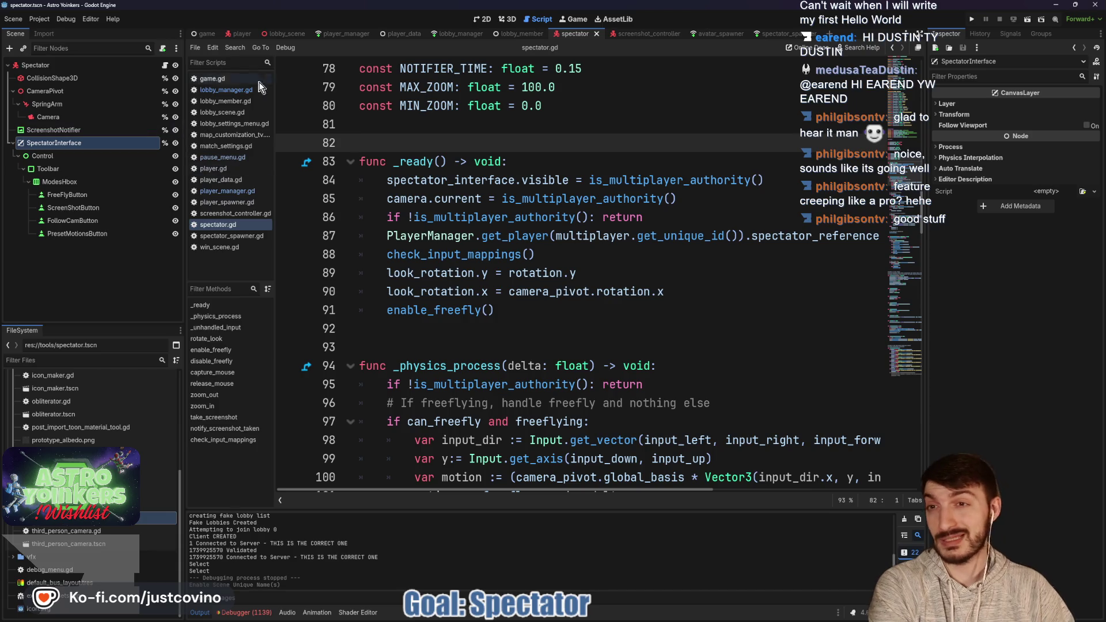
{"action": "left_click", "coordinate": [164, 47]}
- Create spectator_interface.gd with class_name SpectatorInterface, delete the template functions, and save
{"action": "left_click", "coordinate": [521, 397]}
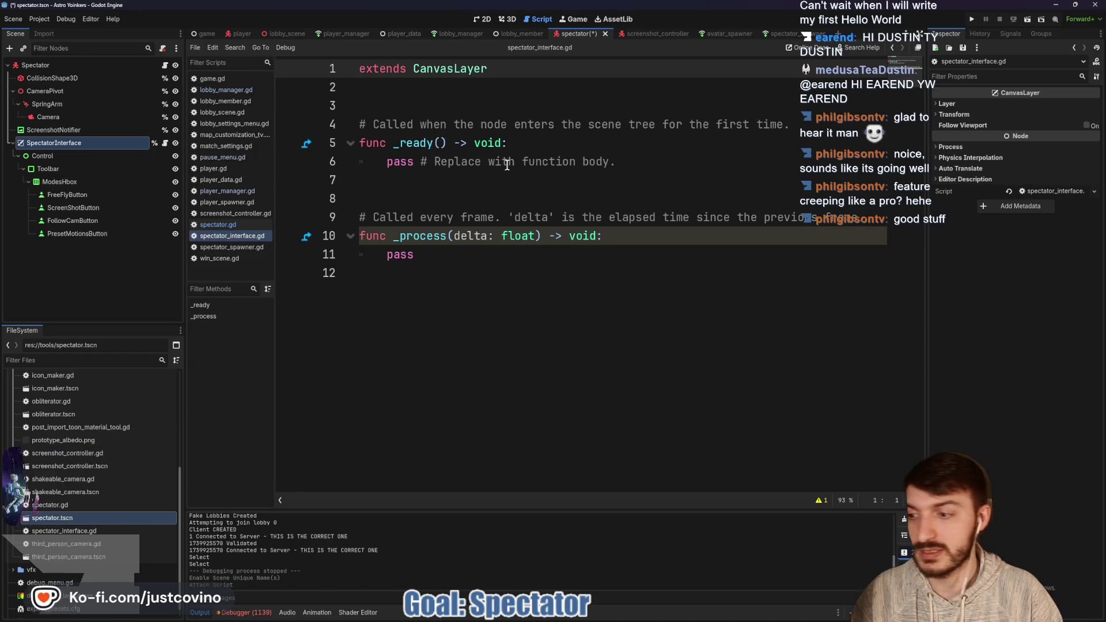
{"action": "type", "text": "class_name"}
{"action": "type", "text": " SpectatorInter"}
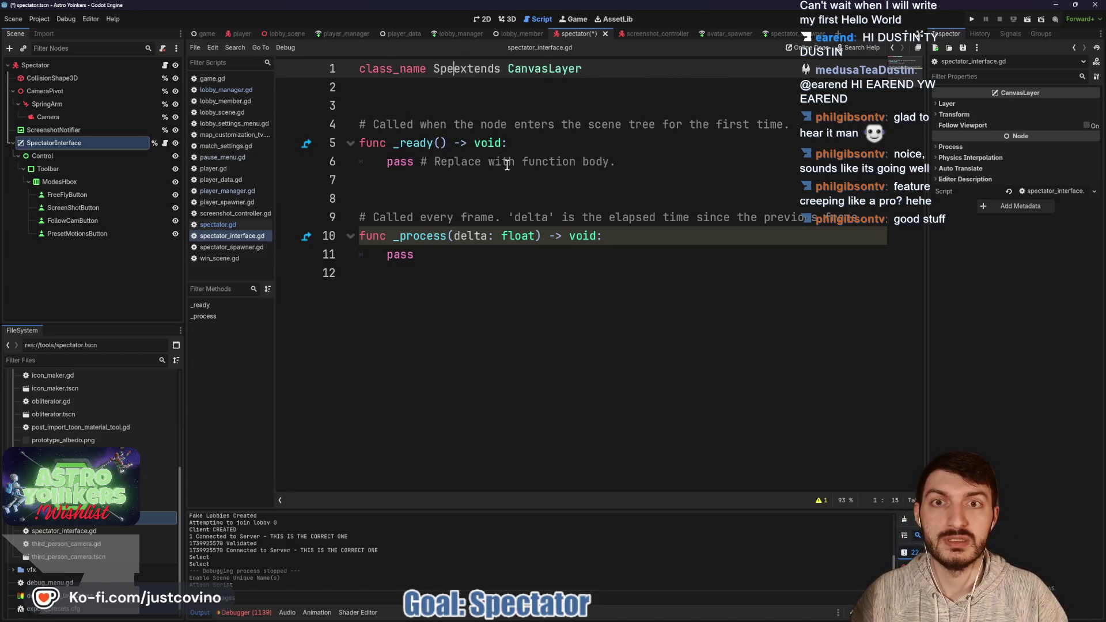
{"action": "type", "text": "face"}
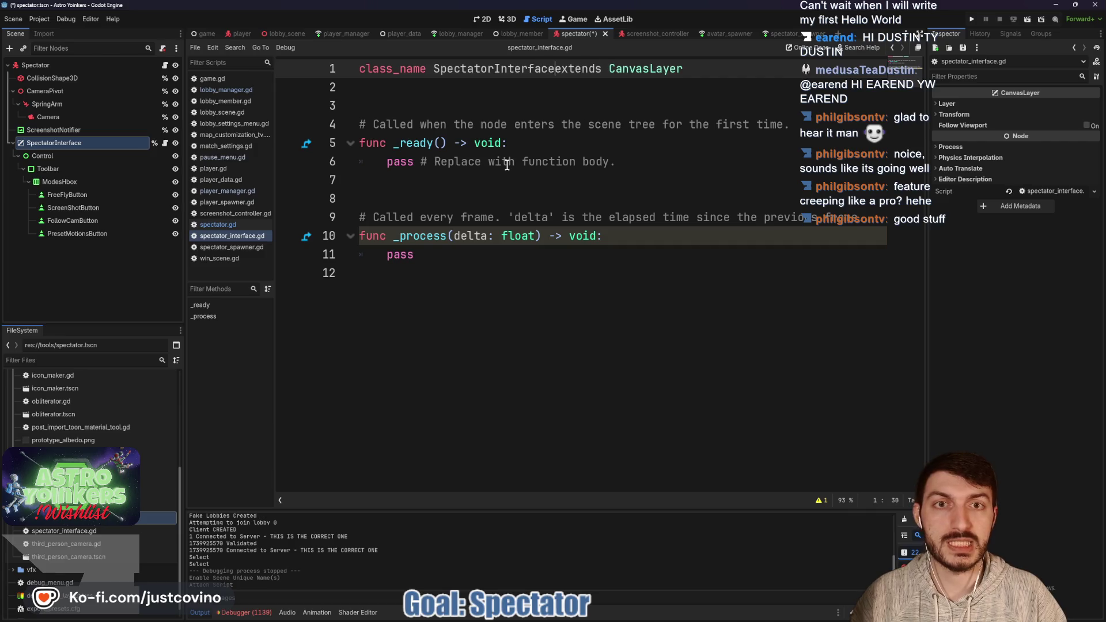
{"action": "left_click_drag", "start_coordinate": [395, 268], "coordinate": [342, 124]}
{"action": "key", "text": "BackSpace"}
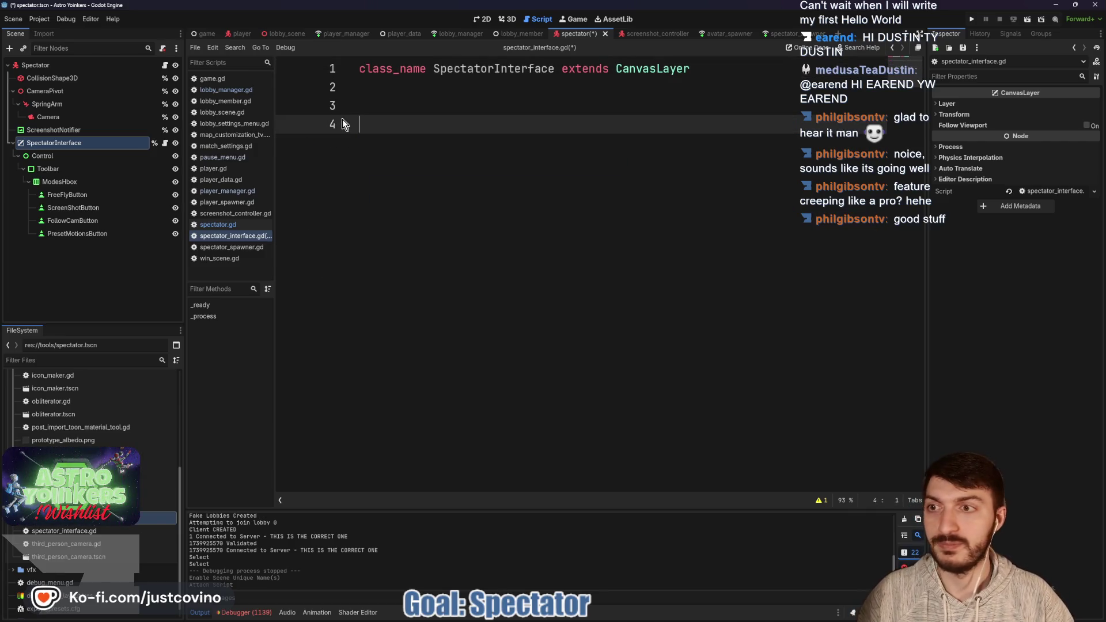
{"action": "key", "text": "BackSpace"}
{"action": "key", "text": "ctrl+s"}
{"action": "right_click", "coordinate": [83, 170]}
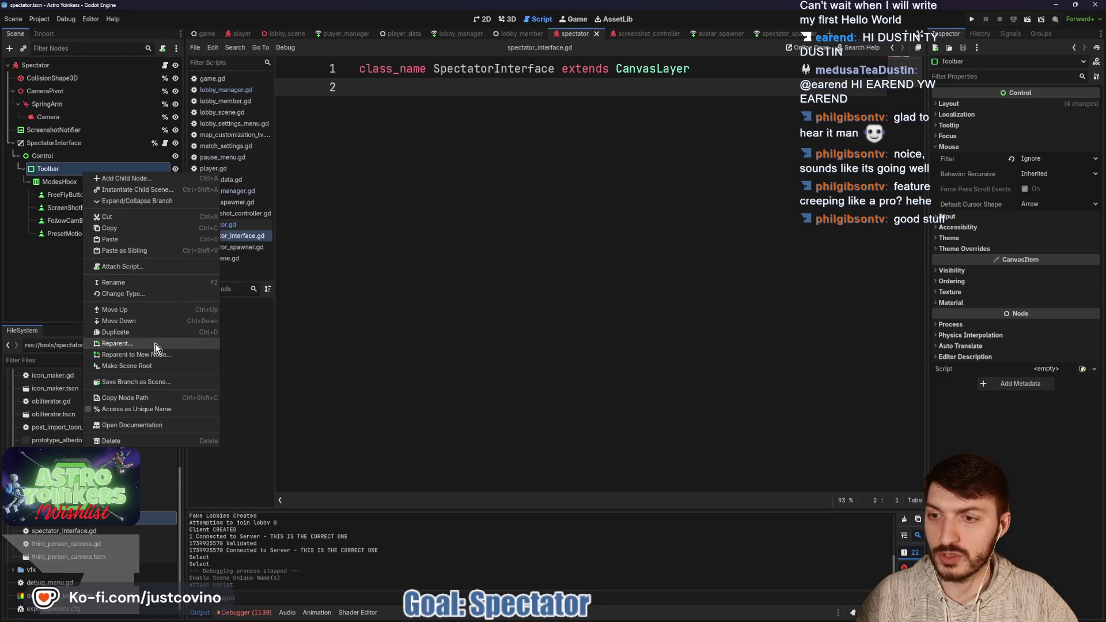
{"action": "left_click", "coordinate": [129, 408]}
{"action": "left_click_drag", "start_coordinate": [393, 95], "coordinate": [393, 96]}
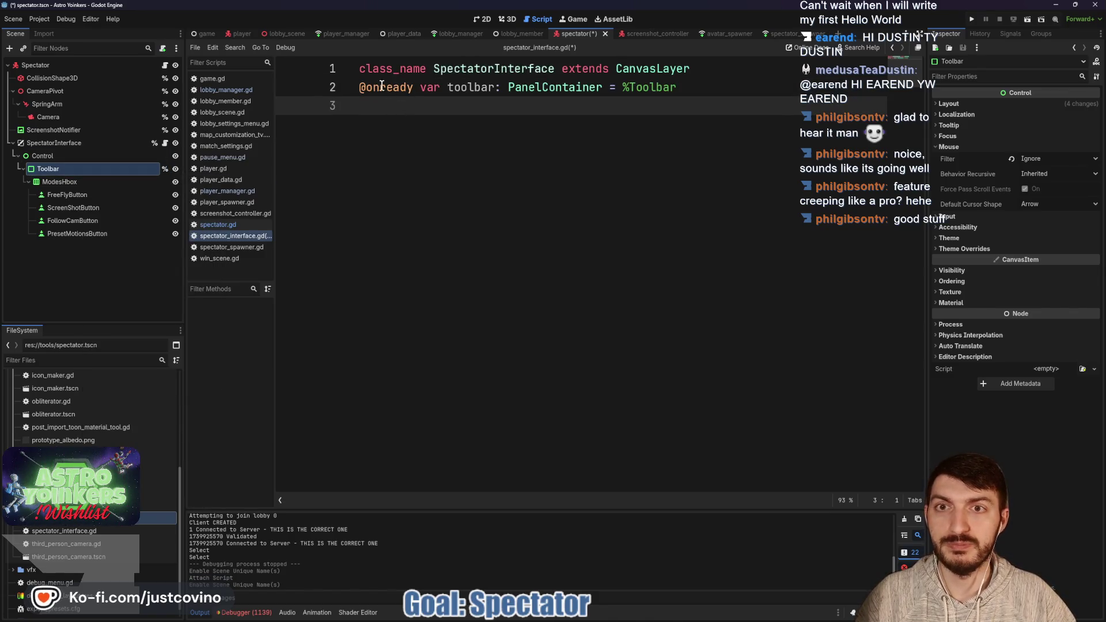
{"action": "left_click", "coordinate": [744, 70]}
{"action": "type", "text": "\\"}
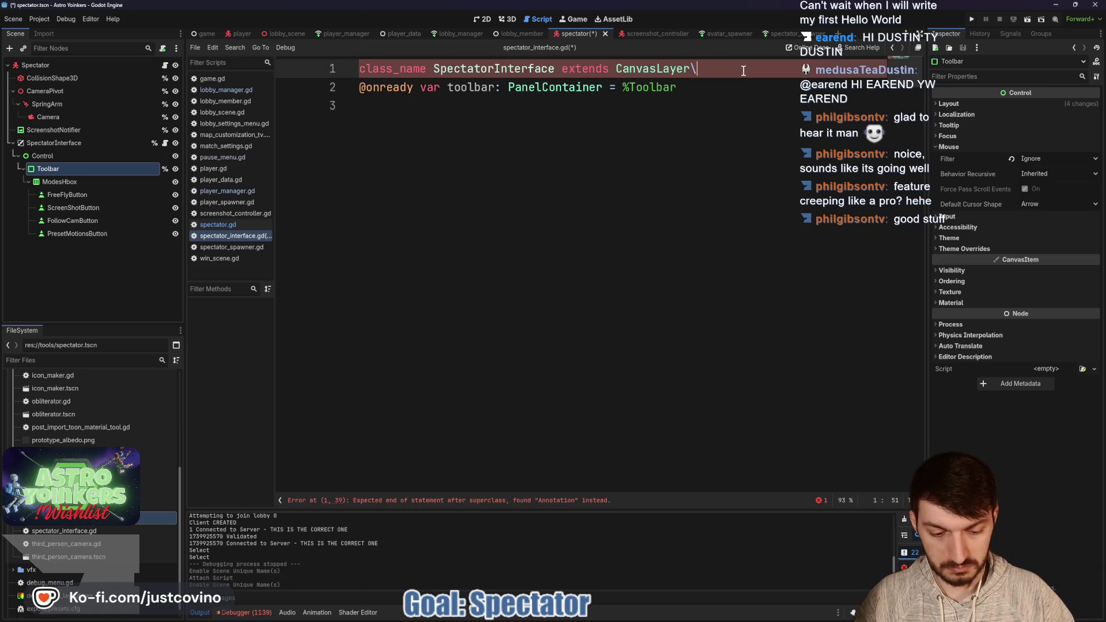
{"action": "key", "text": "BackSpace"}
{"action": "key", "text": "Return"}
{"action": "key", "text": "Return"}
{"action": "key", "text": "Return"}
{"action": "key", "text": "ctrl+s"}
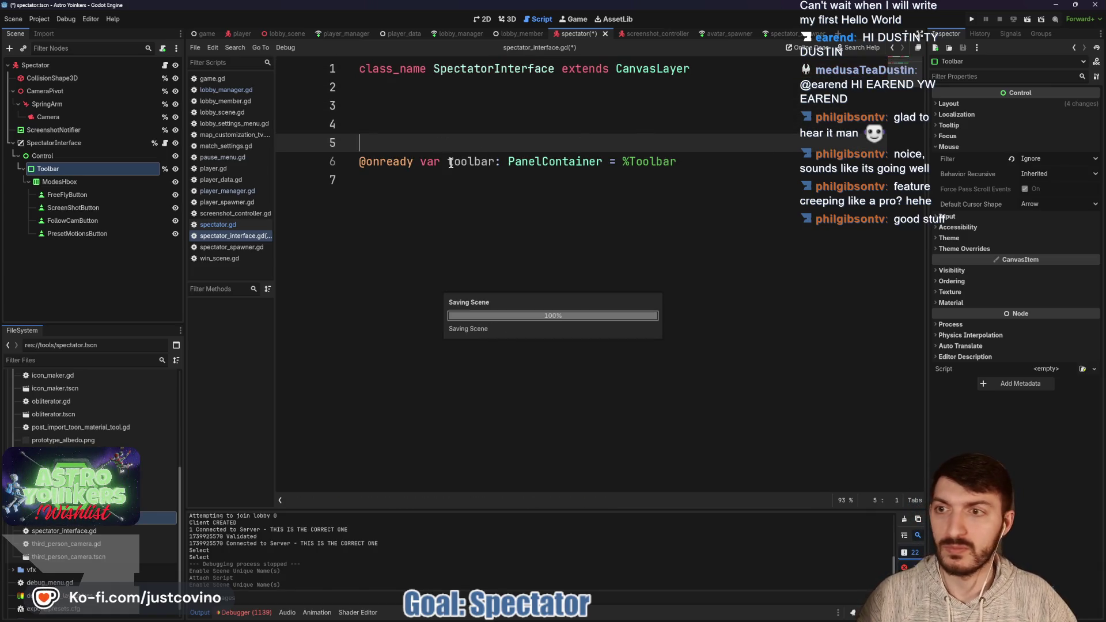
- Change spectator_interface's type from CanvasLayer to SpectatorInterface in spectator.gd and save
{"action": "left_click", "coordinate": [165, 65]}
{"action": "scroll", "coordinate": [591, 346], "scroll_direction": "up", "scroll_amount": 10}
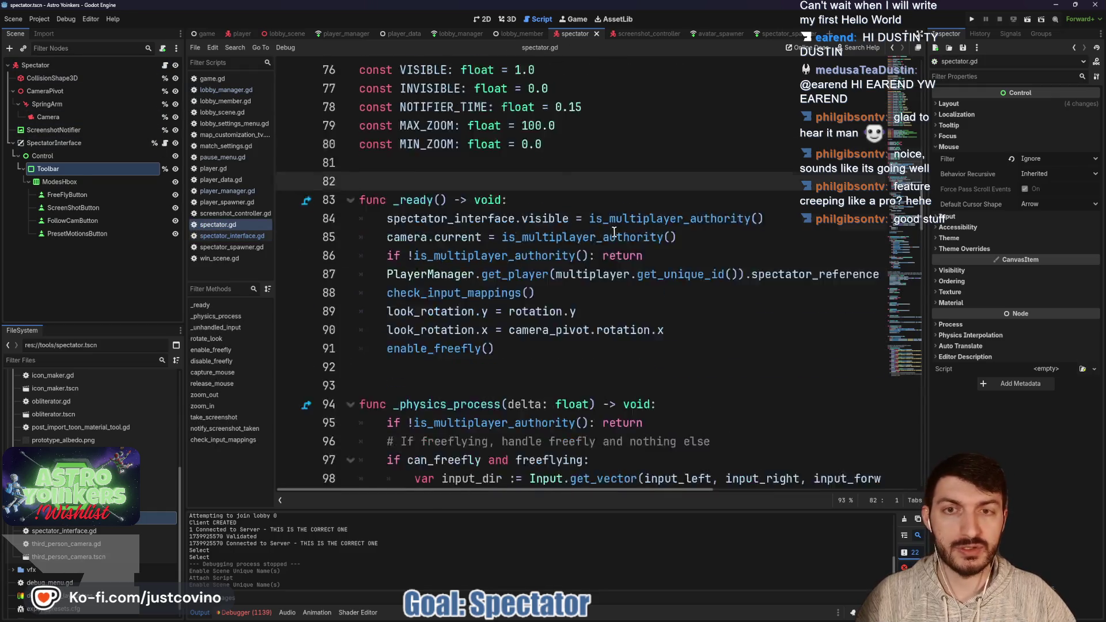
{"action": "double_click", "coordinate": [591, 346]}
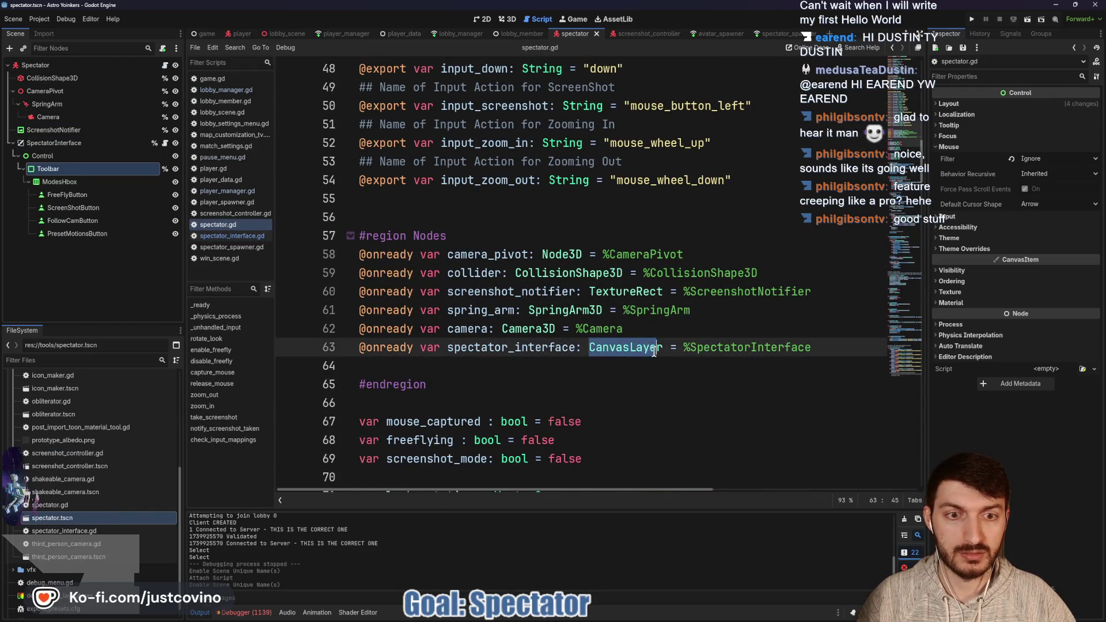
{"action": "type", "text": "Spect"}
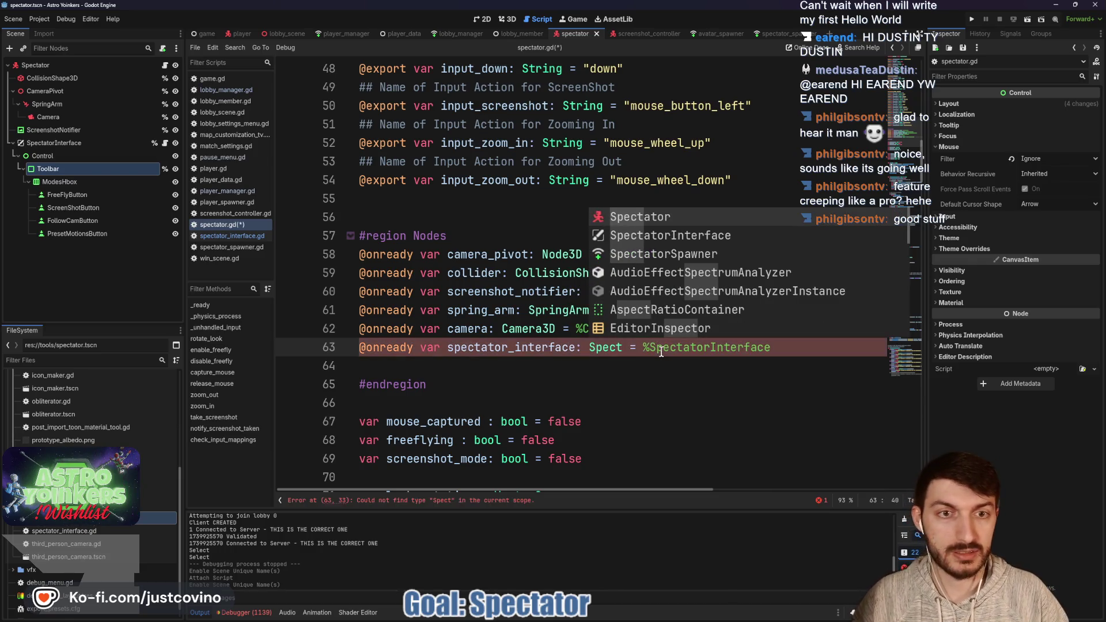
{"action": "key", "text": "Down"}
{"action": "key", "text": "Return"}
{"action": "left_click", "coordinate": [578, 367]}
{"action": "key", "text": "ctrl+s"}
{"action": "scroll", "coordinate": [578, 367], "scroll_direction": "down", "scroll_amount": 8}
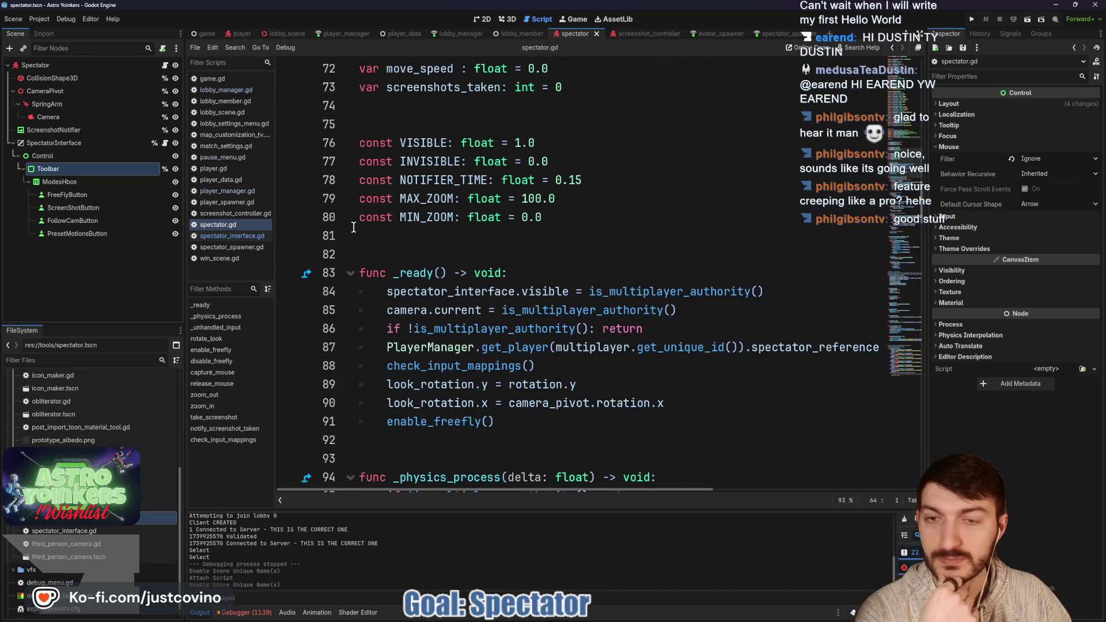
{"action": "left_click", "coordinate": [165, 144]}
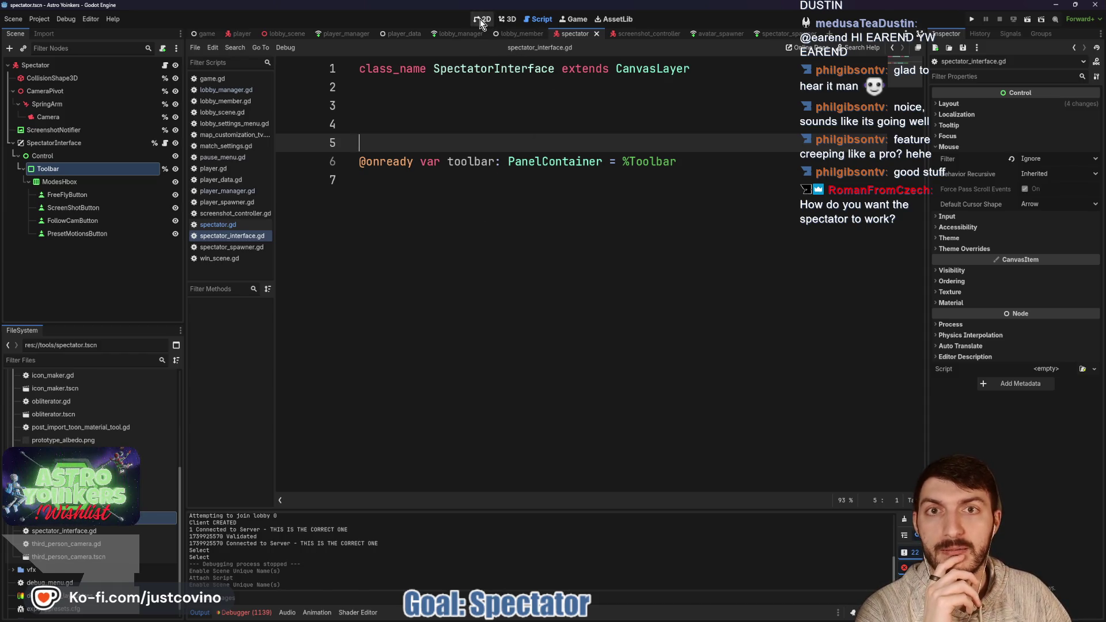
- Look around the spectator gizmo in the 3D view, then return to the 2D toolbar view
{"action": "left_click", "coordinate": [509, 19]}
{"action": "key", "text": "shift+f"}
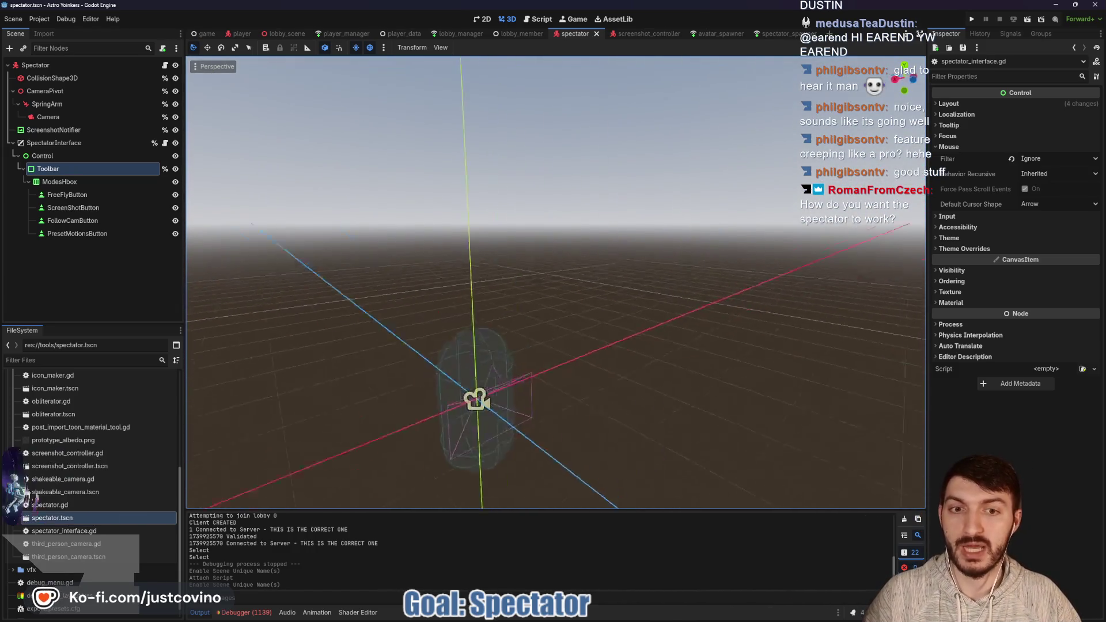
{"action": "key", "text": "shift+f"}
{"action": "left_click", "coordinate": [484, 20]}
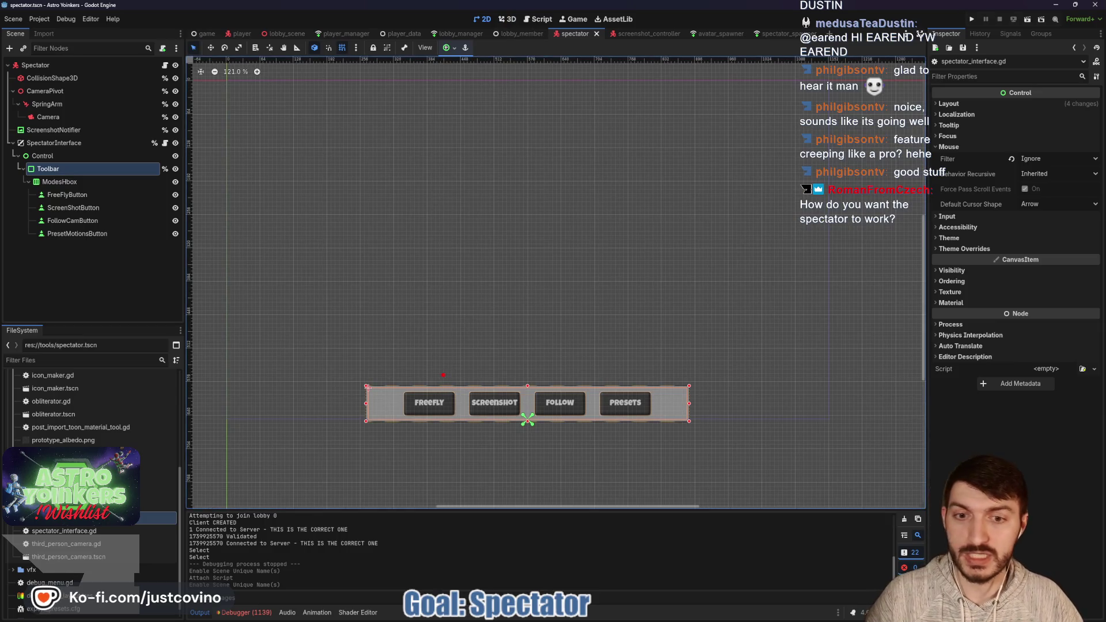
- Annotate the toolbar, pointing out Freefly, then Follow and Presets with a stick-figure sketch
{"action": "mouse_move", "coordinate": [363, 350]}
{"action": "left_mouse_down"}
{"action": "mouse_move", "coordinate": [575, 424]}
{"action": "mouse_move", "coordinate": [727, 445]}
{"action": "left_mouse_up"}
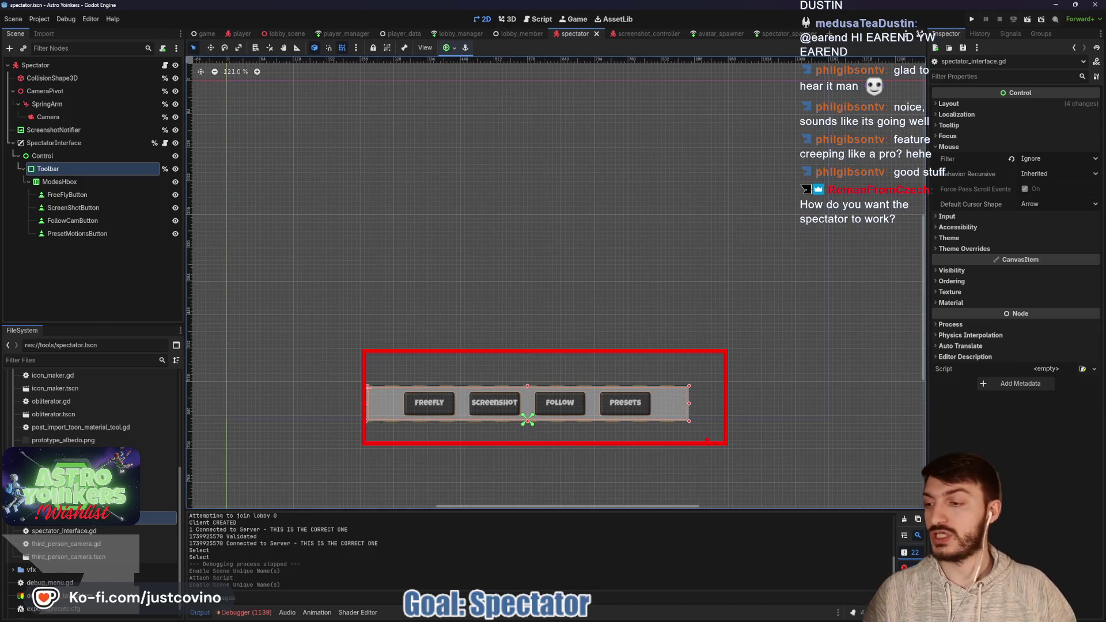
{"action": "left_click_drag", "start_coordinate": [408, 239], "coordinate": [436, 388]}
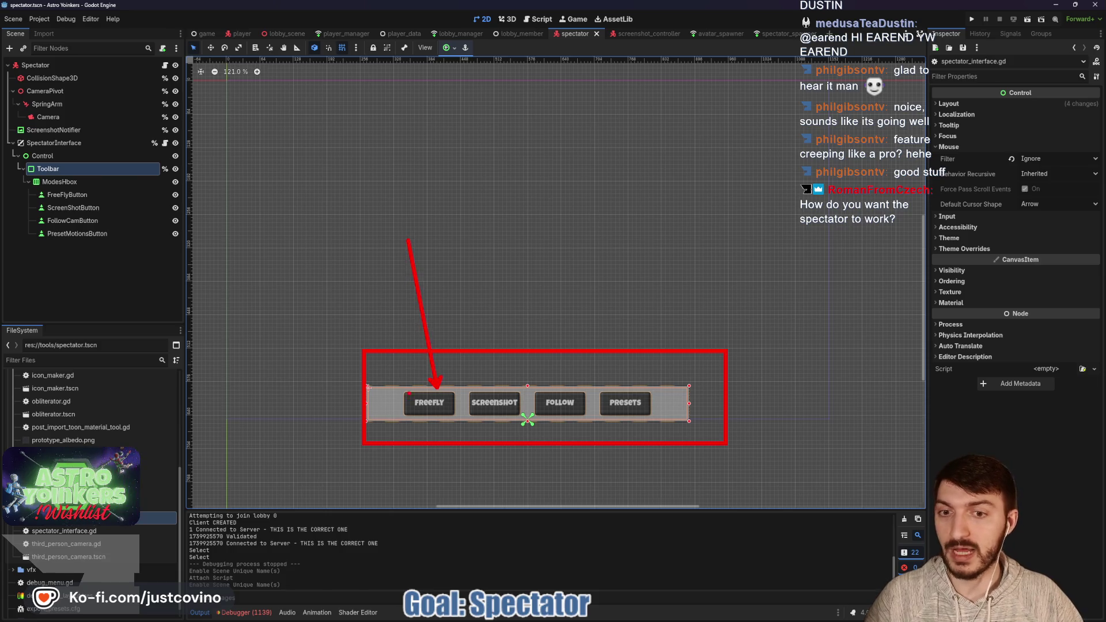
{"action": "key", "text": "ctrl+z"}
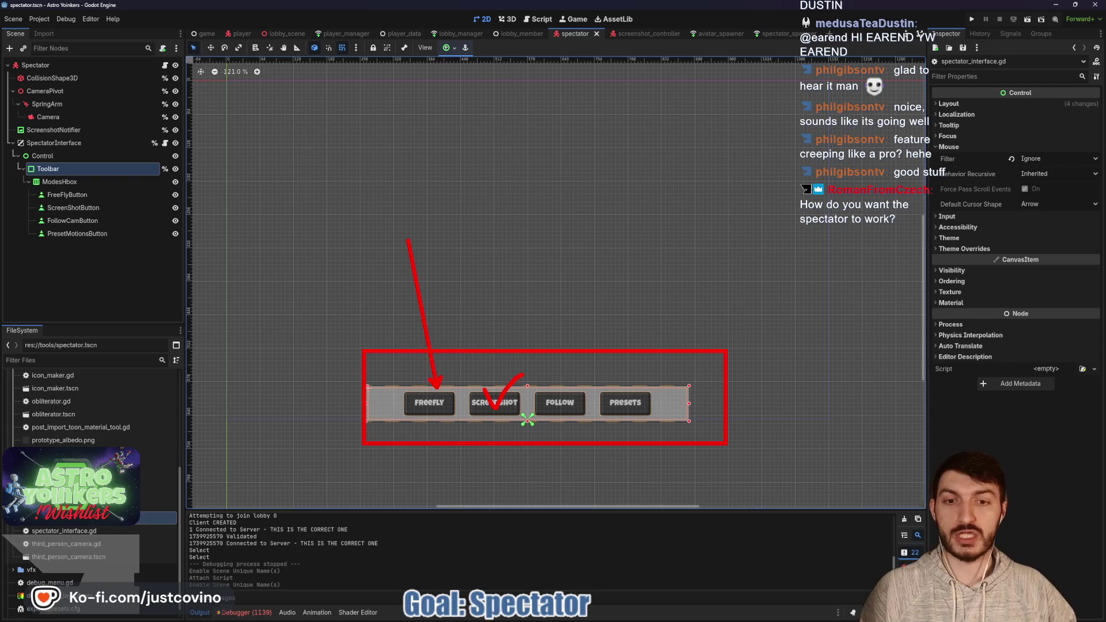
{"action": "key", "text": "Escape"}
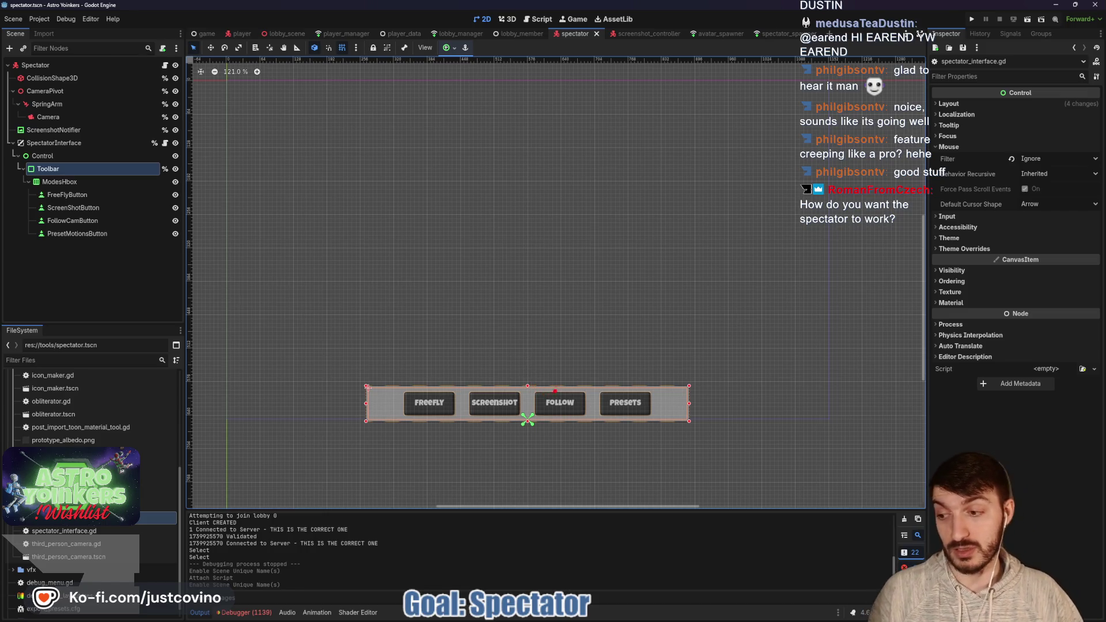
{"action": "left_click_drag", "start_coordinate": [524, 378], "coordinate": [712, 432]}
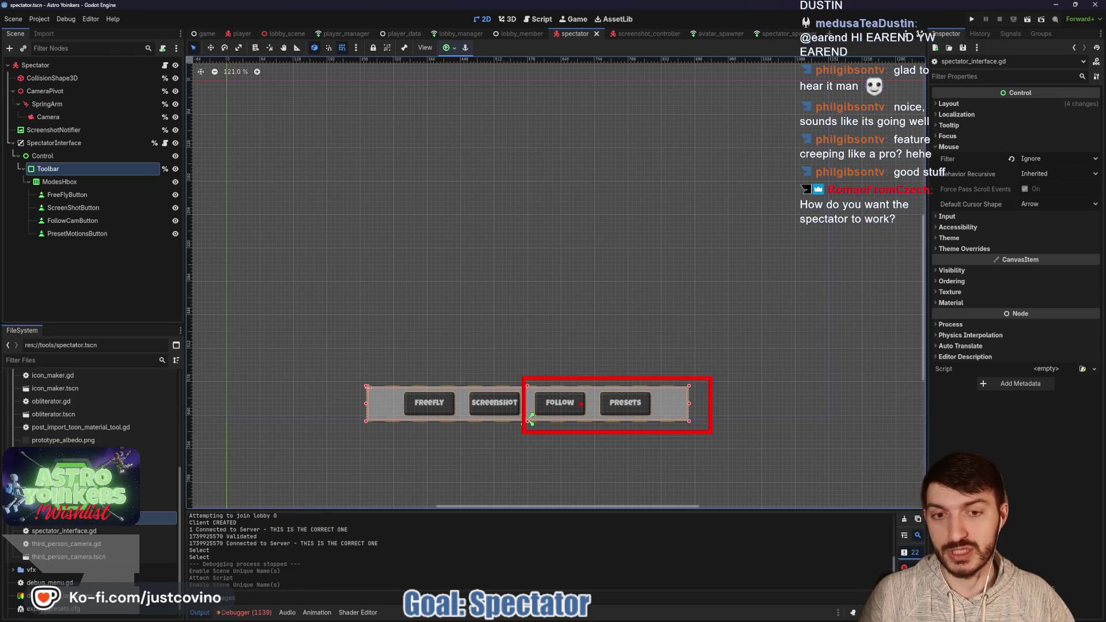
{"action": "left_click_drag", "start_coordinate": [563, 380], "coordinate": [563, 239]}
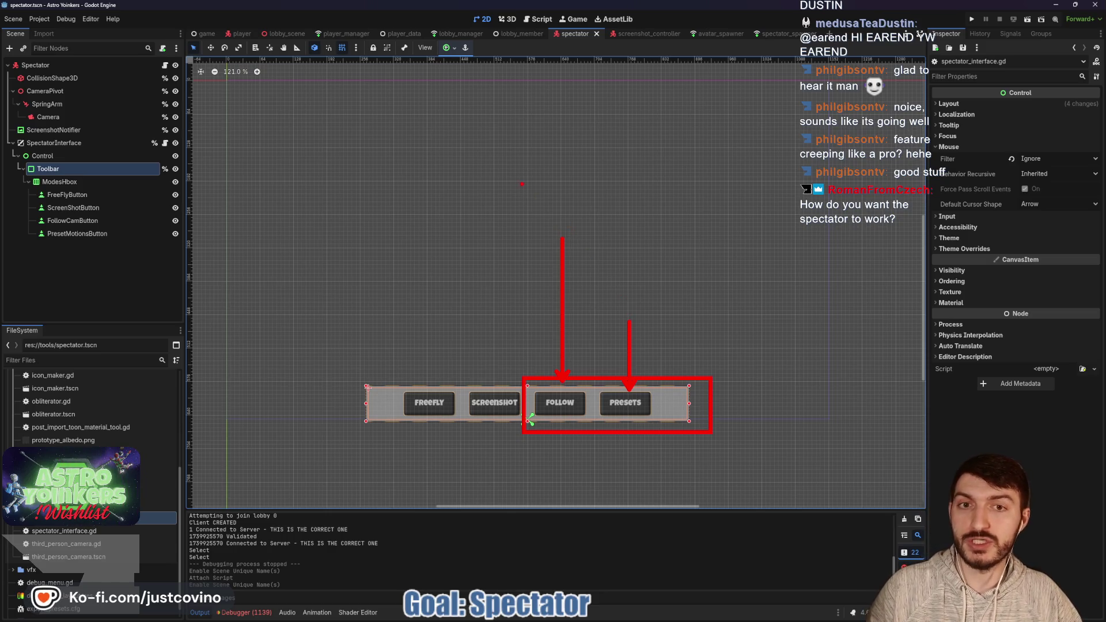
{"action": "mouse_move", "coordinate": [511, 152]}
{"action": "left_mouse_down"}
{"action": "mouse_move", "coordinate": [481, 197]}
{"action": "mouse_move", "coordinate": [491, 231]}
{"action": "mouse_move", "coordinate": [529, 207]}
{"action": "left_mouse_up"}
{"action": "left_click_drag", "start_coordinate": [478, 252], "coordinate": [512, 259]}
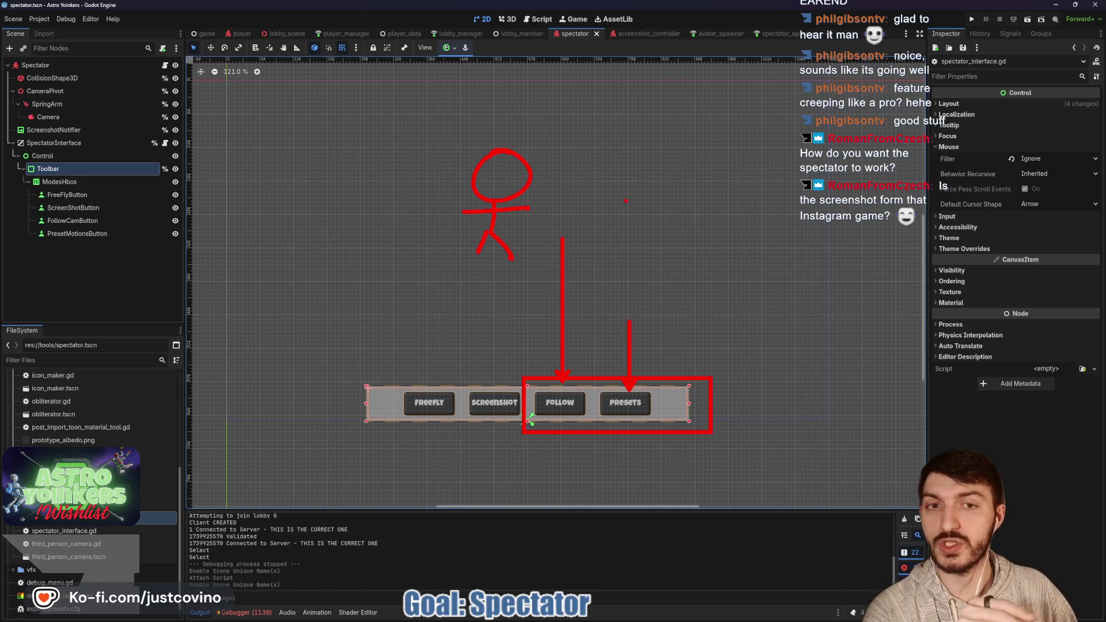
- Sketch follow directions, circle Presets, clear the annotations, and open the screenshot_controller scene
{"action": "left_click_drag", "start_coordinate": [612, 186], "coordinate": [609, 215]}
{"action": "left_click_drag", "start_coordinate": [346, 213], "coordinate": [402, 213]}
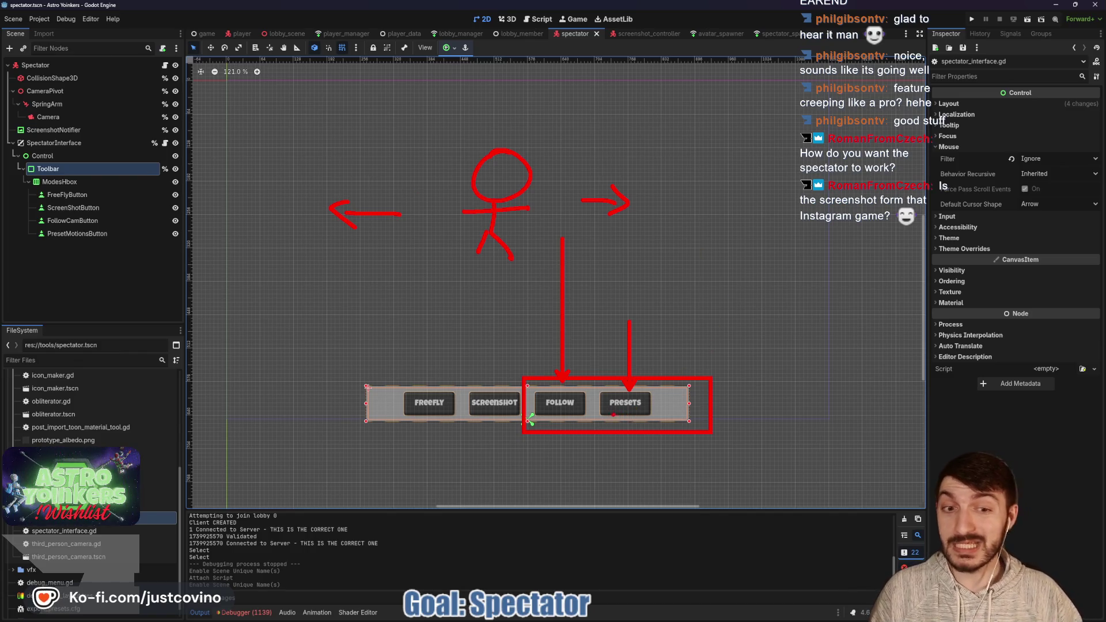
{"action": "left_click_drag", "start_coordinate": [597, 397], "coordinate": [634, 417]}
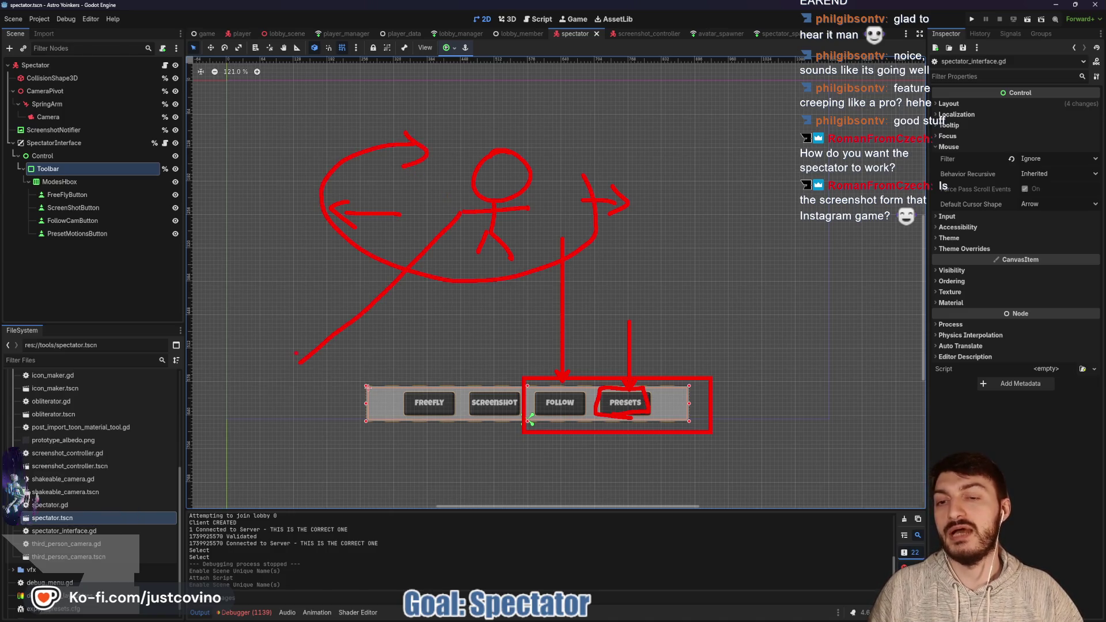
{"action": "left_click_drag", "start_coordinate": [445, 264], "coordinate": [325, 382]}
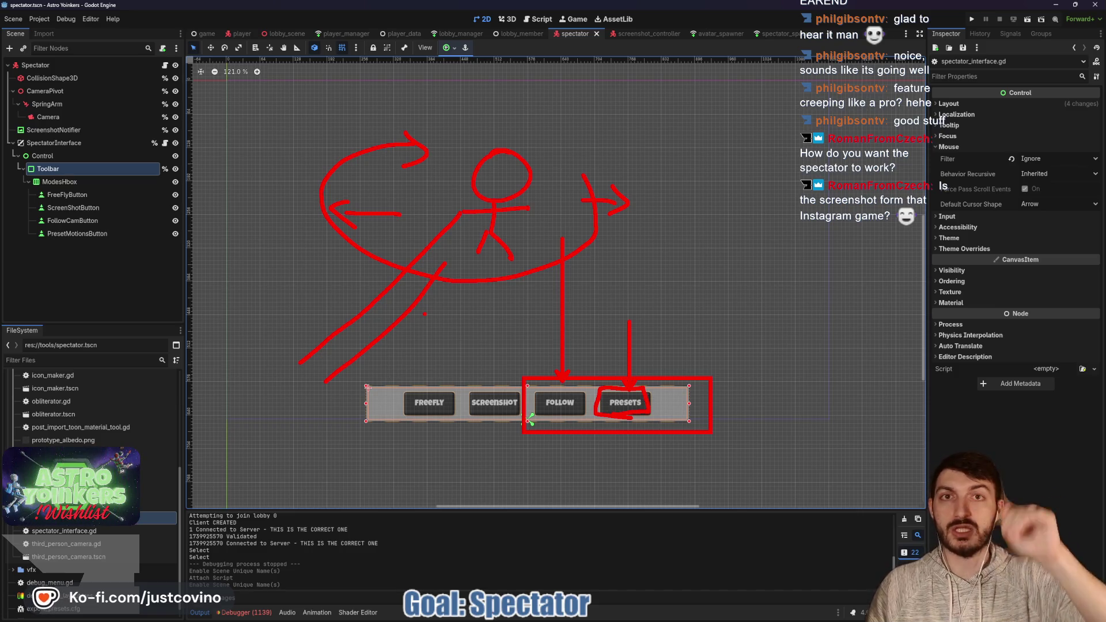
{"action": "key", "text": "Escape"}
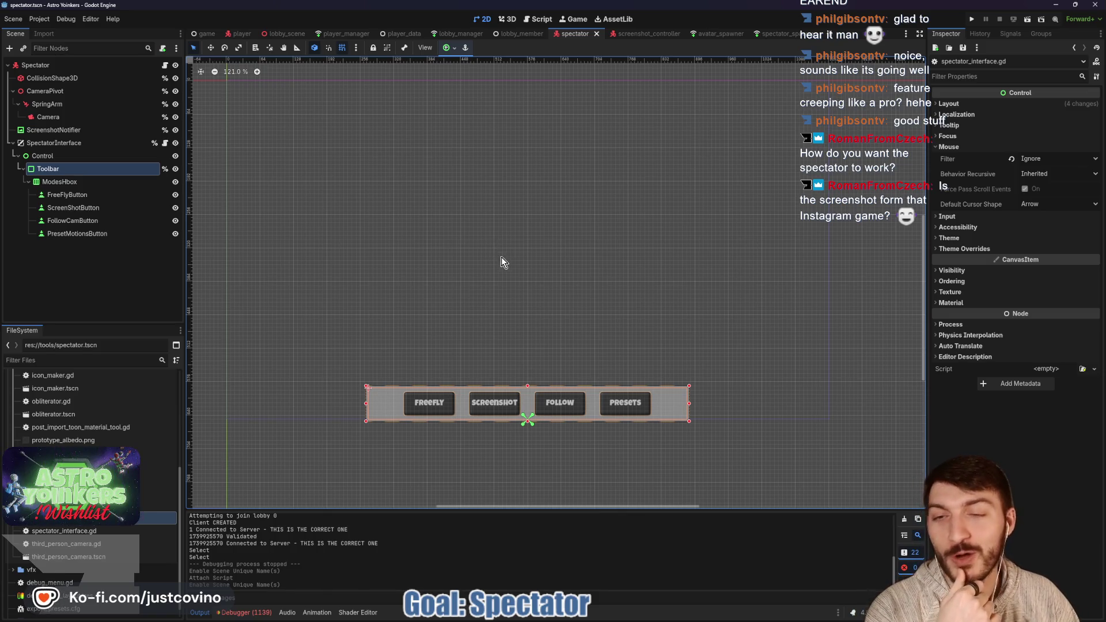
{"action": "left_click", "coordinate": [645, 34]}
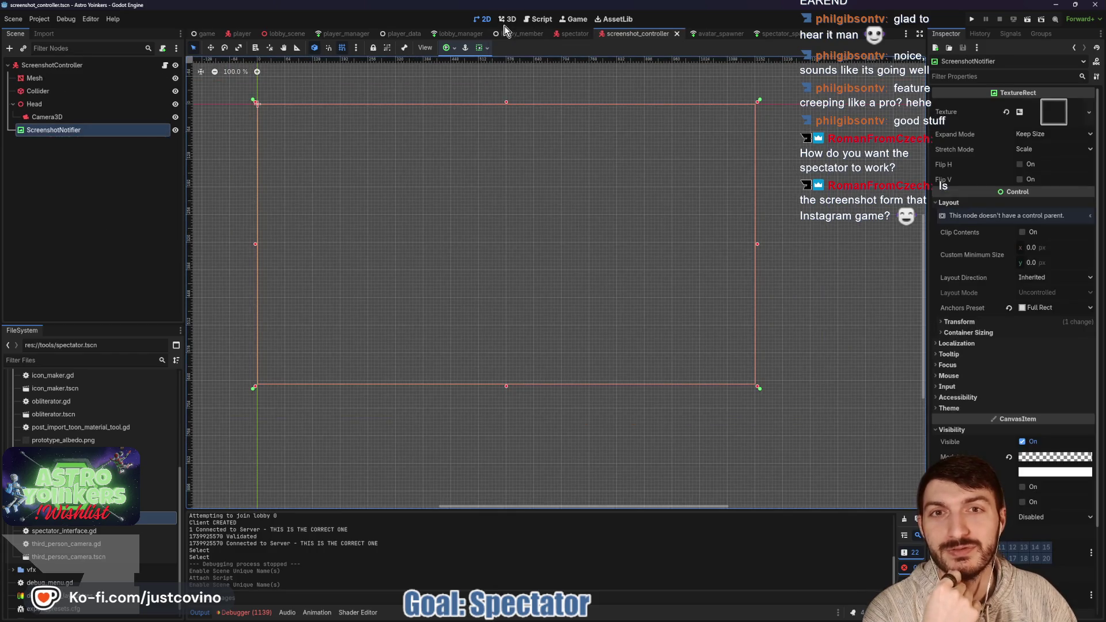
- Scroll through screenshot_controller.gd to review its take_screenshot function
{"action": "left_click", "coordinate": [539, 19]}
{"action": "scroll", "coordinate": [529, 277], "scroll_direction": "down", "scroll_amount": 2}
{"action": "scroll", "coordinate": [529, 278], "scroll_direction": "up", "scroll_amount": 4}
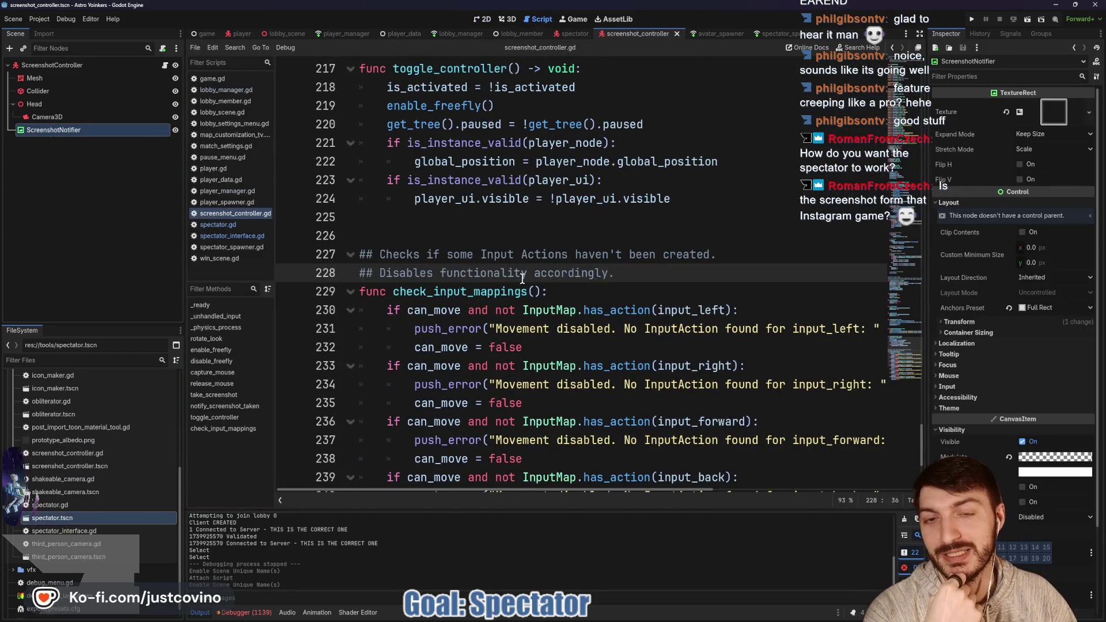
{"action": "scroll", "coordinate": [529, 277], "scroll_direction": "up", "scroll_amount": 5}
{"action": "scroll", "coordinate": [553, 311], "scroll_direction": "up", "scroll_amount": 2}
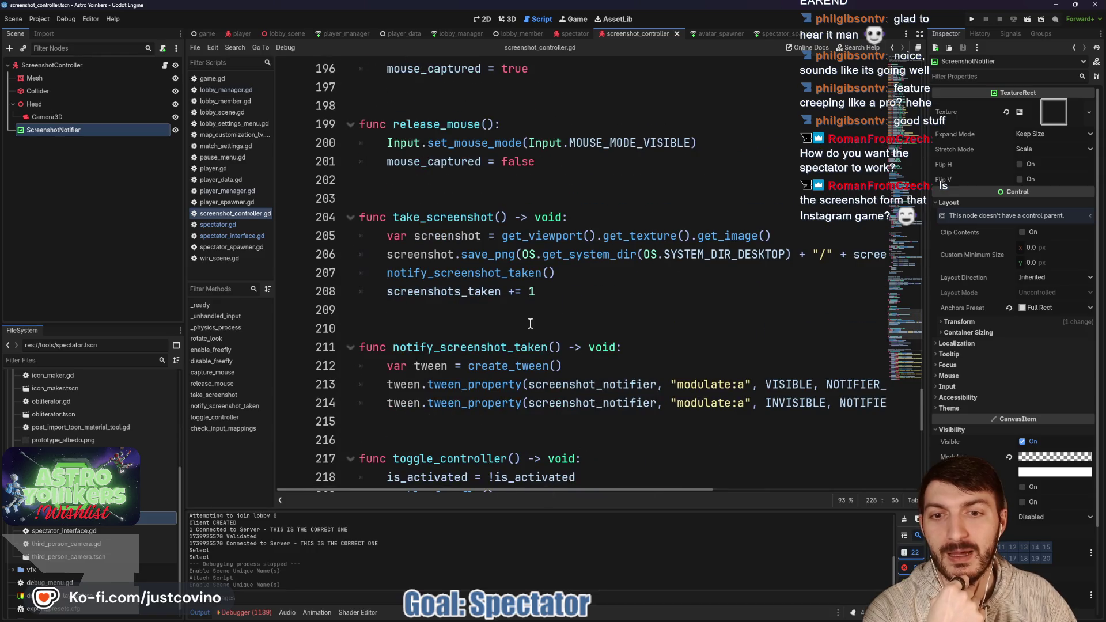
{"action": "scroll", "coordinate": [530, 324], "scroll_direction": "down", "scroll_amount": 1}
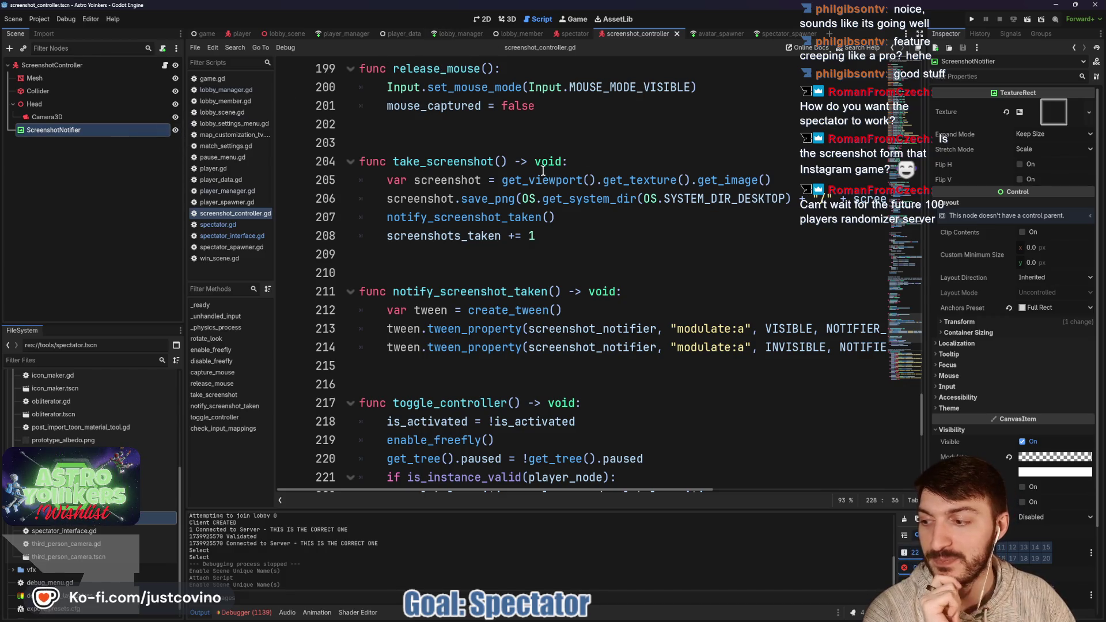
{"action": "scroll", "coordinate": [619, 293], "scroll_direction": "up", "scroll_amount": 3}
{"action": "scroll", "coordinate": [605, 288], "scroll_direction": "down", "scroll_amount": 2}
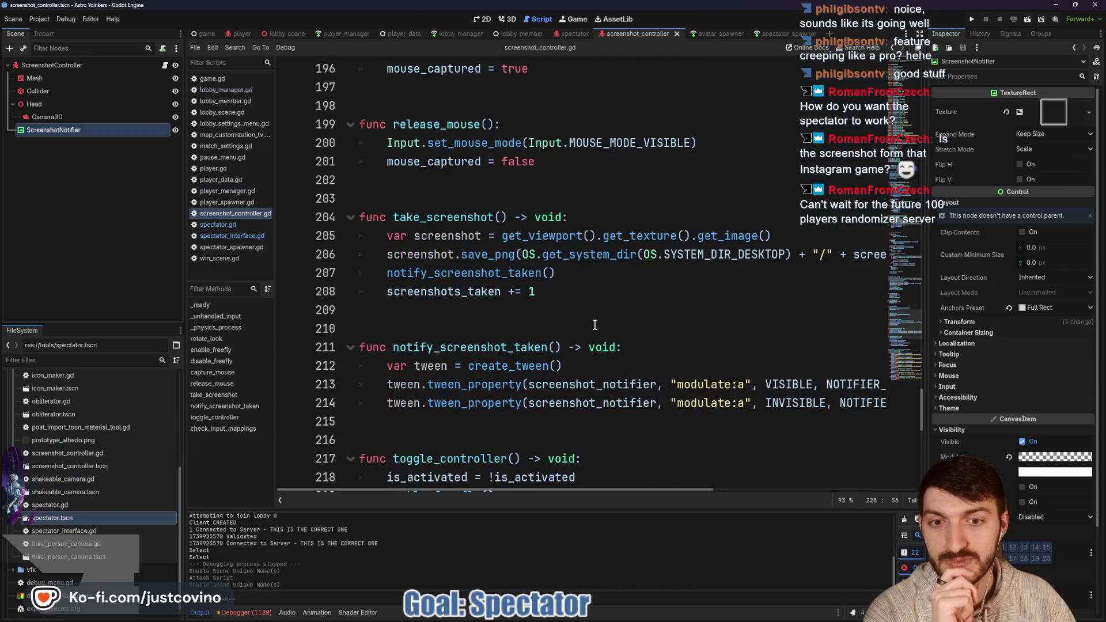
- Highlight the screenshot-saving lines 205–208, then return to spectator.gd at blank line 82
{"action": "left_click_drag", "start_coordinate": [383, 236], "coordinate": [593, 288]}
{"action": "left_click", "coordinate": [610, 279]}
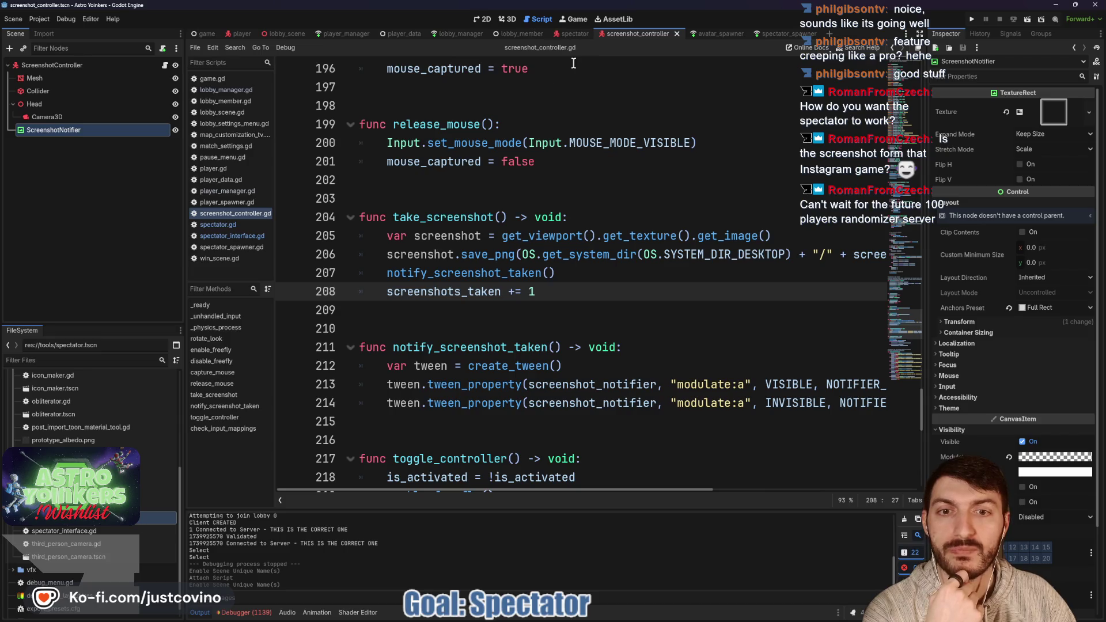
{"action": "left_click", "coordinate": [576, 34]}
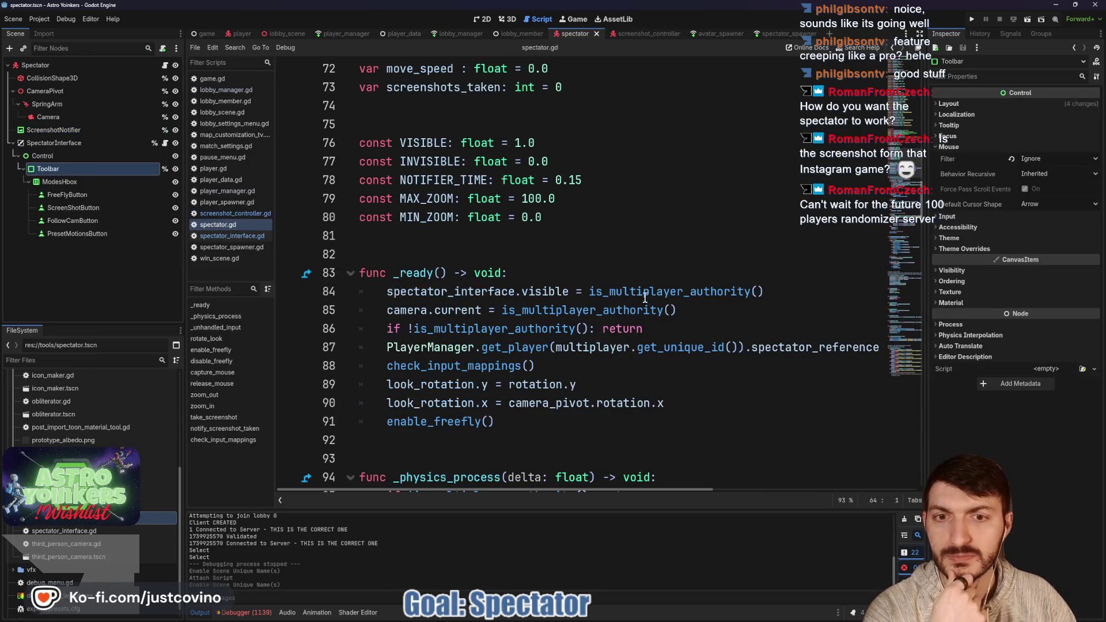
{"action": "left_click", "coordinate": [504, 248]}
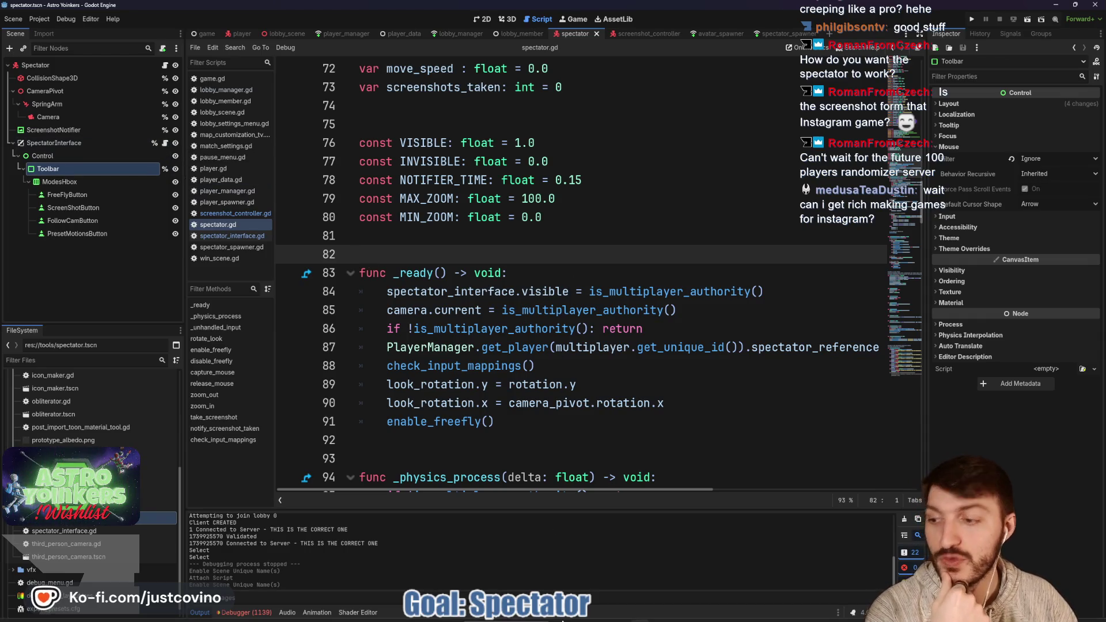
- Load itch.io in a new browser tab and open the Freedom Forge Studios profile
{"action": "left_click", "coordinate": [602, 619]}
{"action": "left_click", "coordinate": [309, 49]}
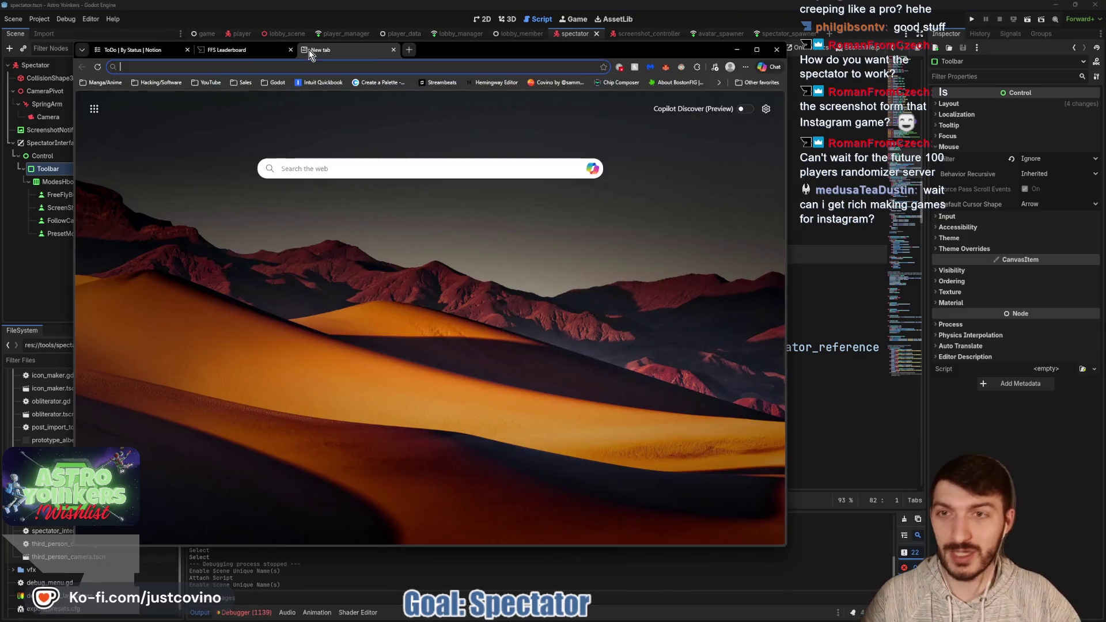
{"action": "type", "text": "itch"}
{"action": "key", "text": "Return"}
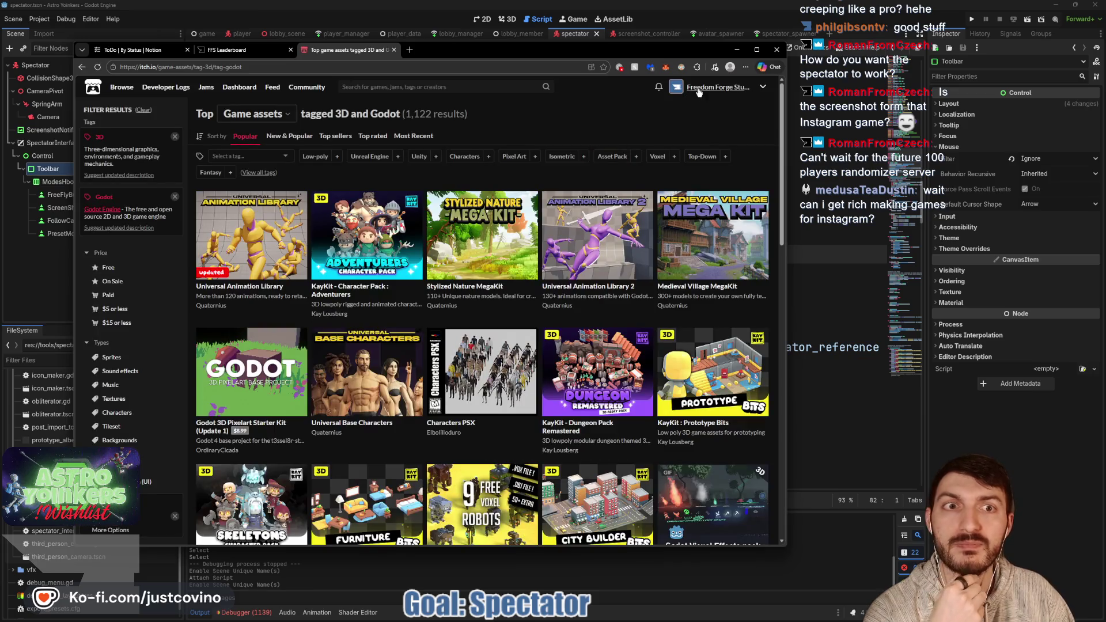
{"action": "left_click", "coordinate": [698, 88]}
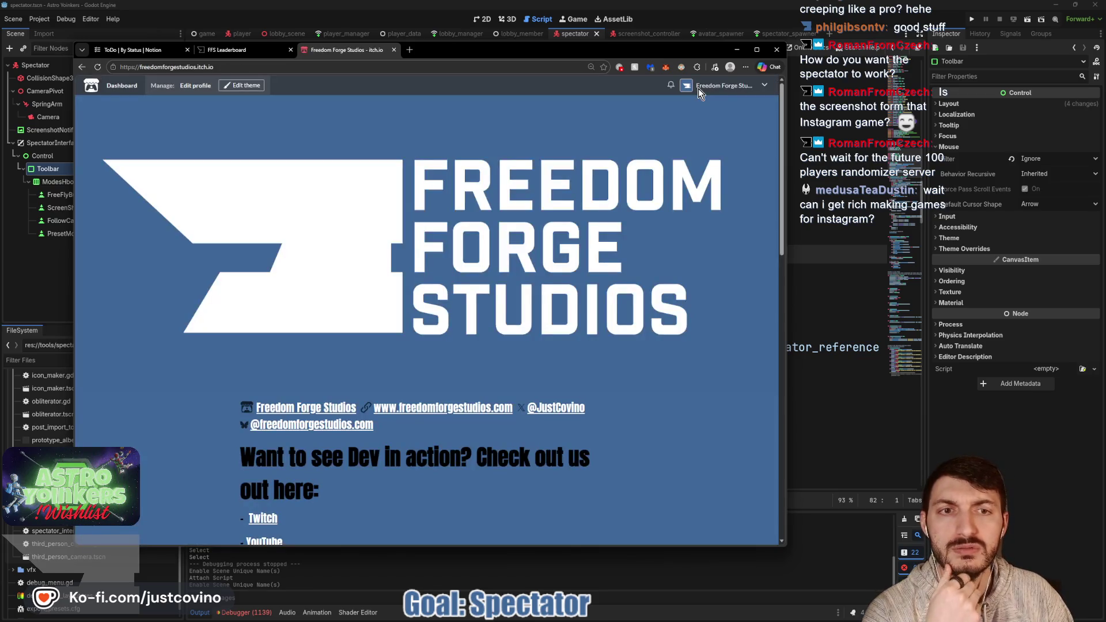
- Open the Instagrim game page, read its description, then go to the studio's games page
{"action": "scroll", "coordinate": [589, 244], "scroll_direction": "down", "scroll_amount": 8}
{"action": "scroll", "coordinate": [589, 244], "scroll_direction": "down", "scroll_amount": 4}
{"action": "scroll", "coordinate": [602, 271], "scroll_direction": "up", "scroll_amount": 5}
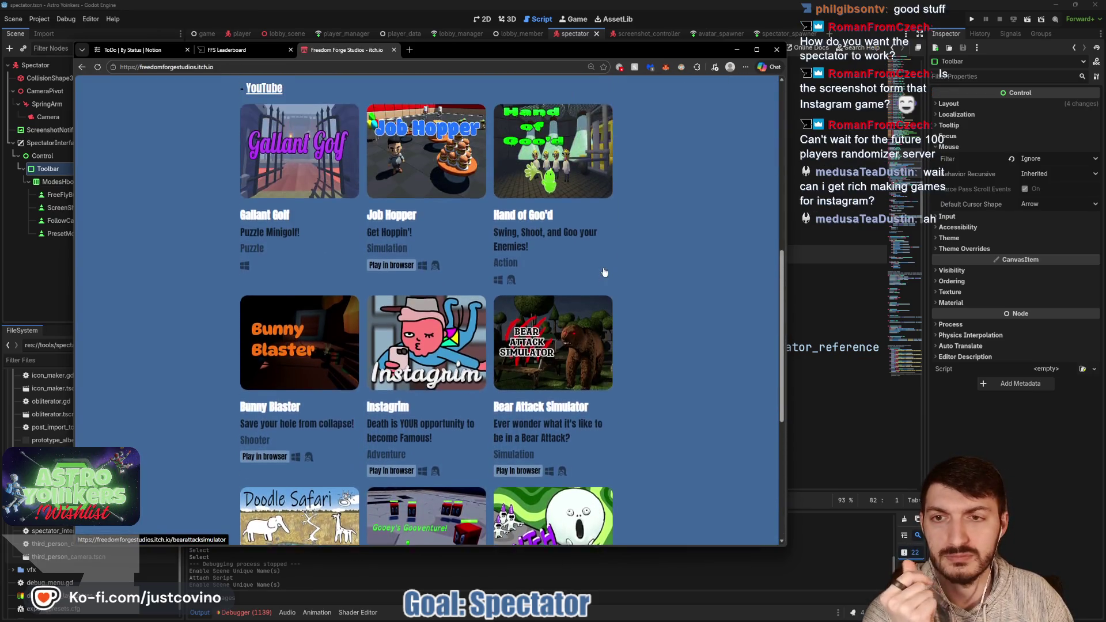
{"action": "scroll", "coordinate": [371, 288], "scroll_direction": "down", "scroll_amount": 2}
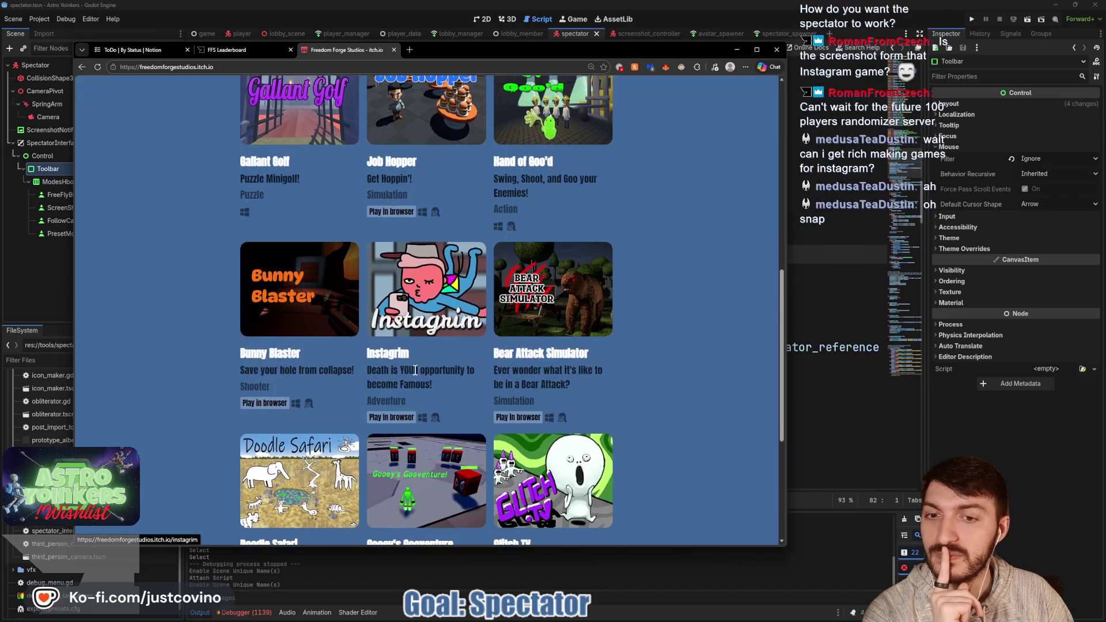
{"action": "left_click", "coordinate": [375, 354]}
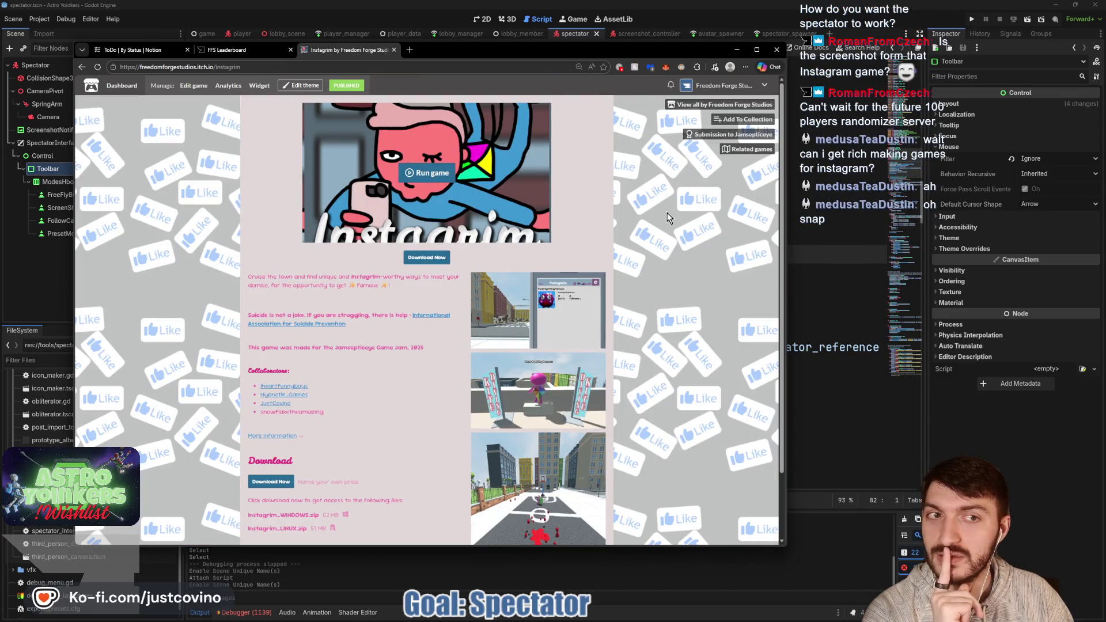
{"action": "scroll", "coordinate": [641, 213], "scroll_direction": "down", "scroll_amount": 1}
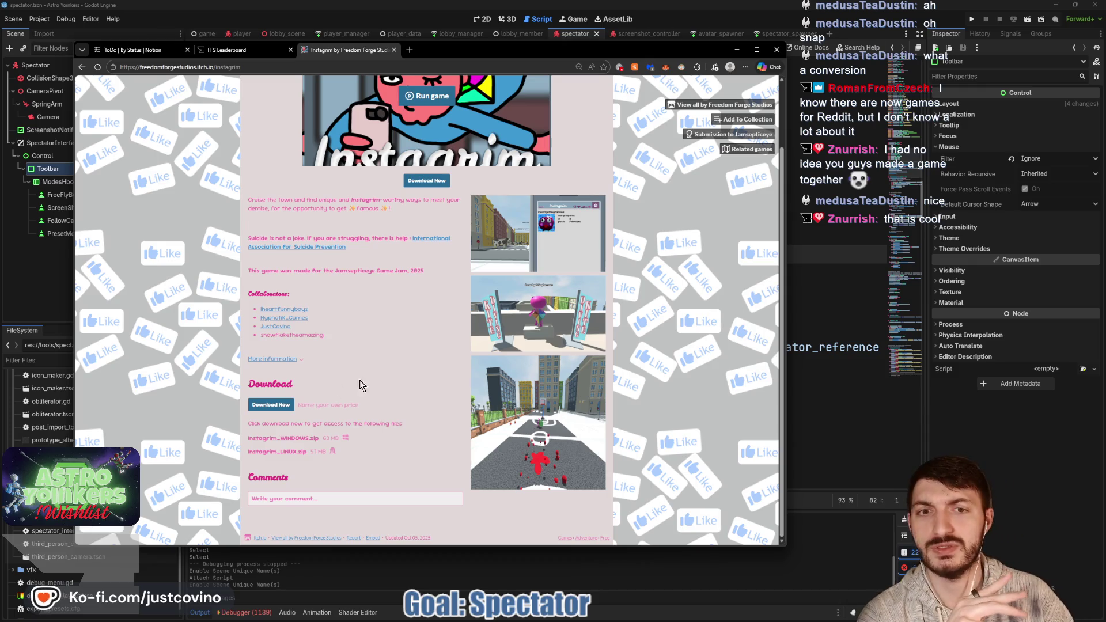
{"action": "scroll", "coordinate": [352, 381], "scroll_direction": "up", "scroll_amount": 2}
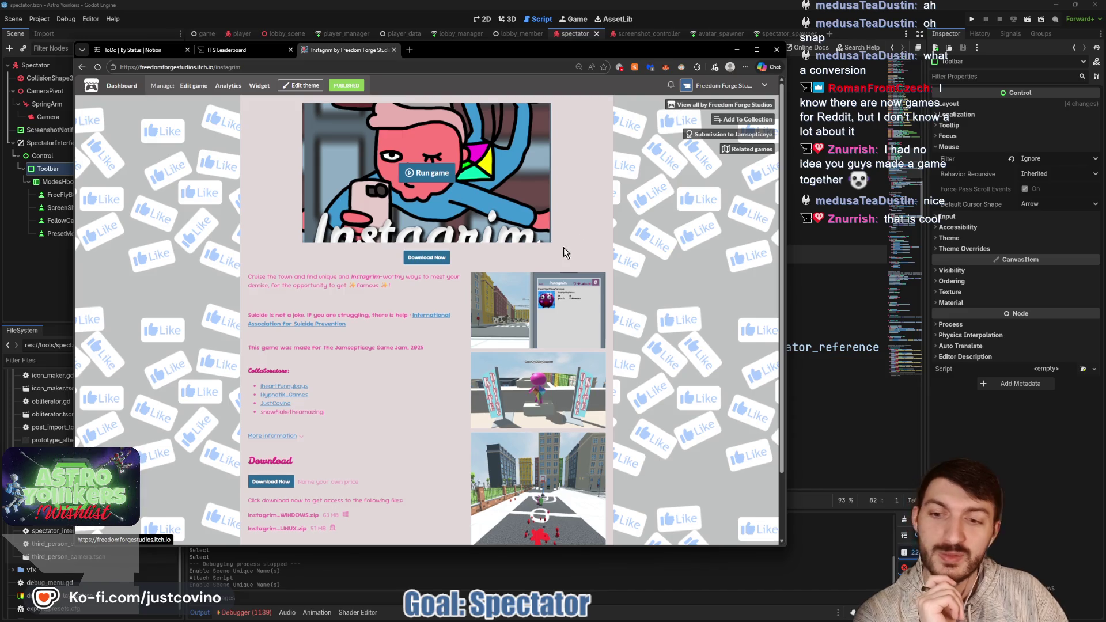
{"action": "scroll", "coordinate": [566, 252], "scroll_direction": "down", "scroll_amount": 2}
{"action": "left_click", "coordinate": [704, 105]}
- Open the Bear Attack Simulator game page on itch.io and scroll through it
{"action": "scroll", "coordinate": [556, 229], "scroll_direction": "down", "scroll_amount": 2}
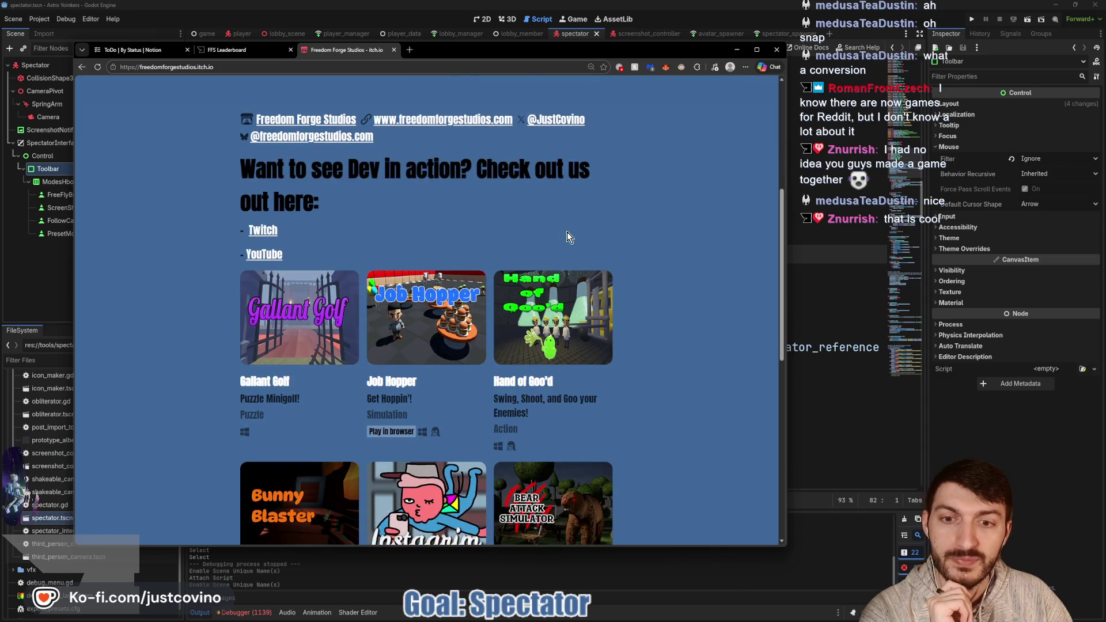
{"action": "scroll", "coordinate": [605, 231], "scroll_direction": "down", "scroll_amount": 4}
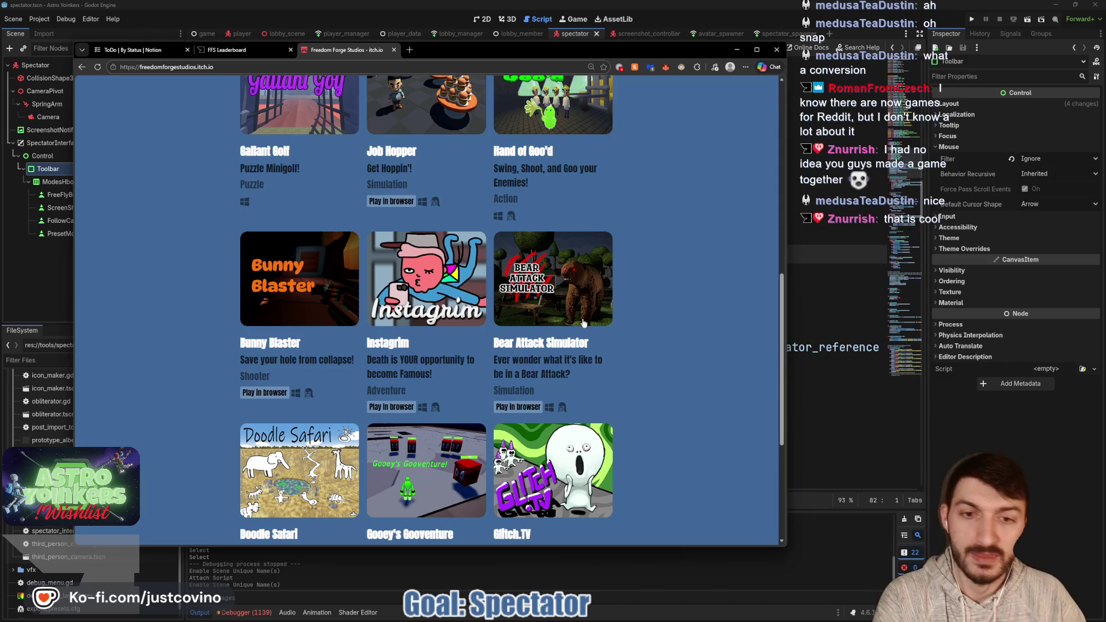
{"action": "left_click", "coordinate": [522, 345]}
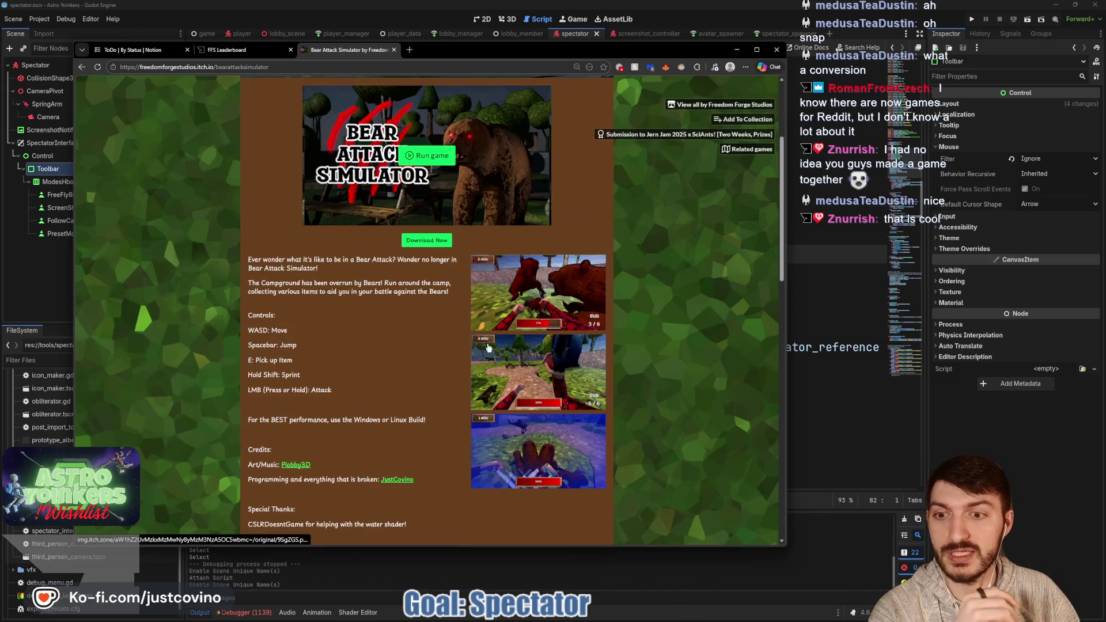
{"action": "scroll", "coordinate": [421, 344], "scroll_direction": "down", "scroll_amount": 3}
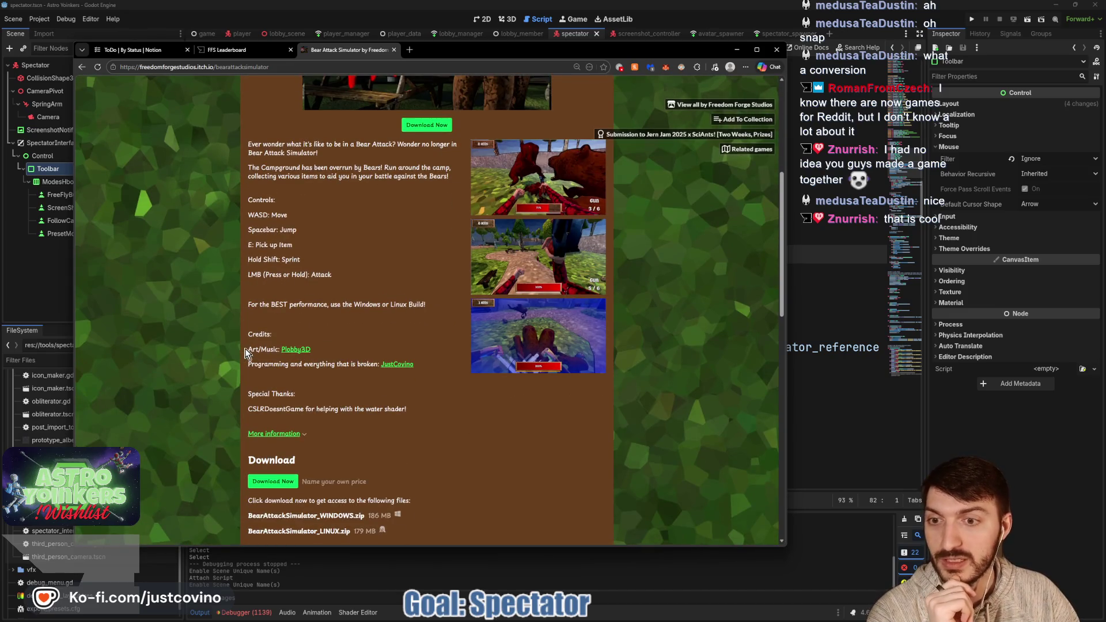
{"action": "scroll", "coordinate": [372, 401], "scroll_direction": "up", "scroll_amount": 2}
{"action": "scroll", "coordinate": [365, 395], "scroll_direction": "down", "scroll_amount": 2}
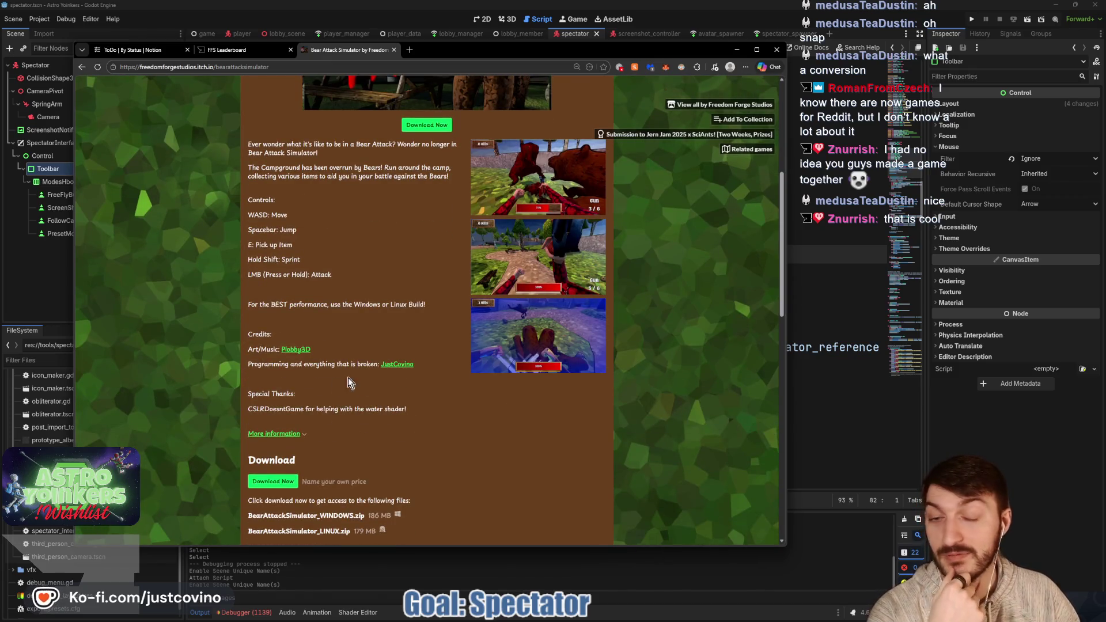
{"action": "scroll", "coordinate": [391, 329], "scroll_direction": "up", "scroll_amount": 3}
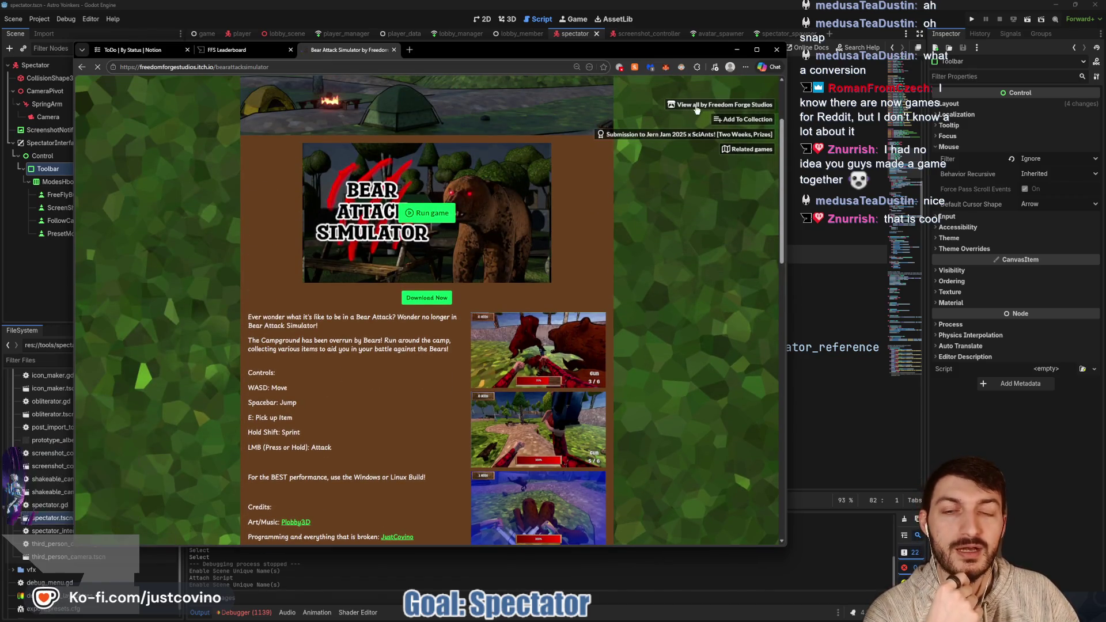
- View all Freedom Forge Studios games, look at Doodle Safari, and return to the list
{"action": "left_click", "coordinate": [717, 106]}
{"action": "scroll", "coordinate": [444, 309], "scroll_direction": "down", "scroll_amount": 10}
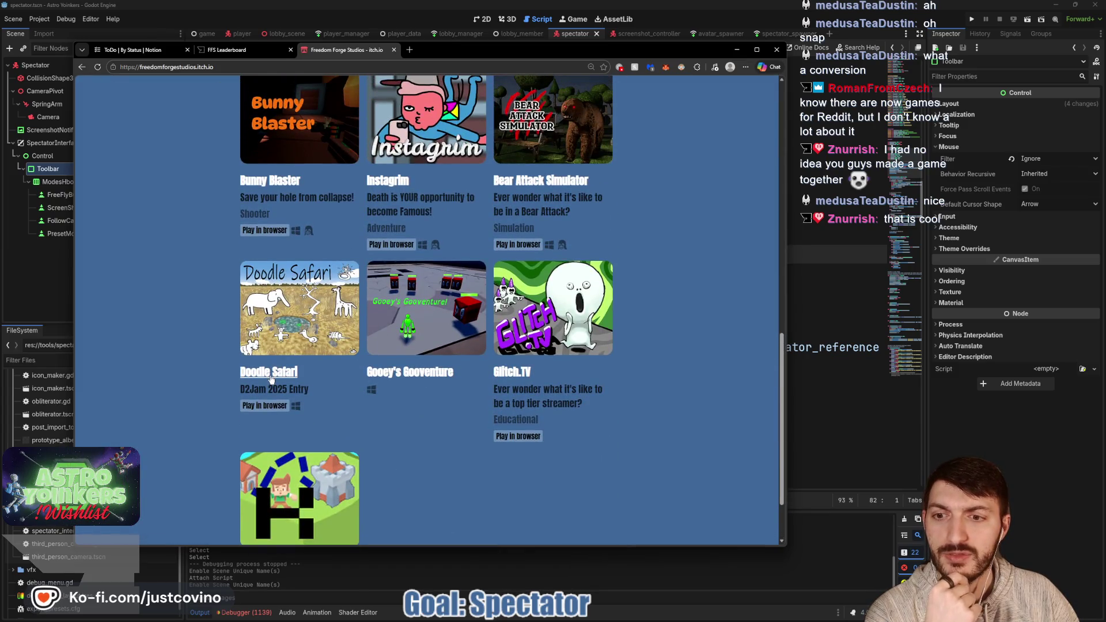
{"action": "left_click", "coordinate": [270, 374]}
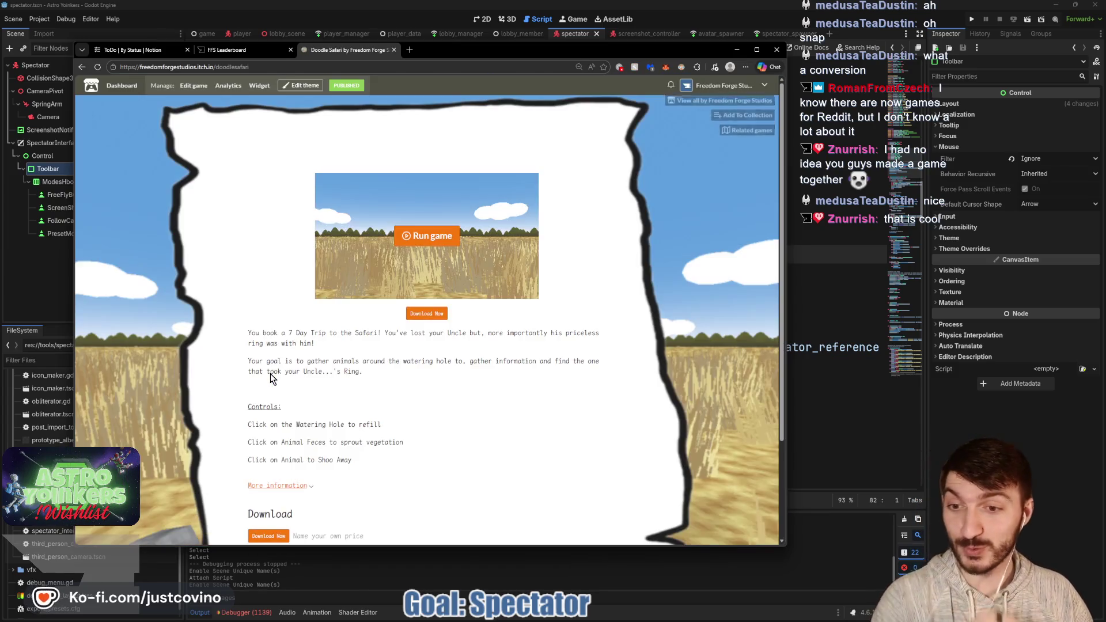
{"action": "scroll", "coordinate": [285, 347], "scroll_direction": "down", "scroll_amount": 1}
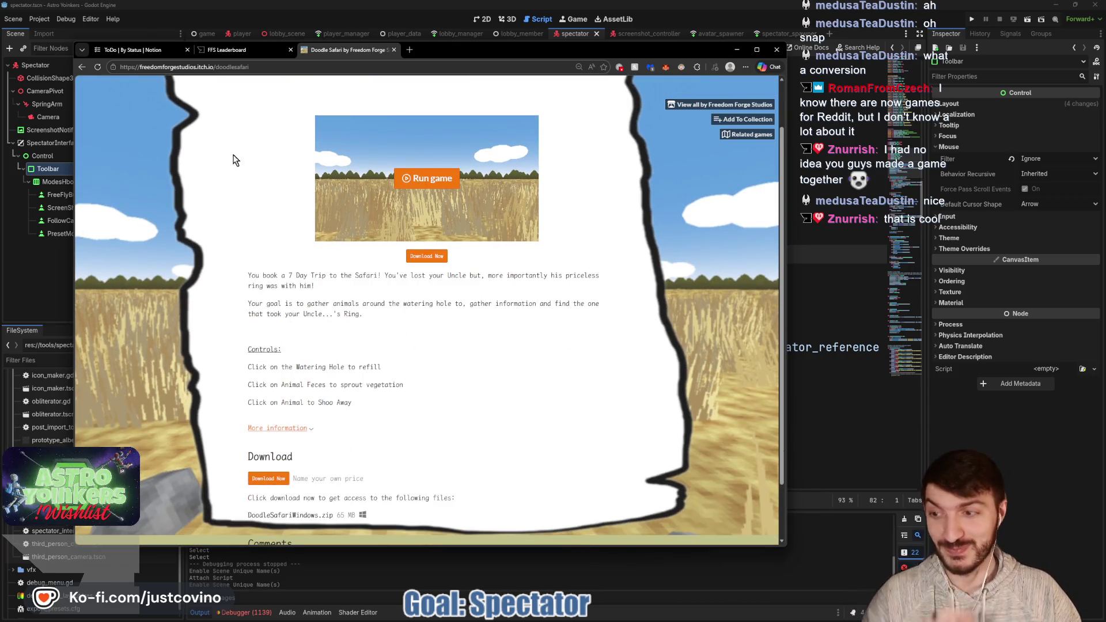
{"action": "left_click", "coordinate": [82, 67]}
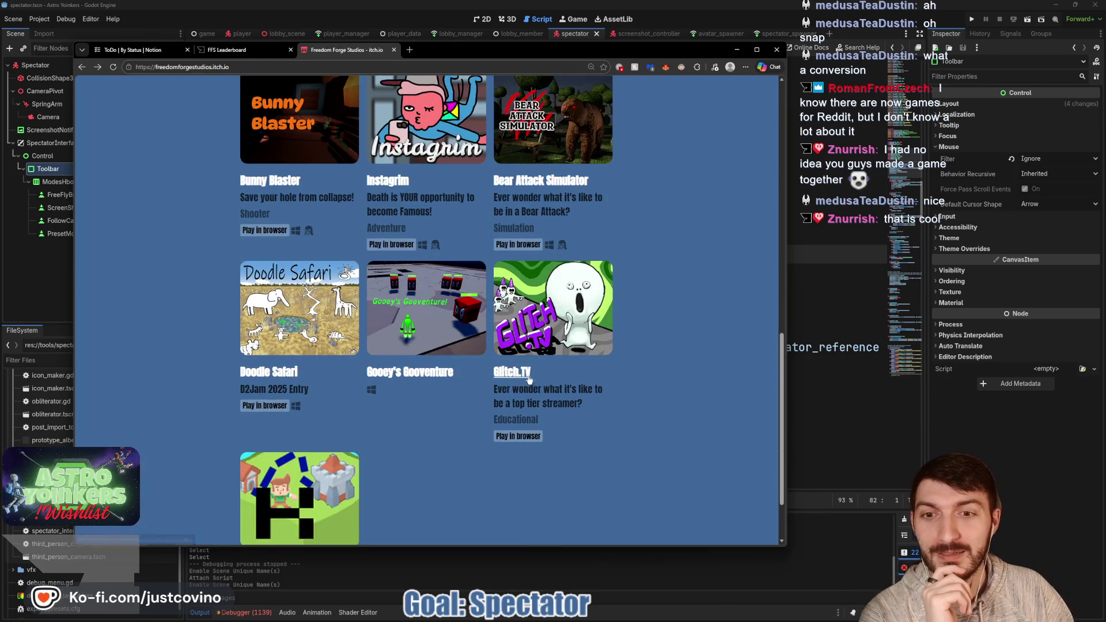
- Look at the Kennections game page, then go back to the studio's games list
{"action": "scroll", "coordinate": [484, 391], "scroll_direction": "up", "scroll_amount": 3}
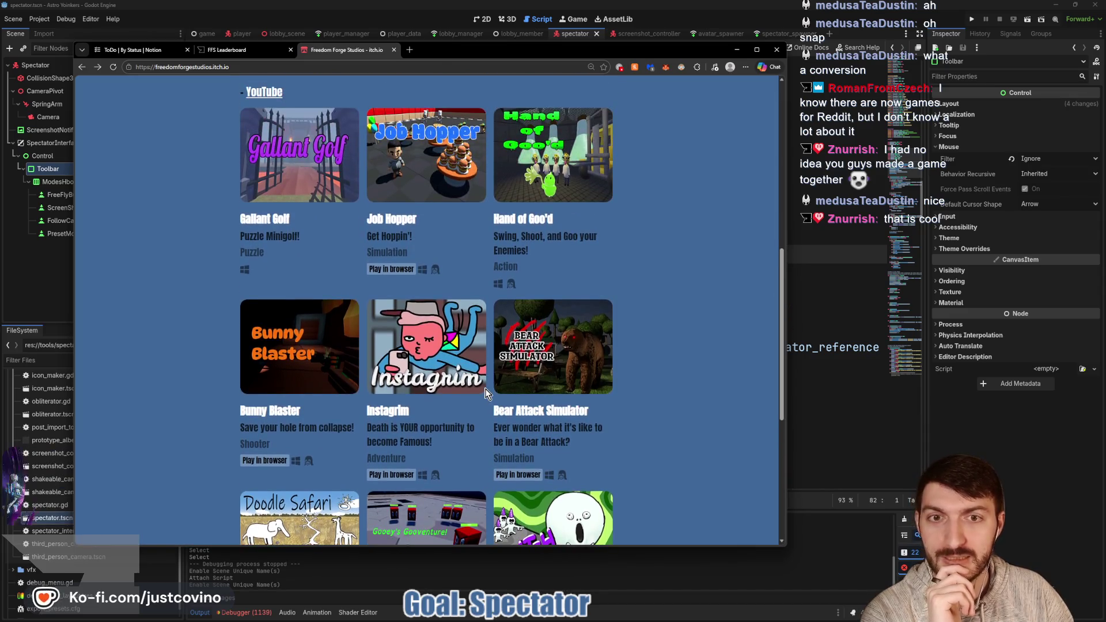
{"action": "scroll", "coordinate": [484, 389], "scroll_direction": "down", "scroll_amount": 5}
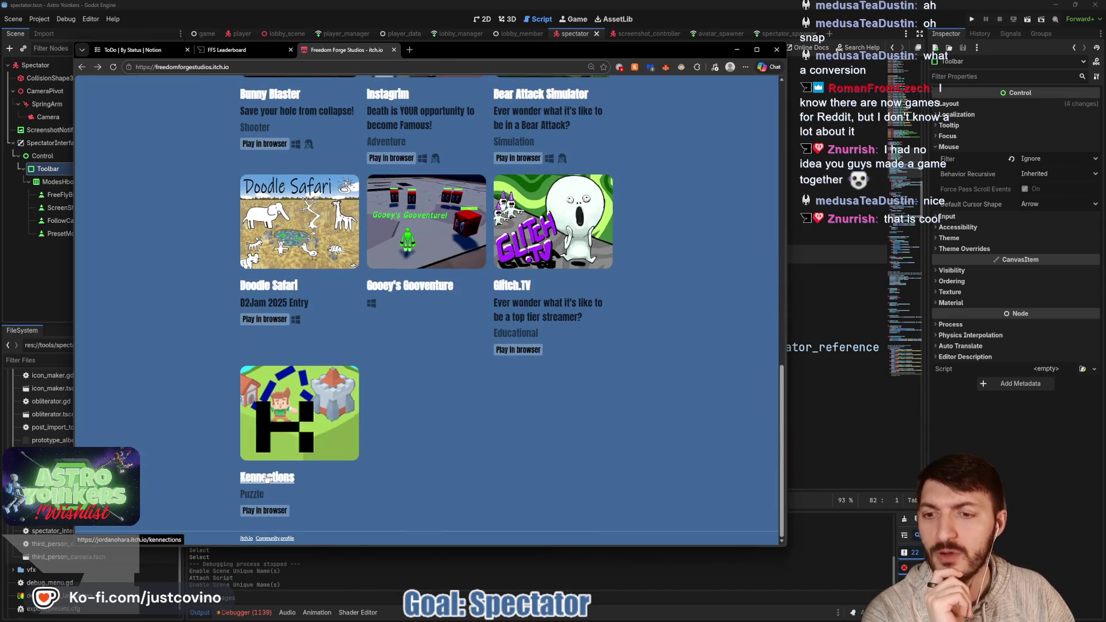
{"action": "left_click", "coordinate": [268, 478]}
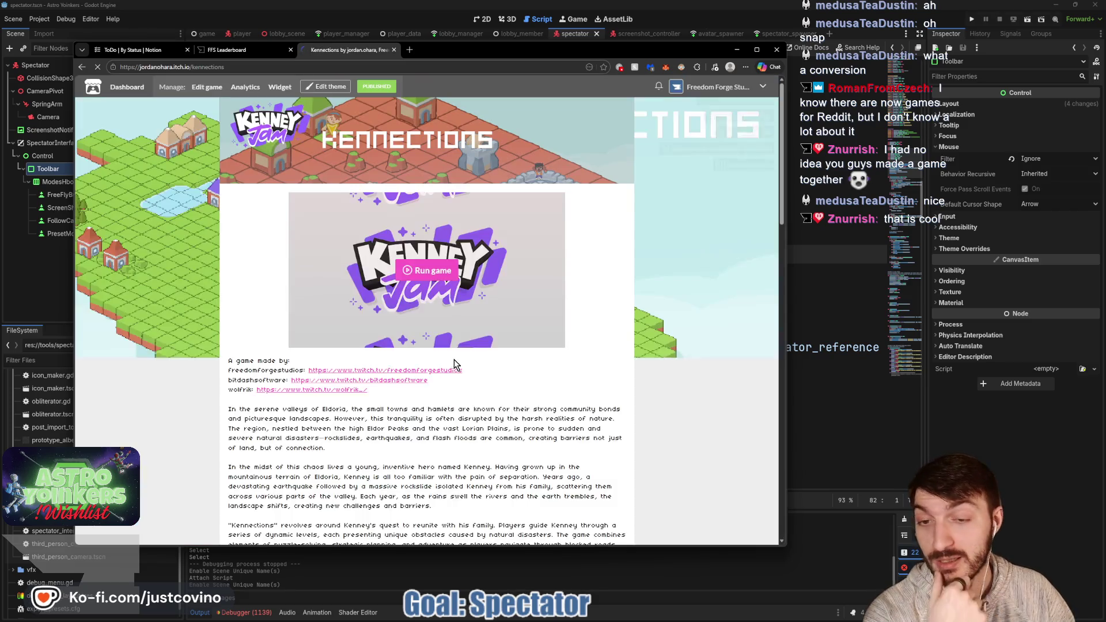
{"action": "scroll", "coordinate": [454, 359], "scroll_direction": "down", "scroll_amount": 3}
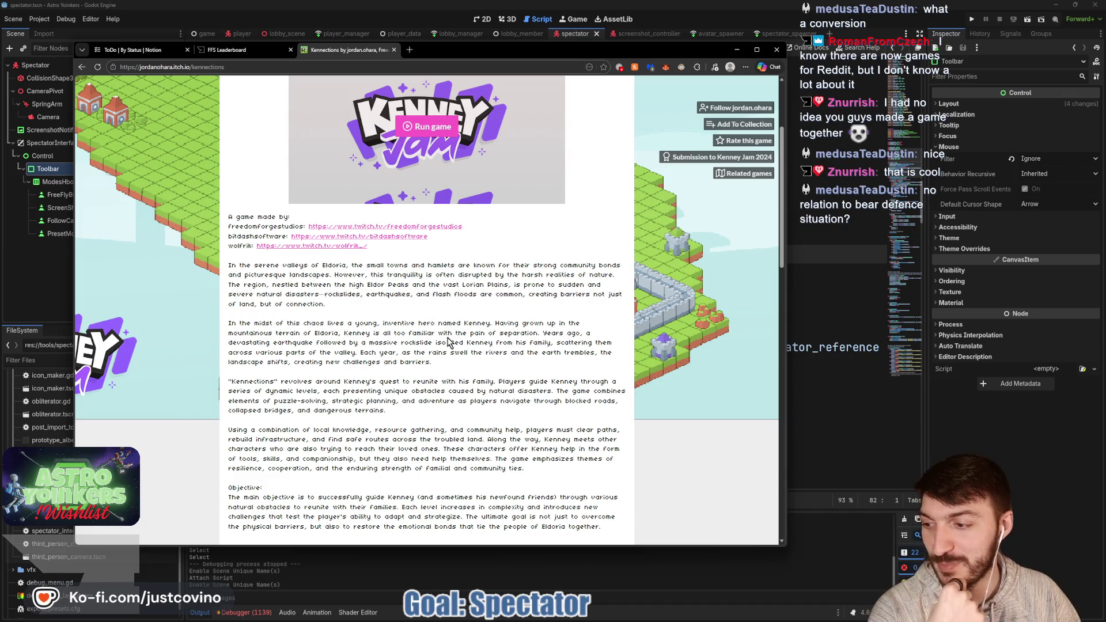
{"action": "left_click", "coordinate": [80, 72]}
- Revisit the Bear Attack Simulator page, then return to the Freedom Forge Studios page
{"action": "scroll", "coordinate": [456, 360], "scroll_direction": "up", "scroll_amount": 3}
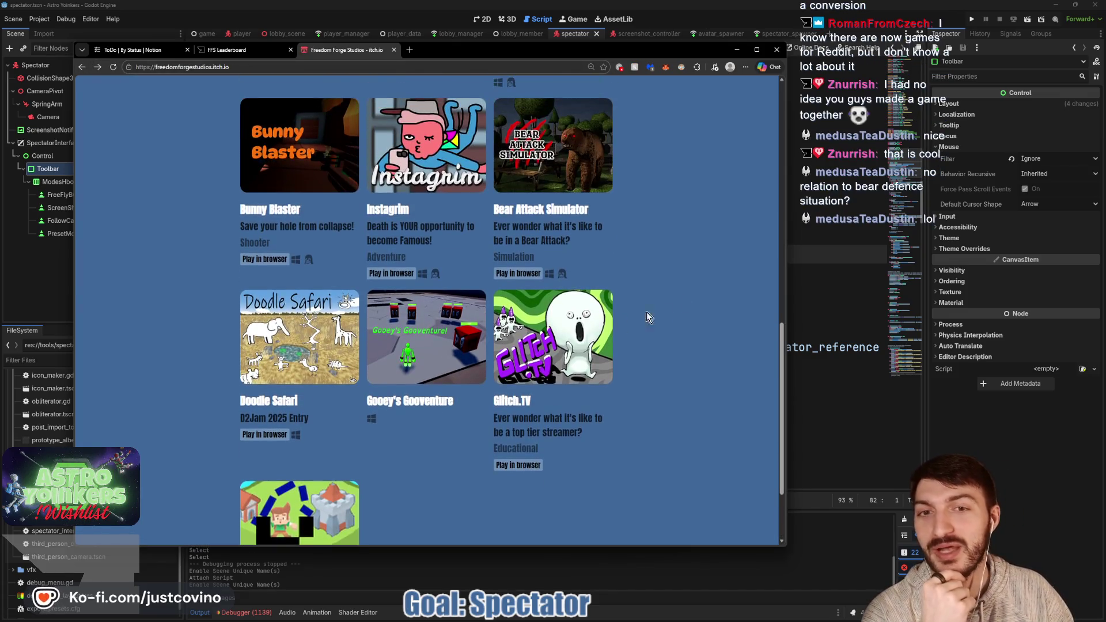
{"action": "left_click", "coordinate": [578, 268]}
{"action": "scroll", "coordinate": [587, 288], "scroll_direction": "down", "scroll_amount": 3}
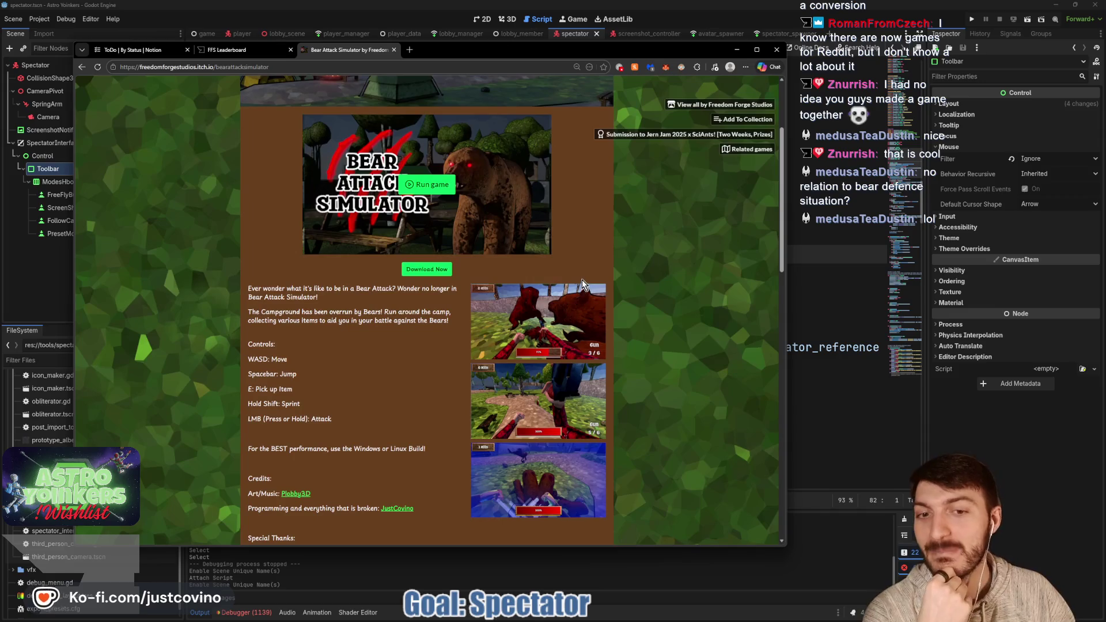
{"action": "scroll", "coordinate": [438, 230], "scroll_direction": "up", "scroll_amount": 3}
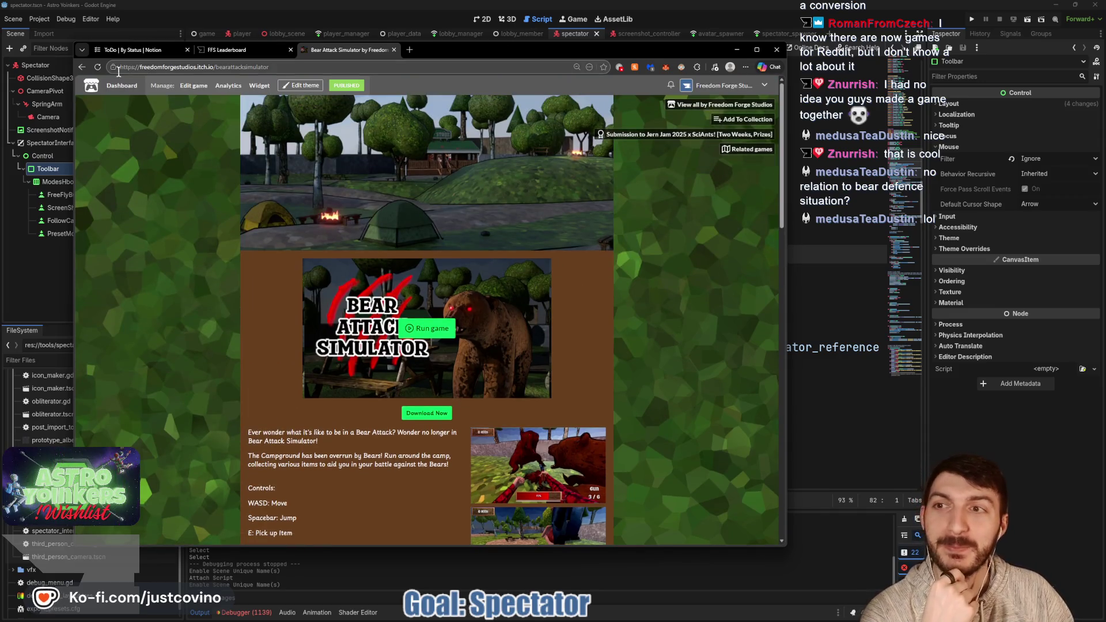
{"action": "left_click", "coordinate": [81, 67]}
- Bring Godot's script editor with spectator.gd back to the front
{"action": "scroll", "coordinate": [593, 299], "scroll_direction": "up", "scroll_amount": 5}
{"action": "scroll", "coordinate": [593, 297], "scroll_direction": "down", "scroll_amount": 3}
{"action": "scroll", "coordinate": [593, 295], "scroll_direction": "up", "scroll_amount": 1}
{"action": "scroll", "coordinate": [615, 293], "scroll_direction": "down", "scroll_amount": 6}
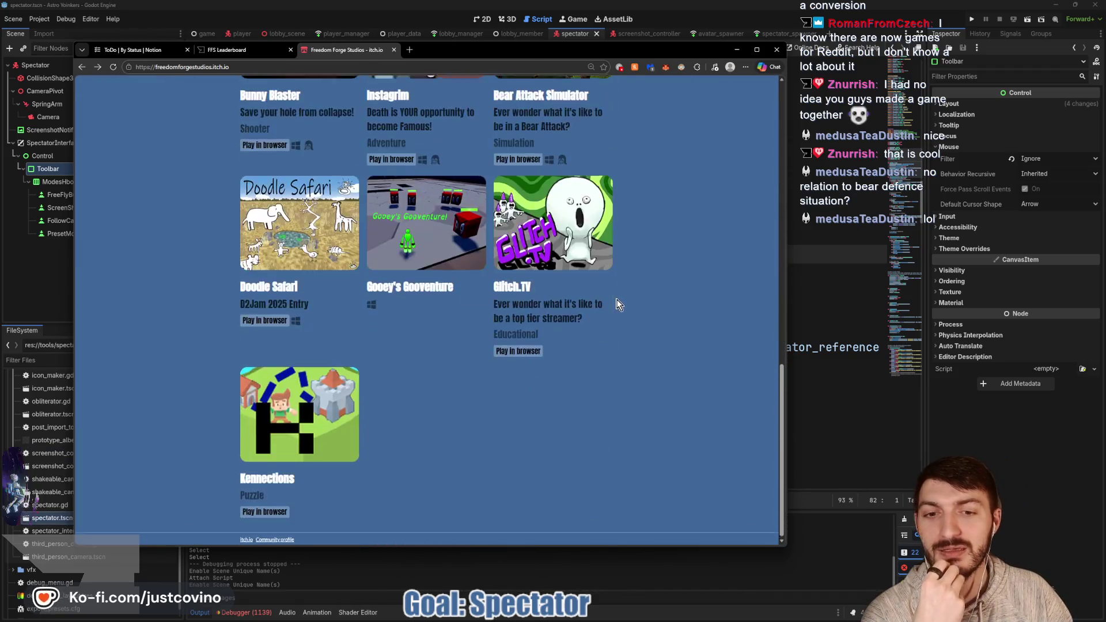
{"action": "scroll", "coordinate": [674, 308], "scroll_direction": "up", "scroll_amount": 3}
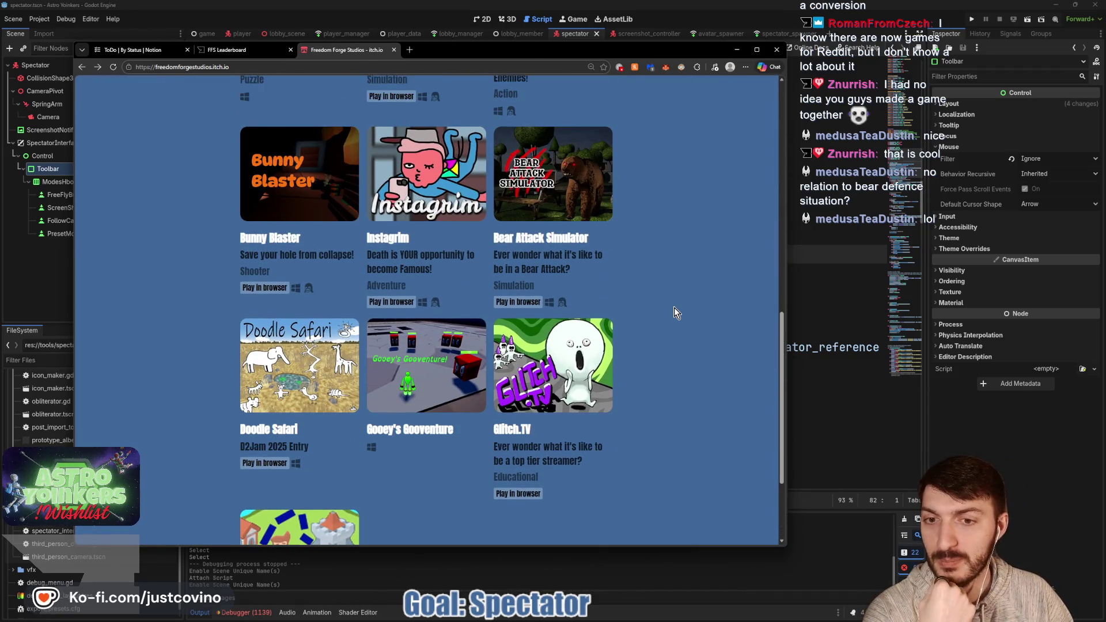
{"action": "left_click", "coordinate": [831, 393]}
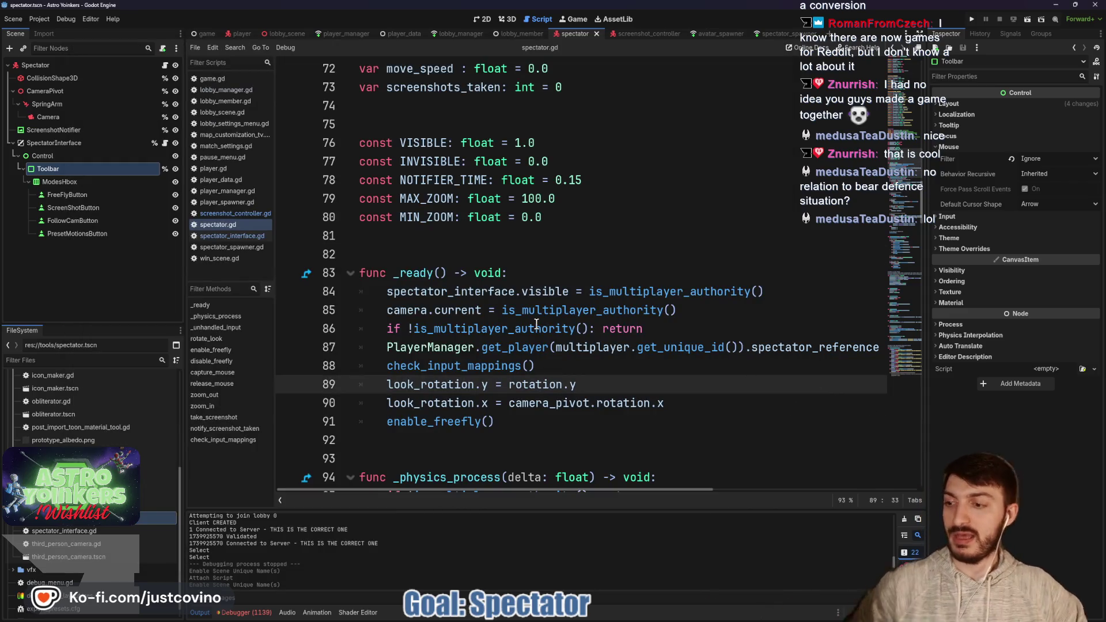
- Move the caret around lines 88-89 of spectator.gd, then open spectator_interface.gd from the Scene tree
{"action": "mouse_move", "coordinate": [537, 324]}
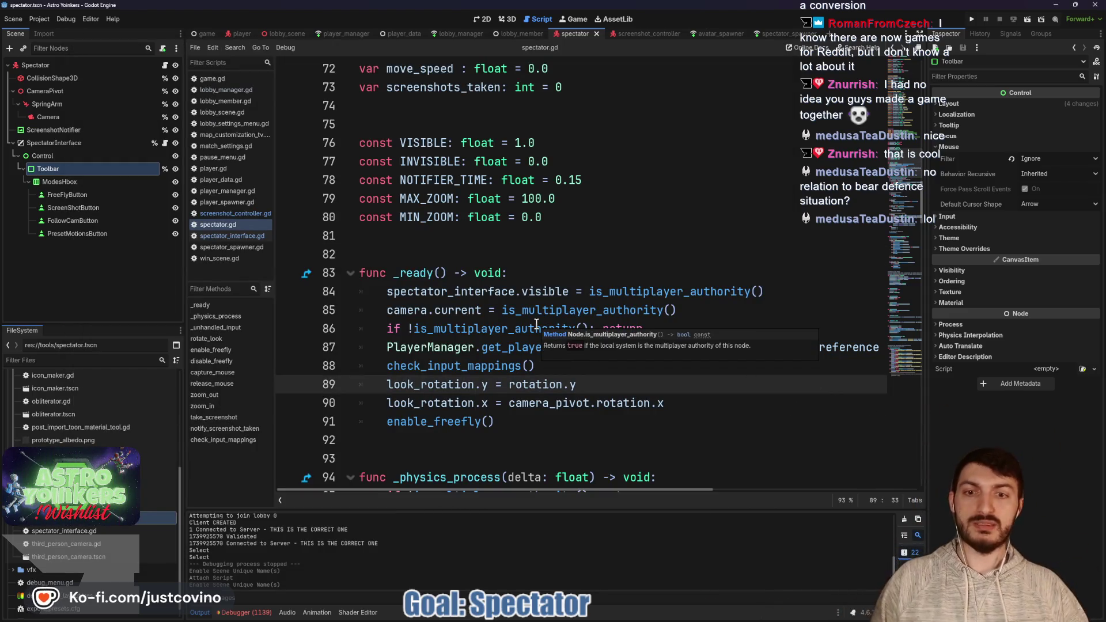
{"action": "key", "text": "Left"}
{"action": "key", "text": "Left"}
{"action": "key", "text": "Left"}
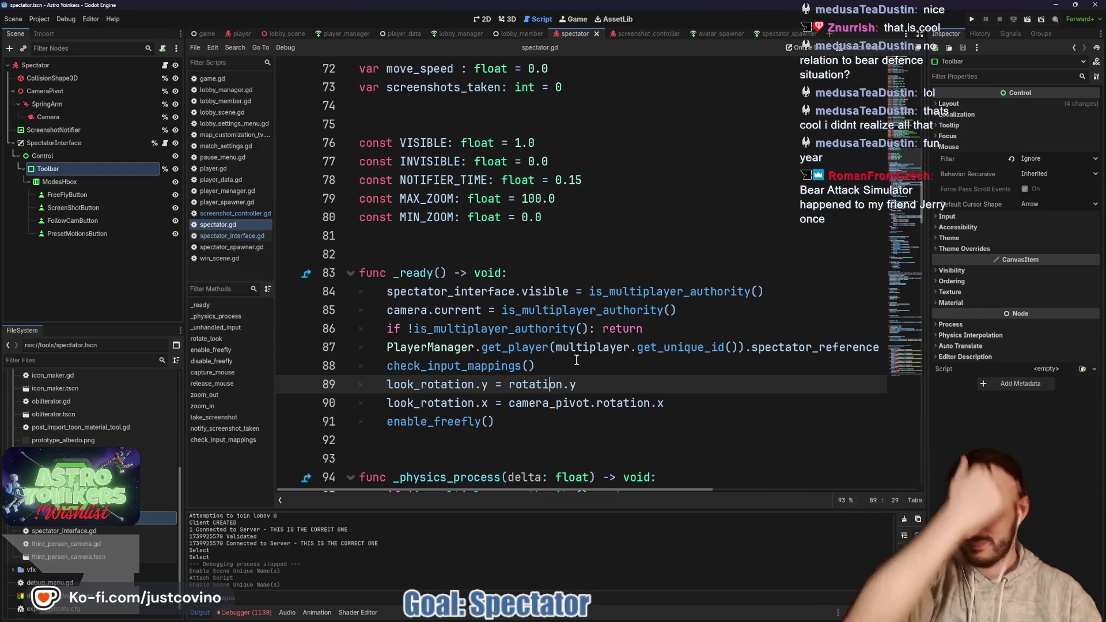
{"action": "left_click", "coordinate": [581, 358]}
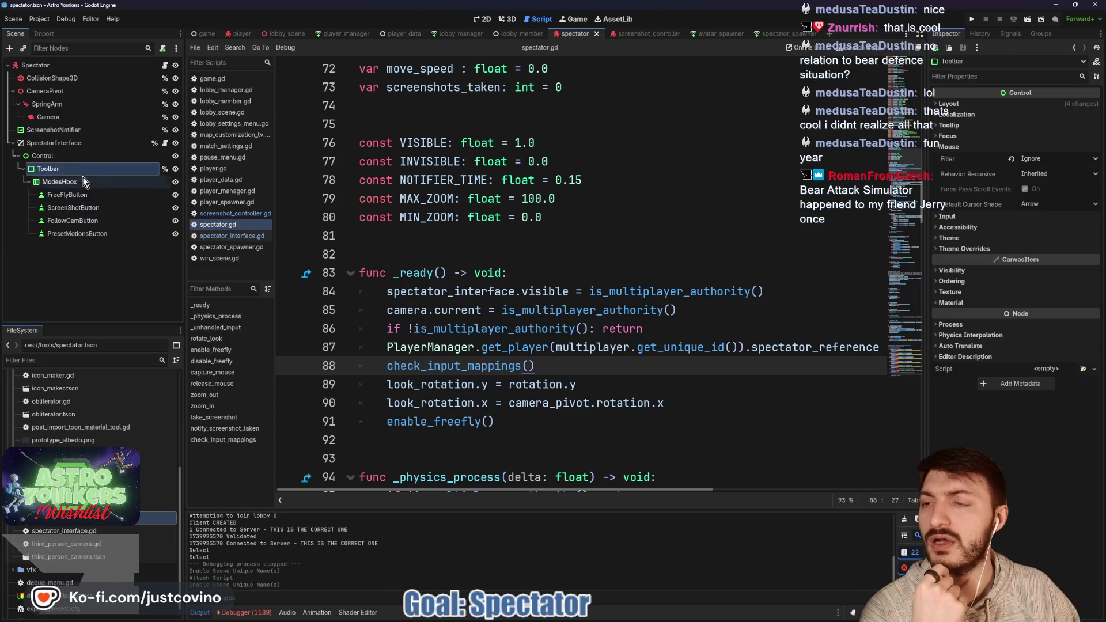
{"action": "left_click", "coordinate": [164, 144]}
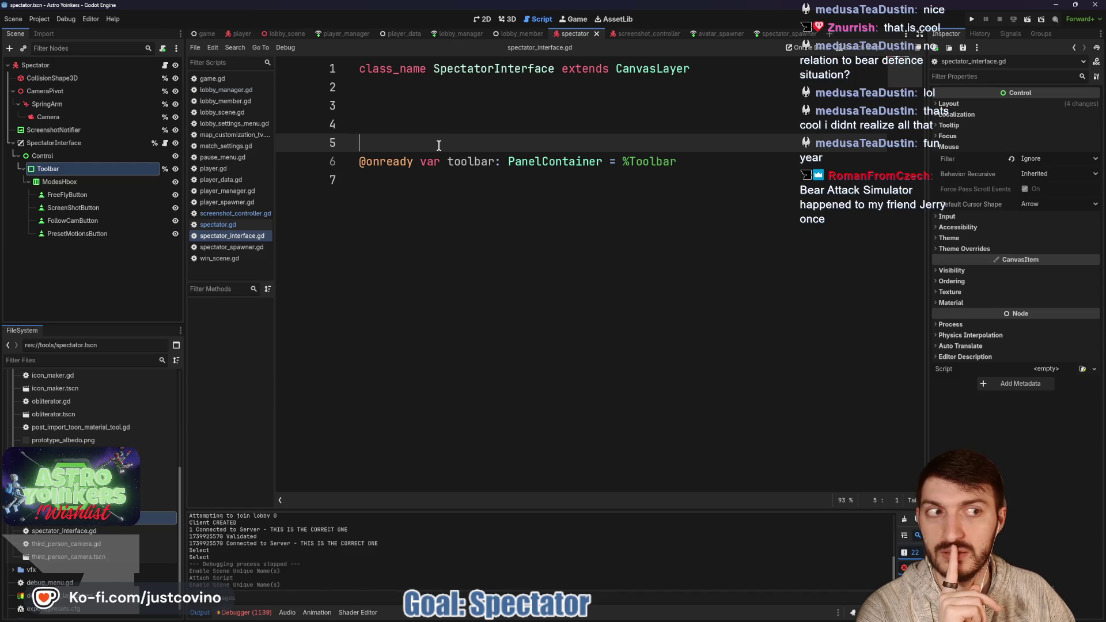
- Add a _ready() -> void function calling toolbar.hide() and save the script
{"action": "left_click", "coordinate": [445, 187]}
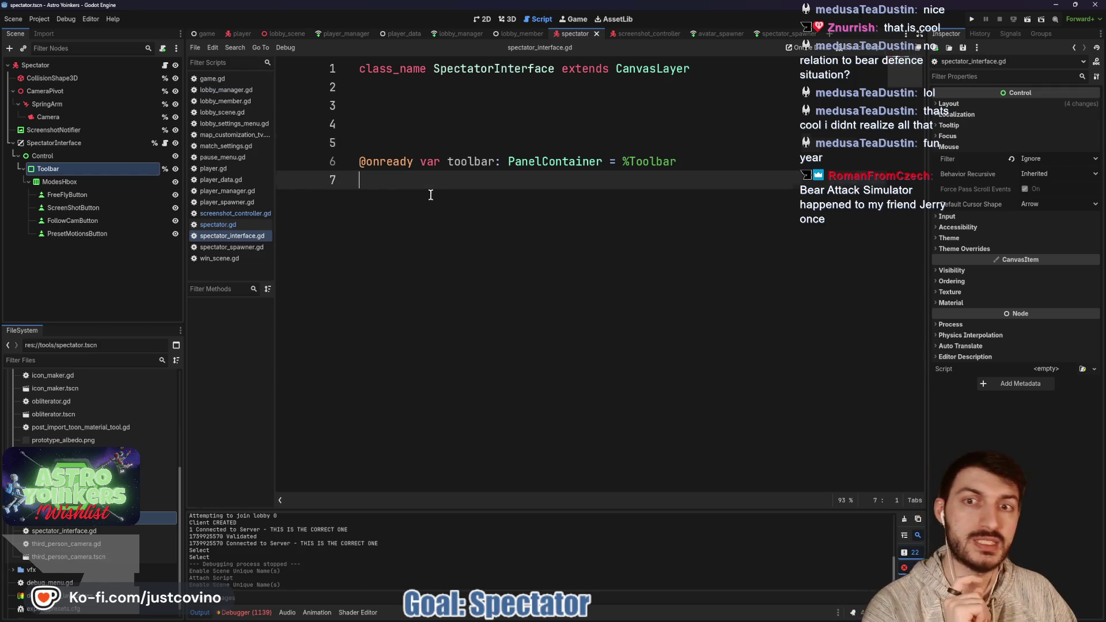
{"action": "key", "text": "Return"}
{"action": "key", "text": "Return"}
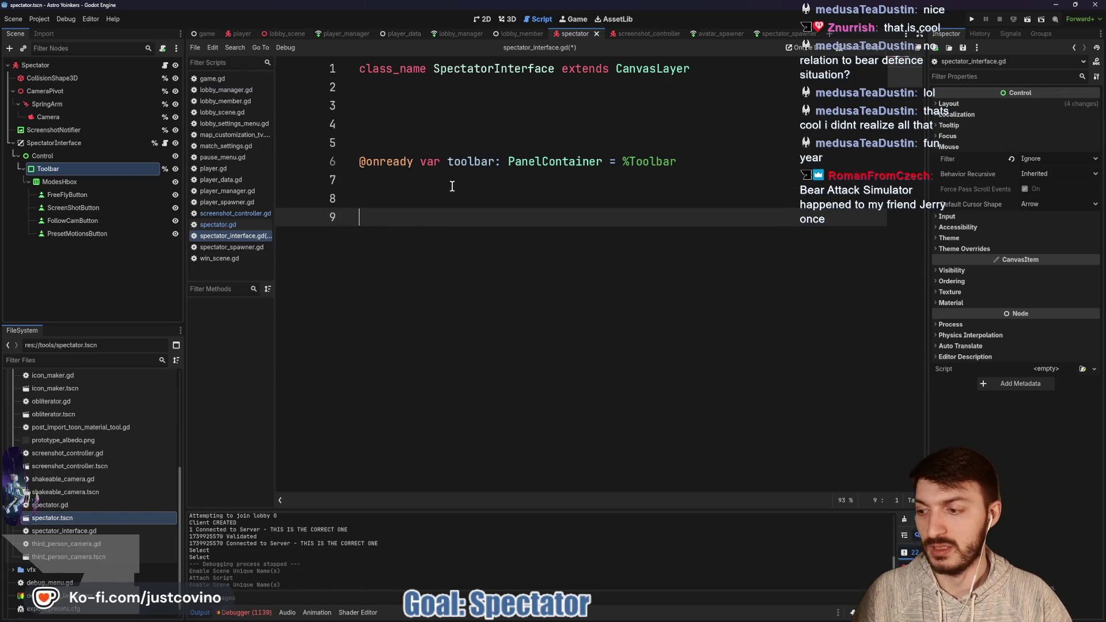
{"action": "type", "text": "func _r"}
{"action": "key", "text": "Return"}
{"action": "key", "text": "Return"}
{"action": "type", "text": "t"}
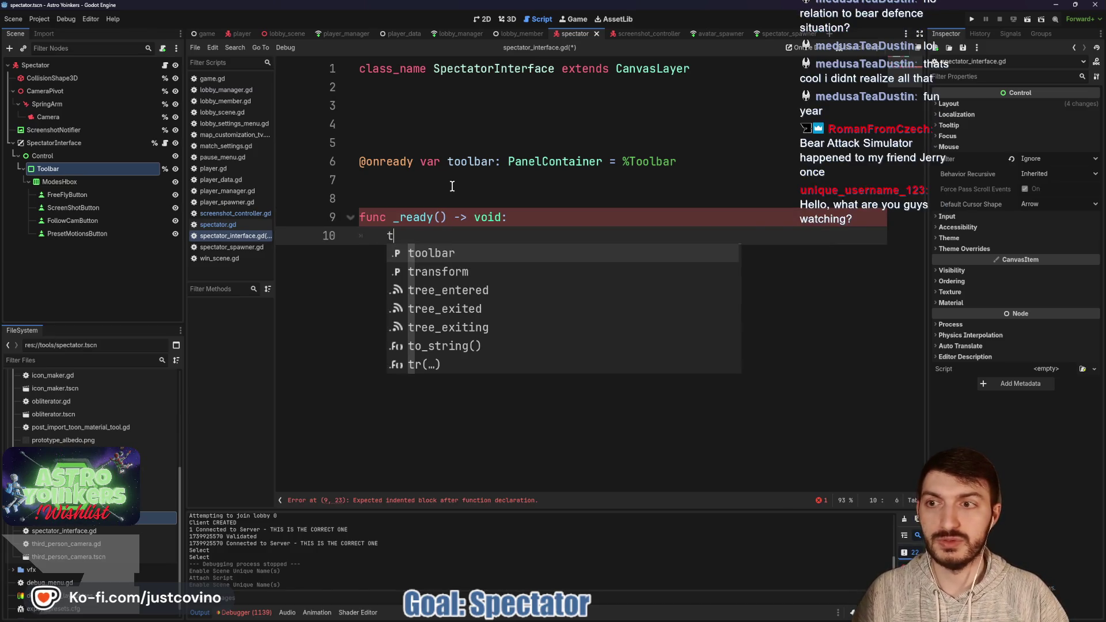
{"action": "key", "text": "BackSpace"}
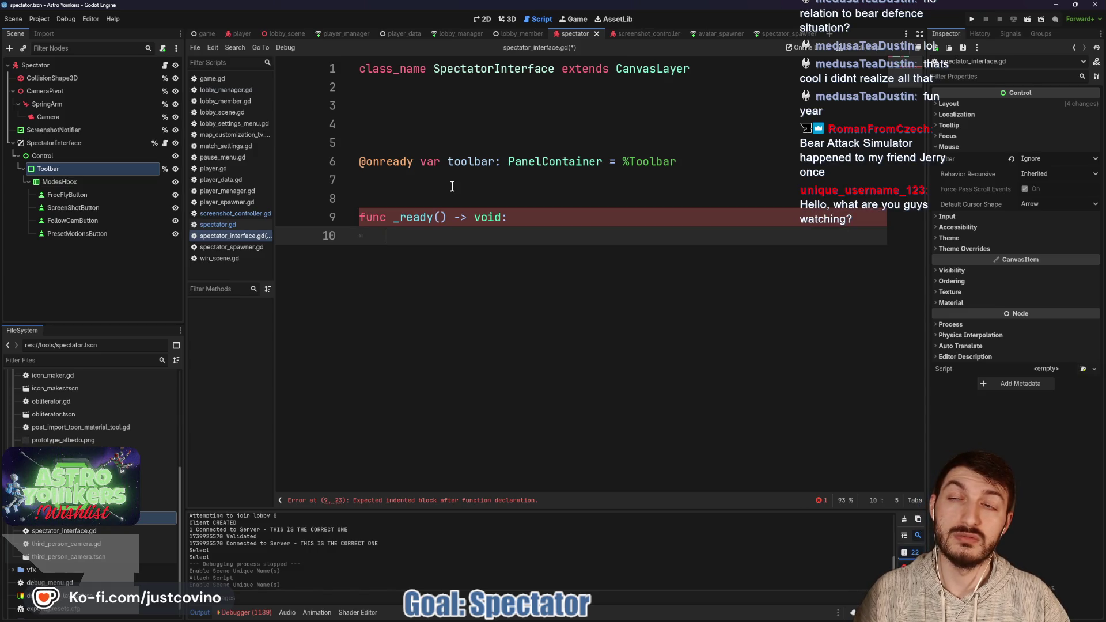
{"action": "type", "text": "toolbar.hide"}
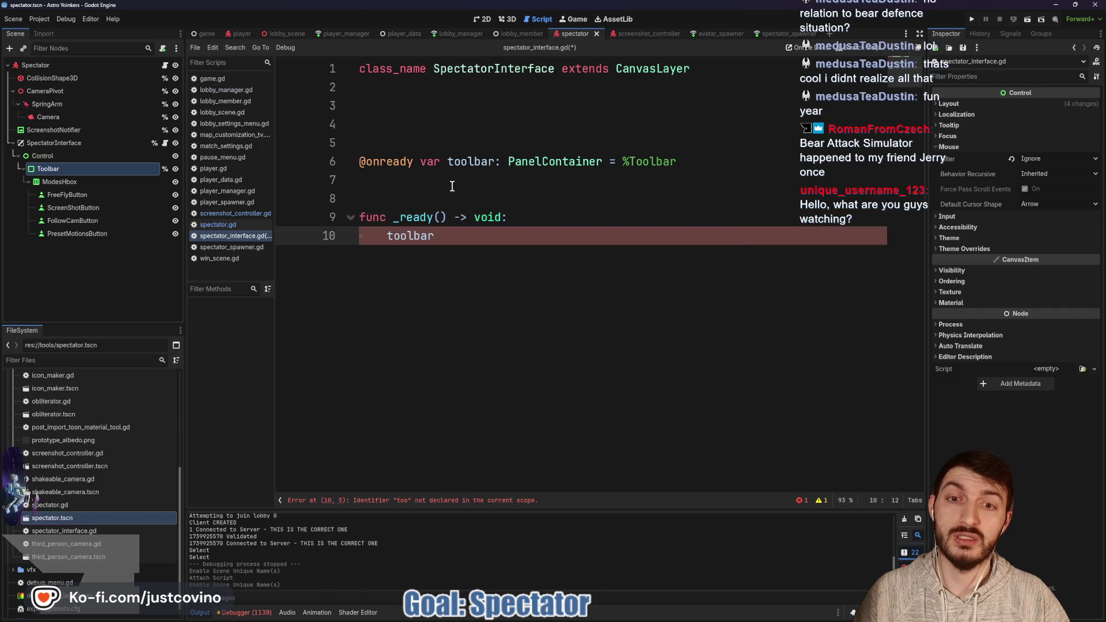
{"action": "key", "text": "Return"}
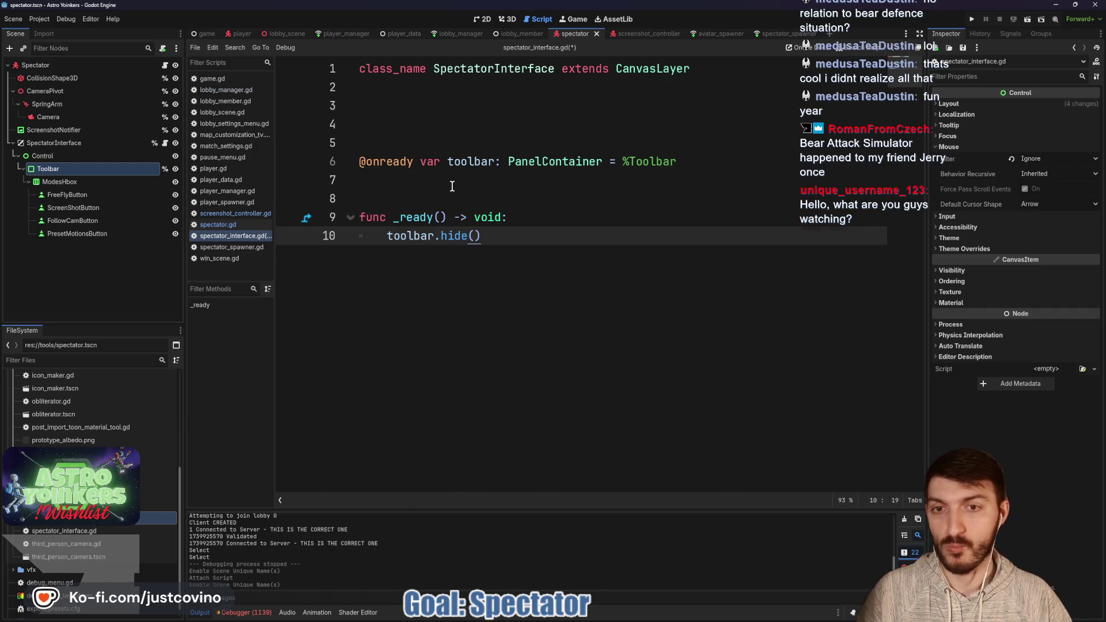
{"action": "key", "text": "Return"}
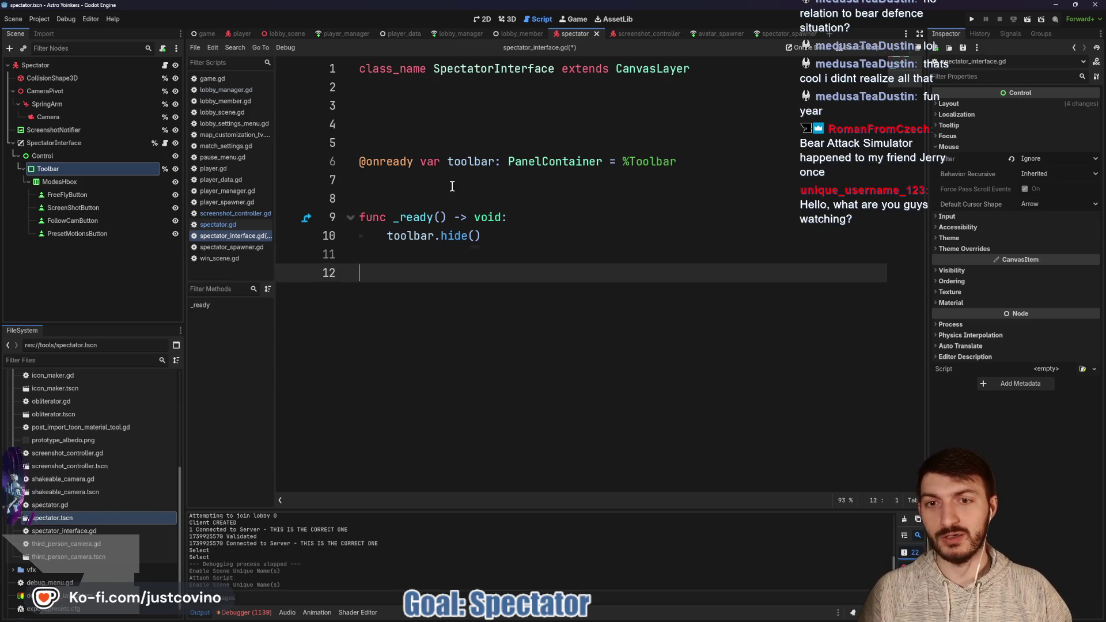
{"action": "key", "text": "Return"}
{"action": "key", "text": "ctrl+s"}
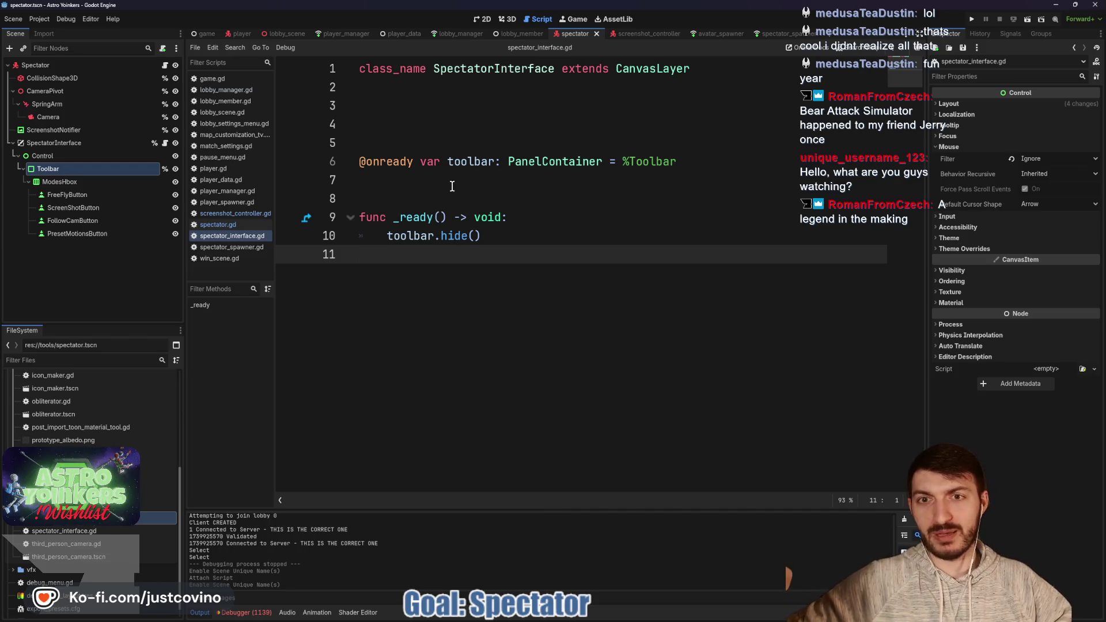
- Delete the stray empty line 4, save, and leave an empty line at the script's end
{"action": "left_click", "coordinate": [424, 119]}
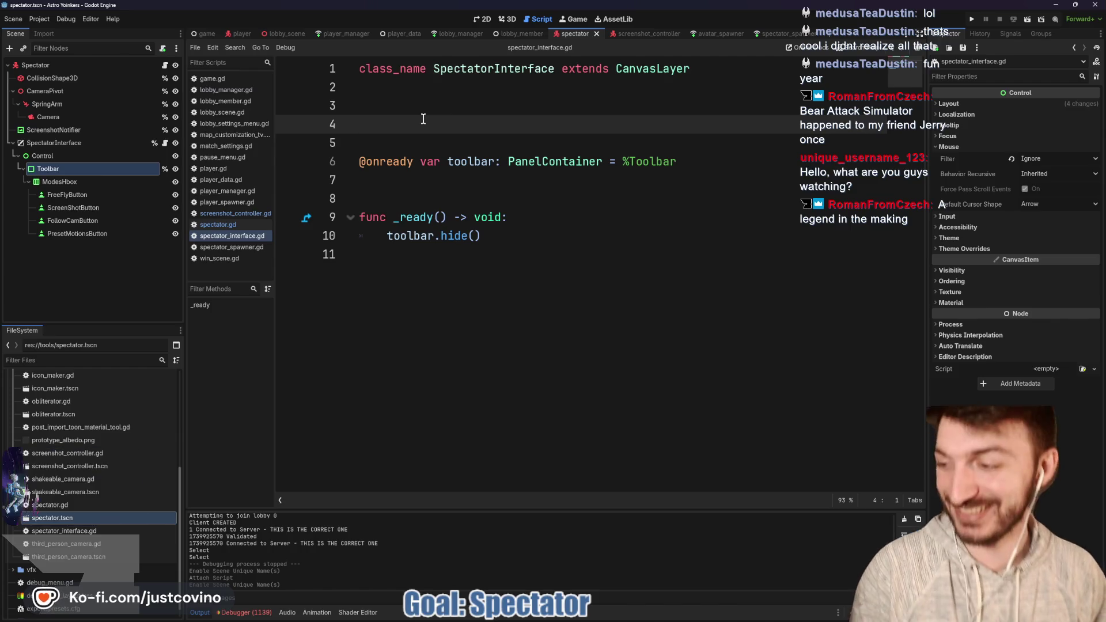
{"action": "key", "text": "BackSpace"}
{"action": "key", "text": "ctrl+s"}
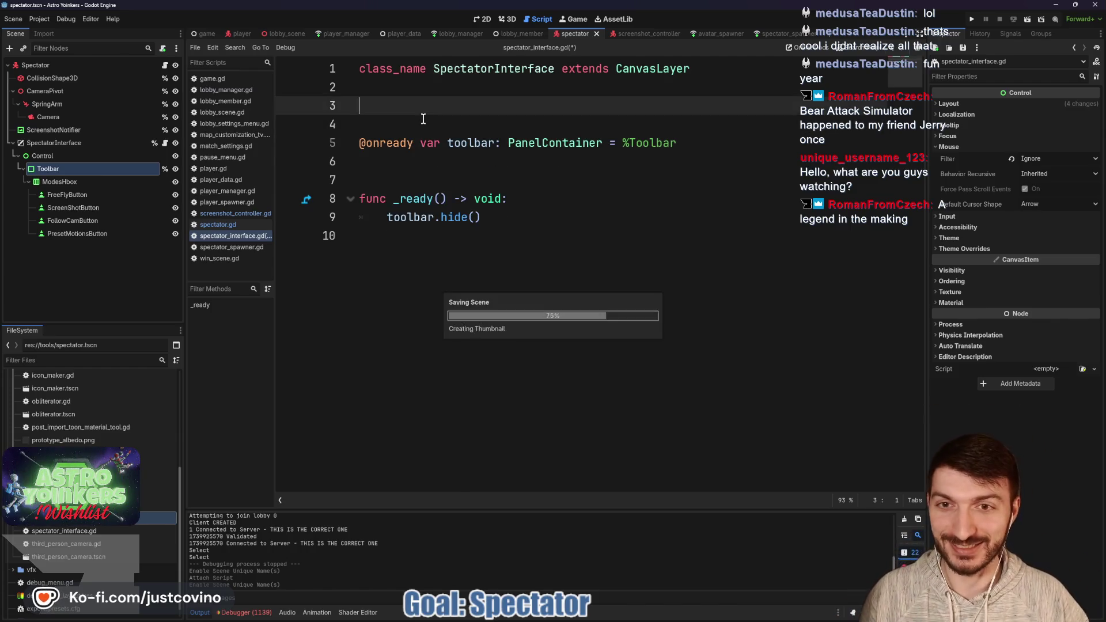
{"action": "left_click", "coordinate": [441, 242]}
{"action": "key", "text": "Down"}
{"action": "key", "text": "Tab"}
{"action": "key", "text": "BackSpace"}
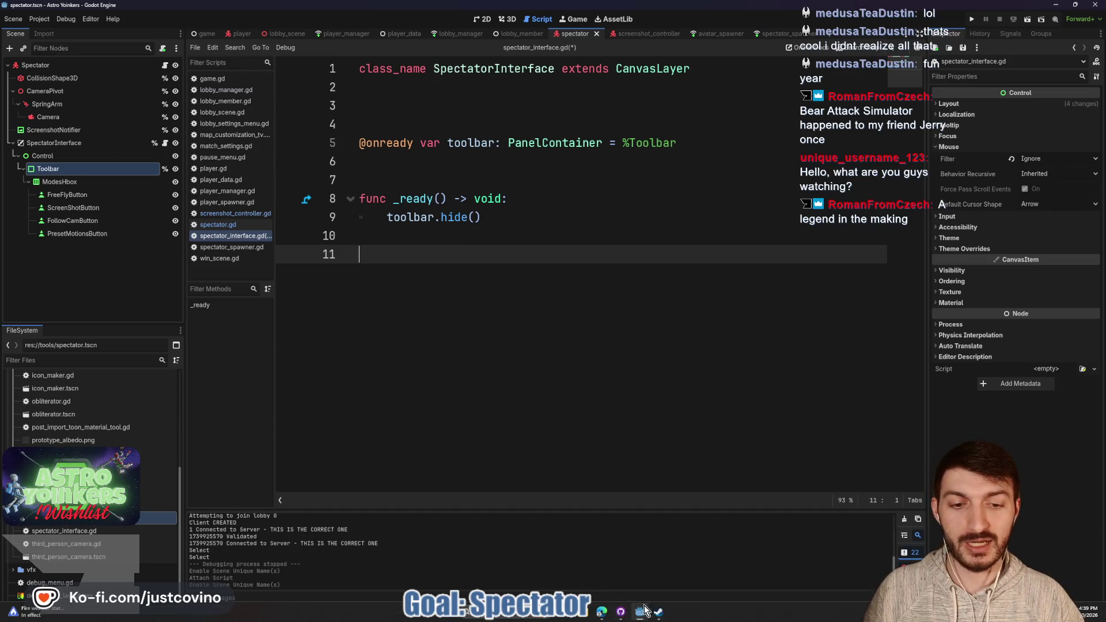
{"action": "left_click", "coordinate": [657, 614]}
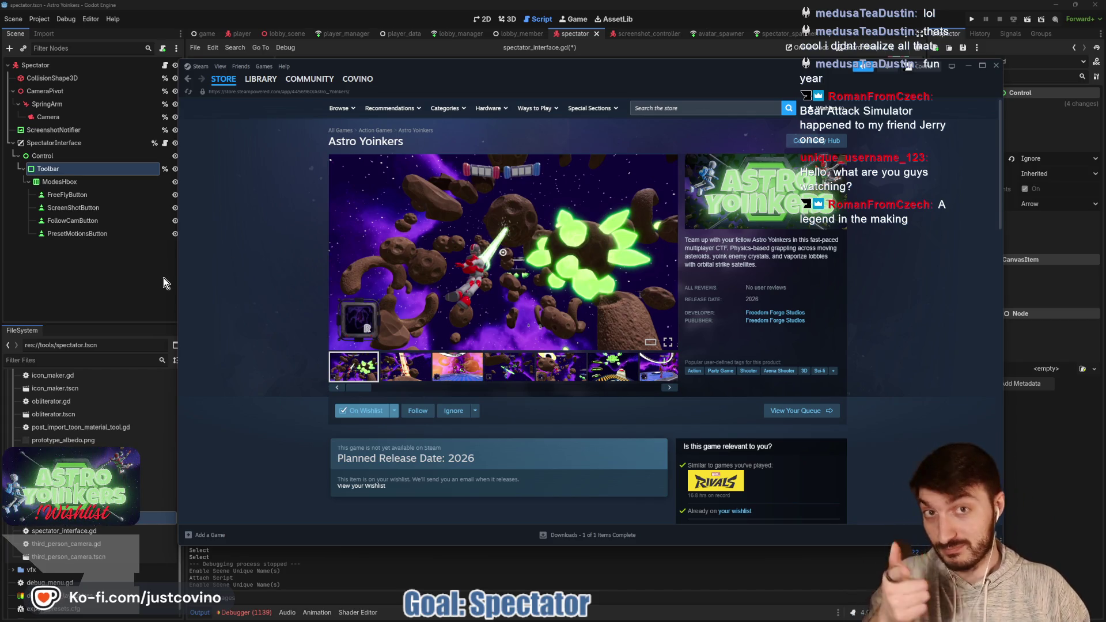
{"action": "left_click", "coordinate": [106, 285]}
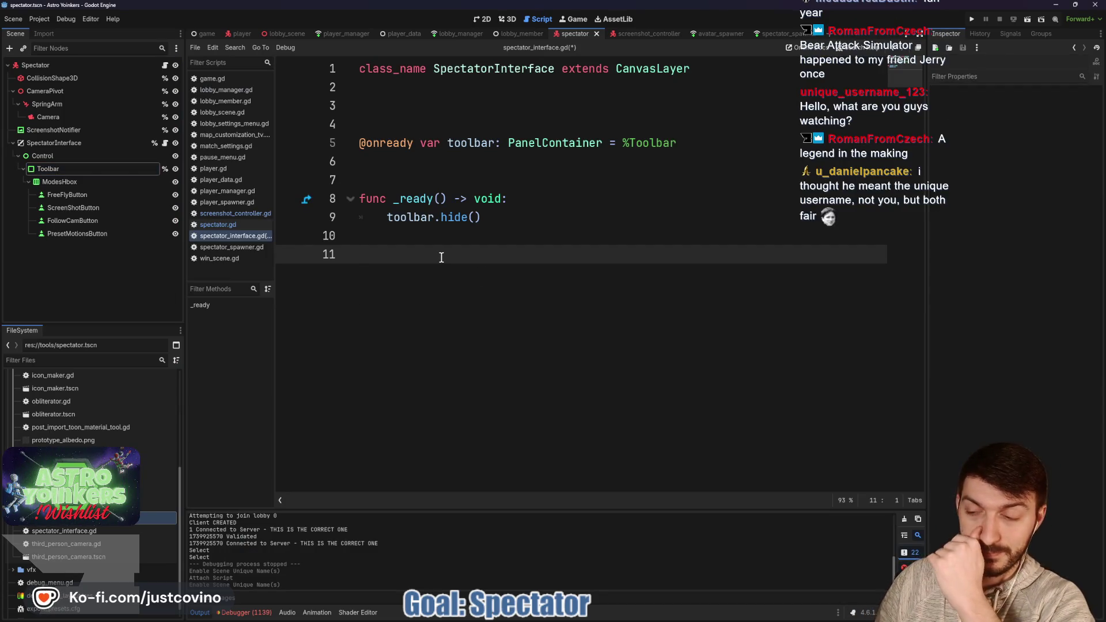
- Declare _unhandled_input(event: InputEvent) -> void with an if is_multiplayer_authority(): check
{"action": "type", "text": "func _un"}
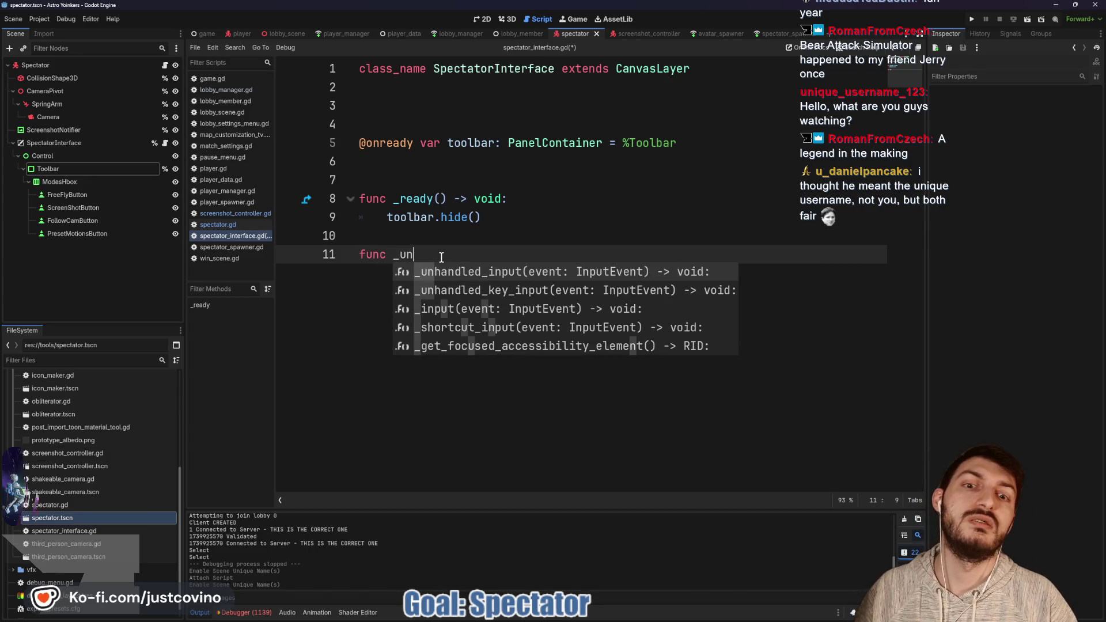
{"action": "key", "text": "Return"}
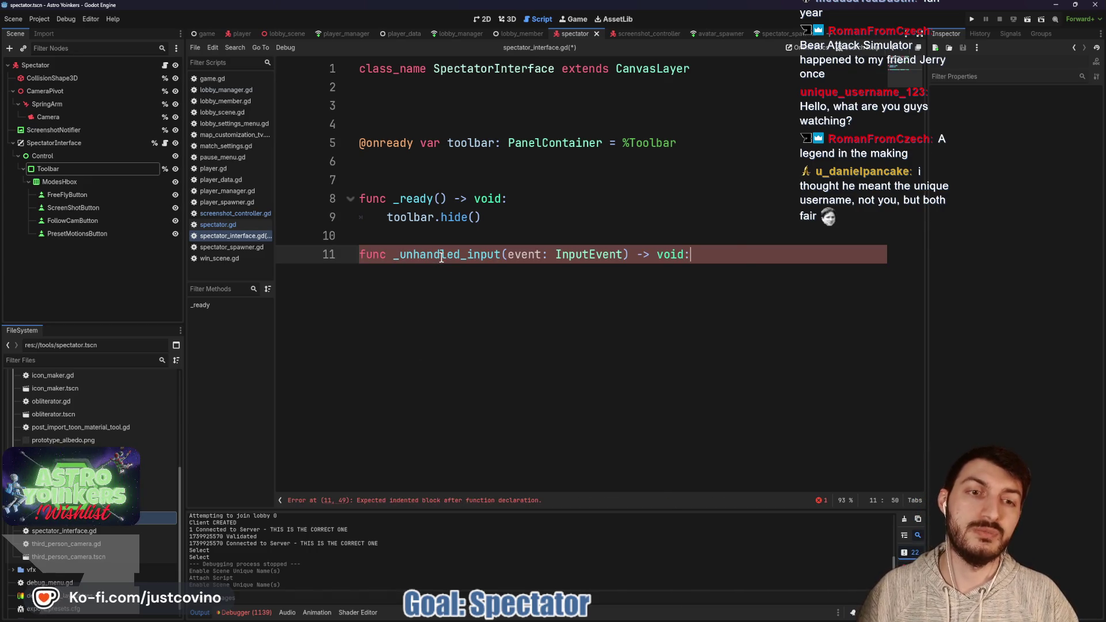
{"action": "key", "text": "Return"}
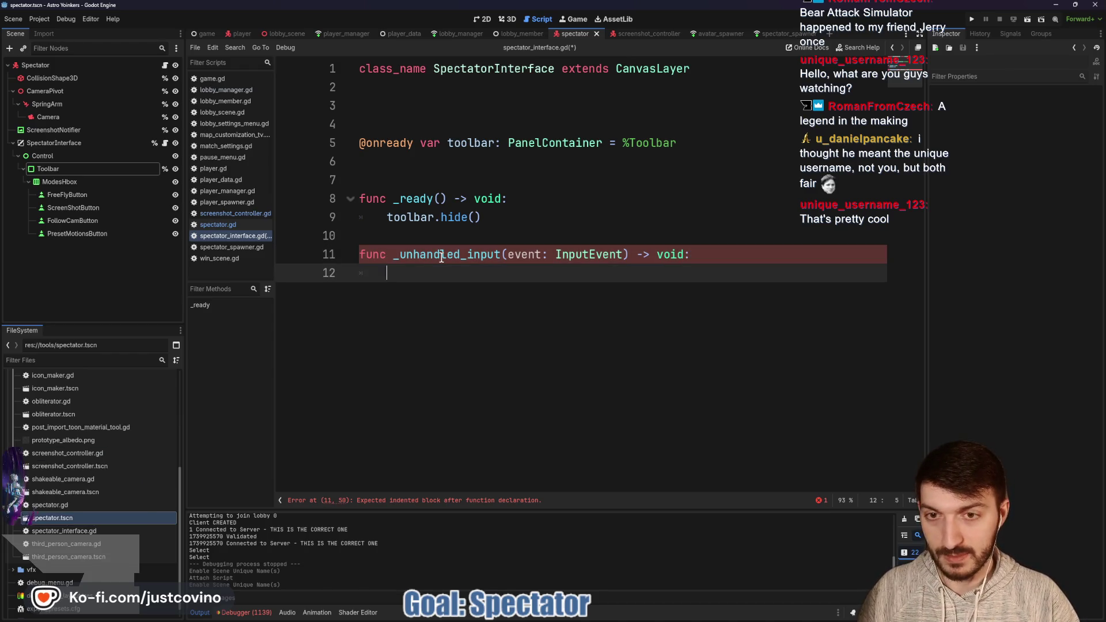
{"action": "type", "text": "if is_mul"}
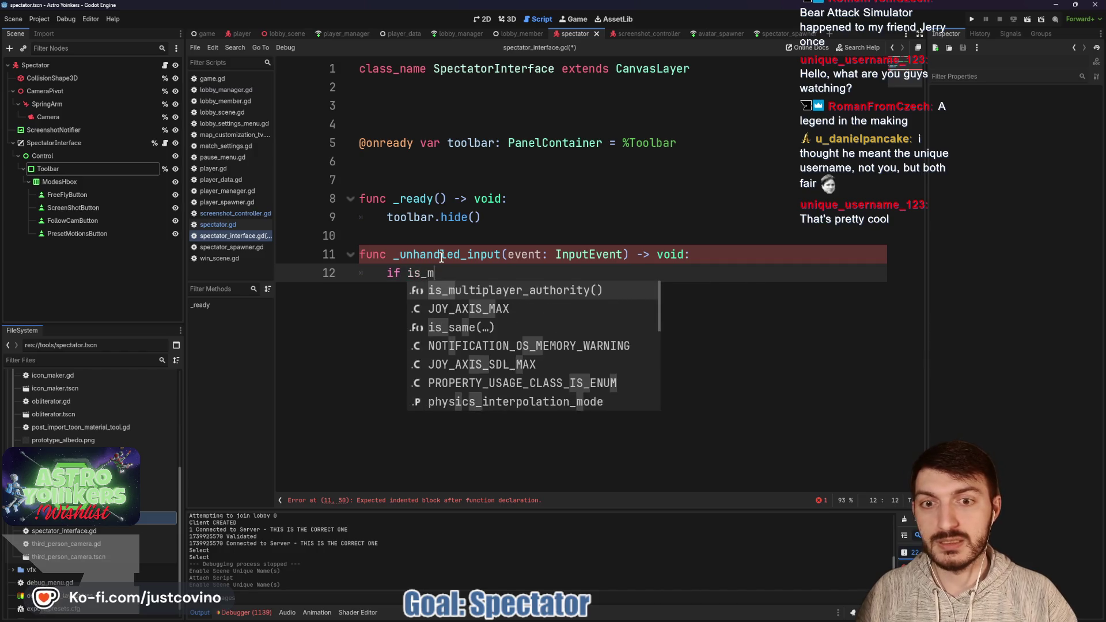
{"action": "key", "text": "Return"}
{"action": "type", "text": ":"}
{"action": "key", "text": "Return"}
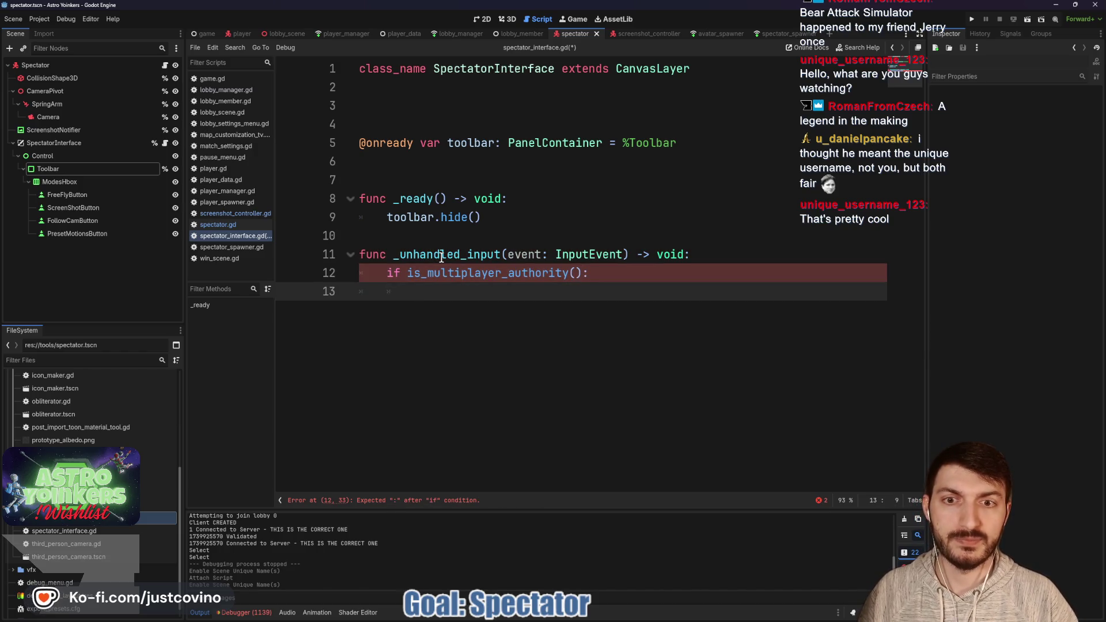
- Make it if !is_multiplayer_authority(): return, and add a blank line after _ready
{"action": "left_click", "coordinate": [407, 272]}
{"action": "type", "text": "!"}
{"action": "left_click", "coordinate": [609, 273]}
{"action": "type", "text": "return"}
{"action": "left_click", "coordinate": [450, 291]}
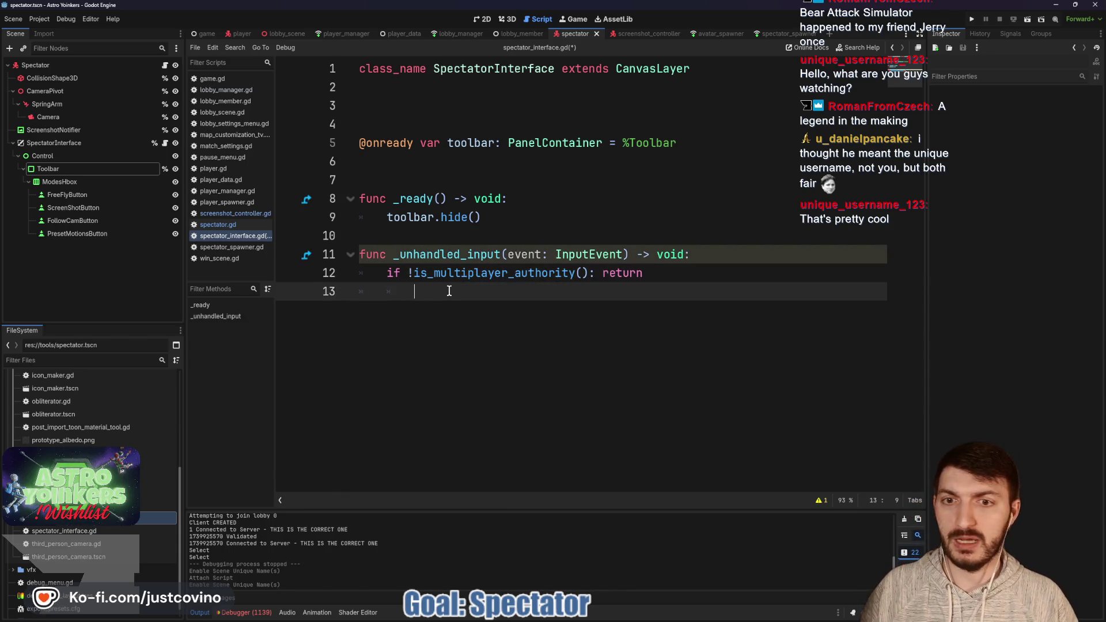
{"action": "left_click", "coordinate": [424, 236]}
{"action": "key", "text": "Return"}
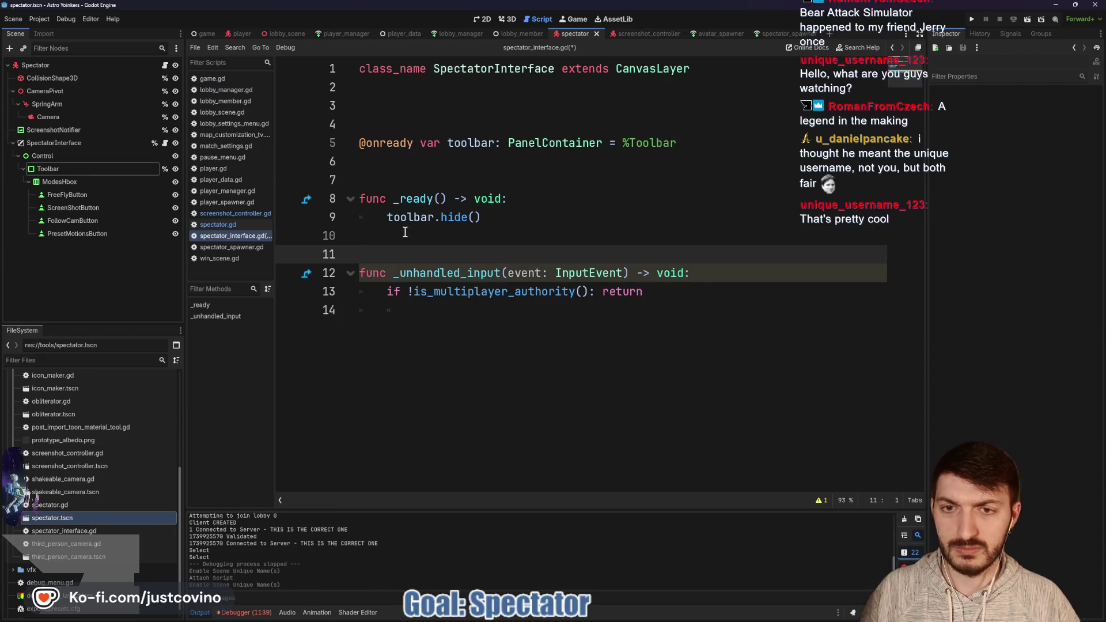
{"action": "left_click", "coordinate": [438, 309]}
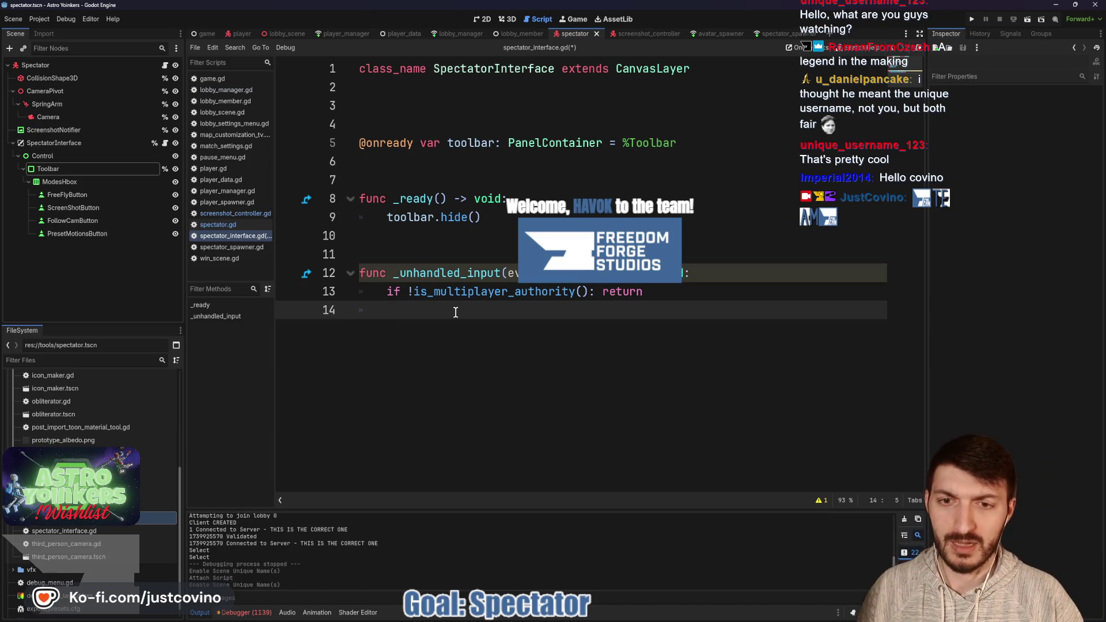
- Add an if event.is_action_pressed("escape"): branch inside _unhandled_input
{"action": "type", "text": "if"}
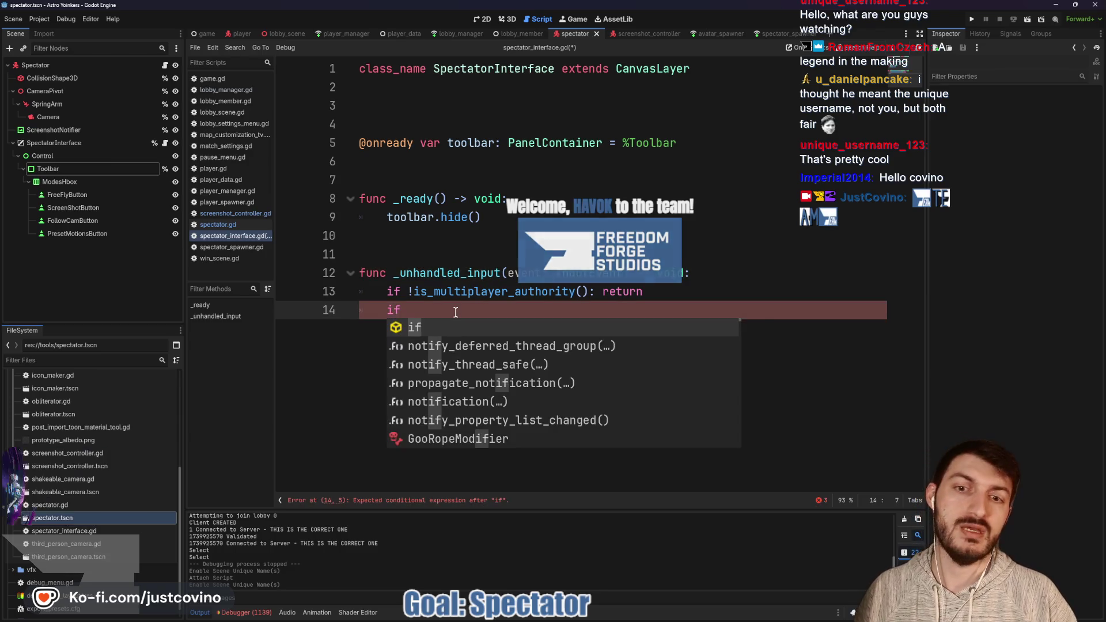
{"action": "type", "text": " event.is"}
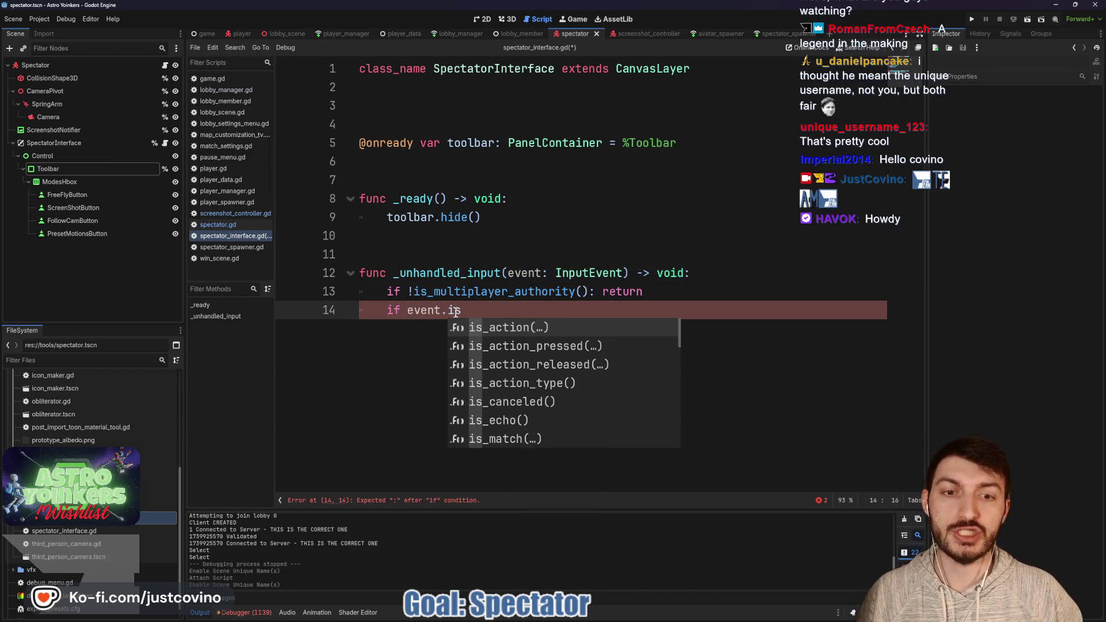
{"action": "key", "text": "Down"}
{"action": "key", "text": "Return"}
{"action": "type", "text": "\""}
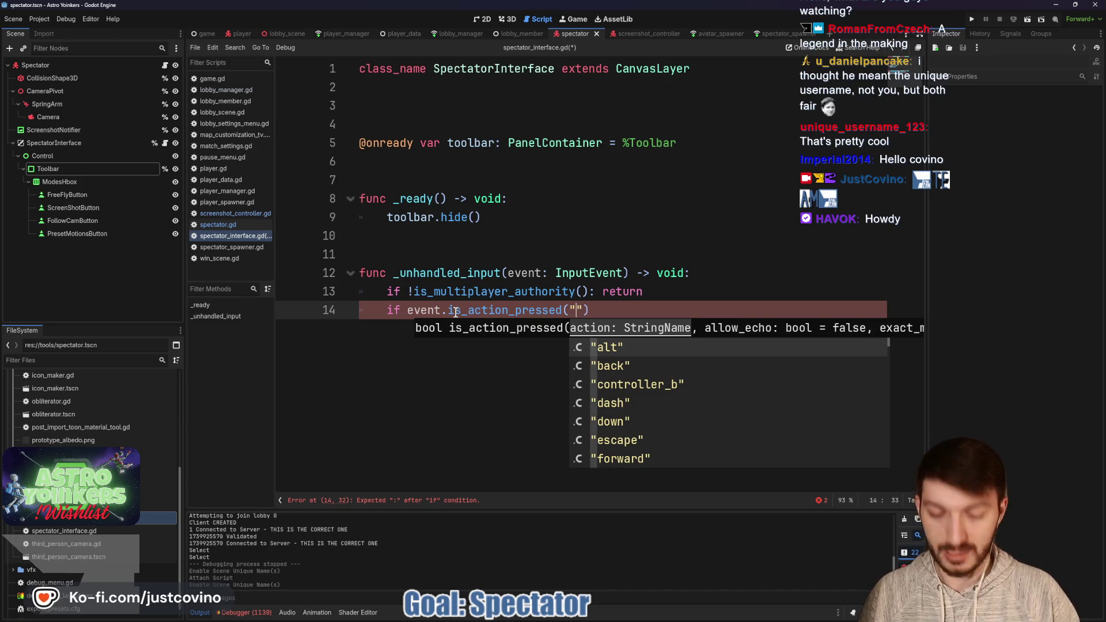
{"action": "type", "text": "esca"}
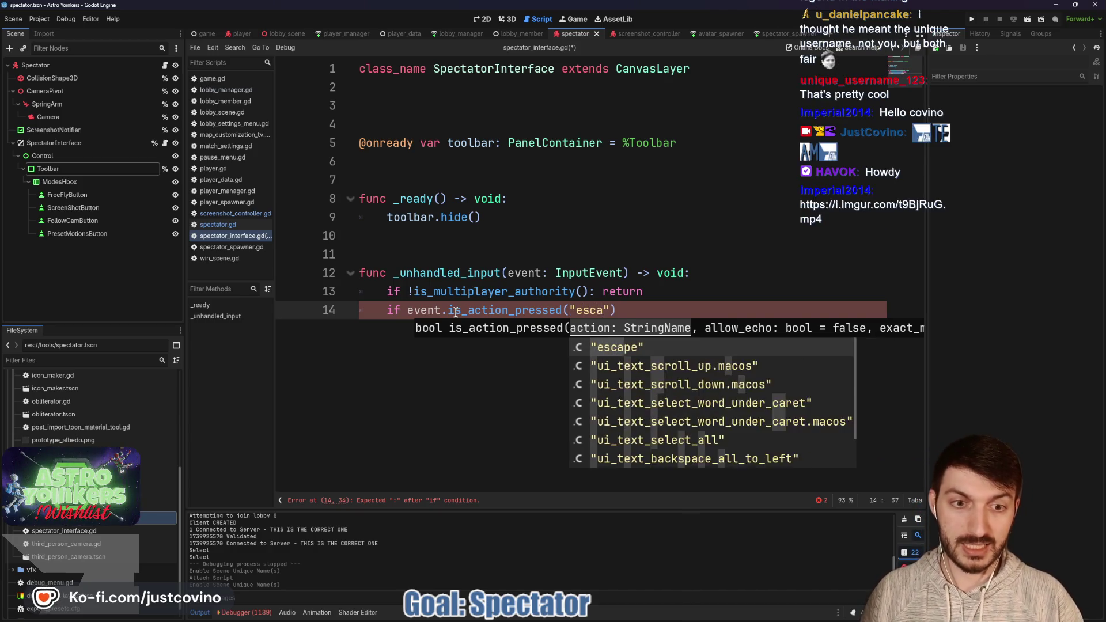
{"action": "key", "text": "Return"}
{"action": "left_click", "coordinate": [640, 307]}
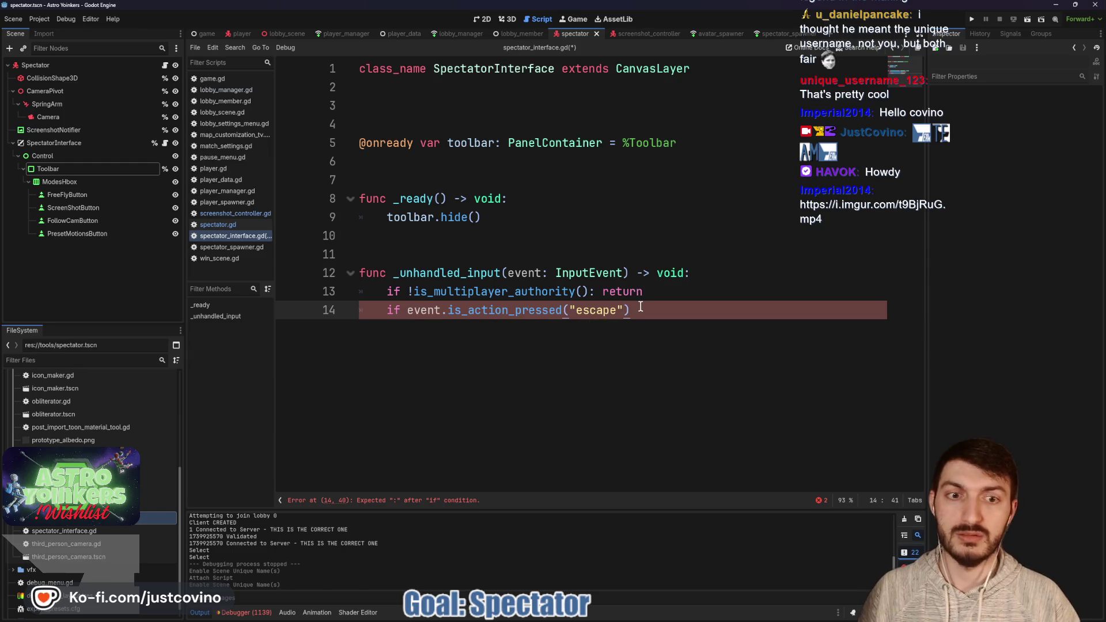
{"action": "type", "text": ":"}
{"action": "key", "text": "Return"}
- Set toolbar.visible = !toolbar.visible under the escape branch and run the game to test it
{"action": "type", "text": "toolbar"}
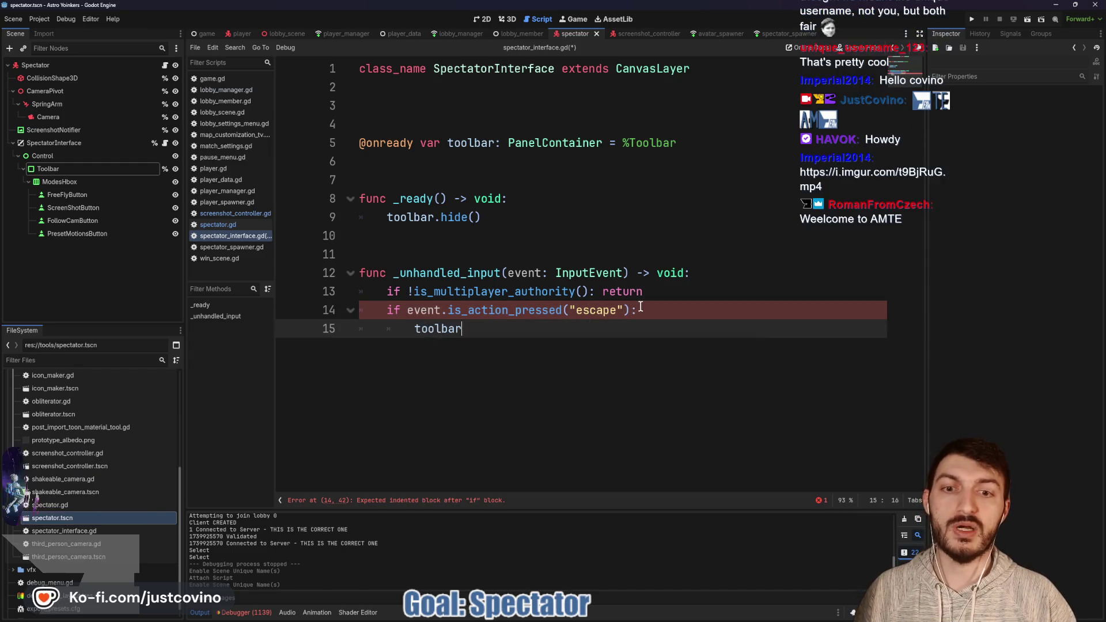
{"action": "type", "text": ".visible"}
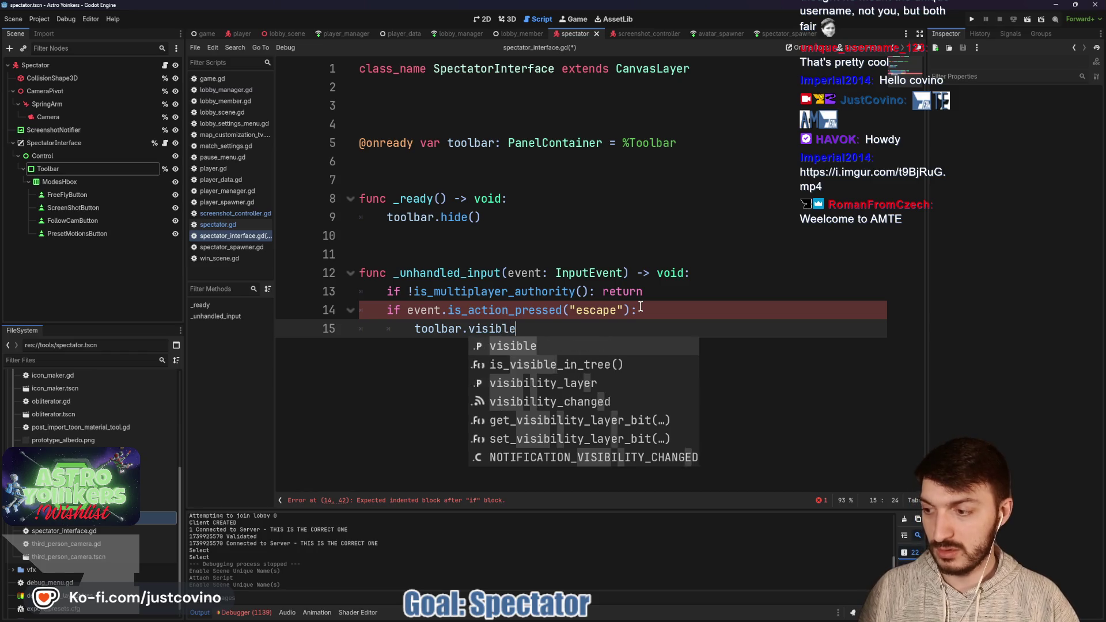
{"action": "type", "text": " = "}
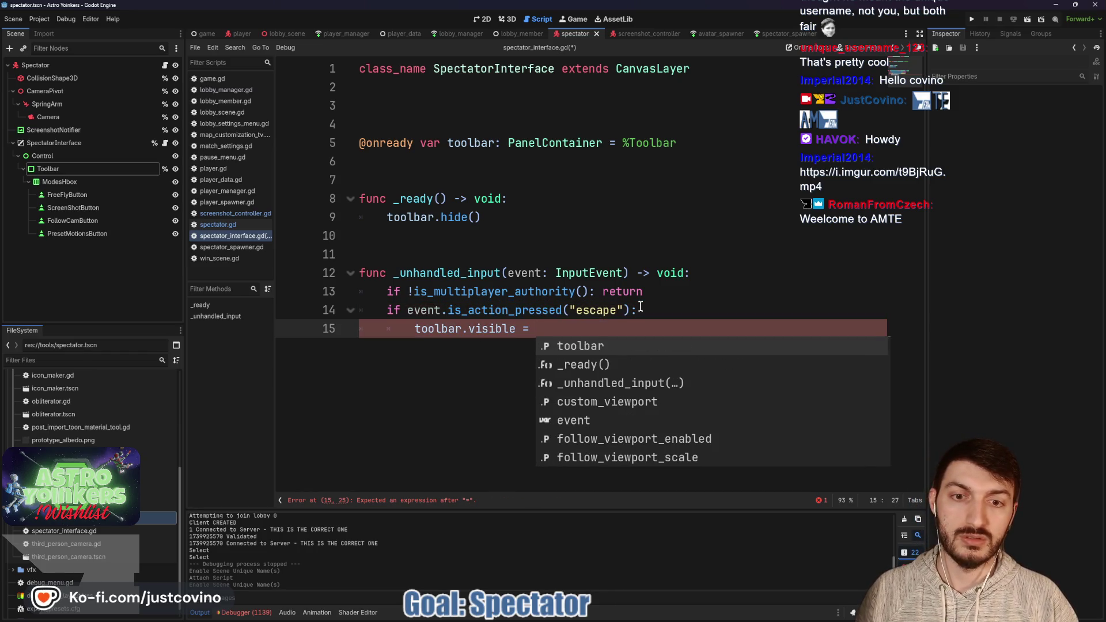
{"action": "type", "text": "too"}
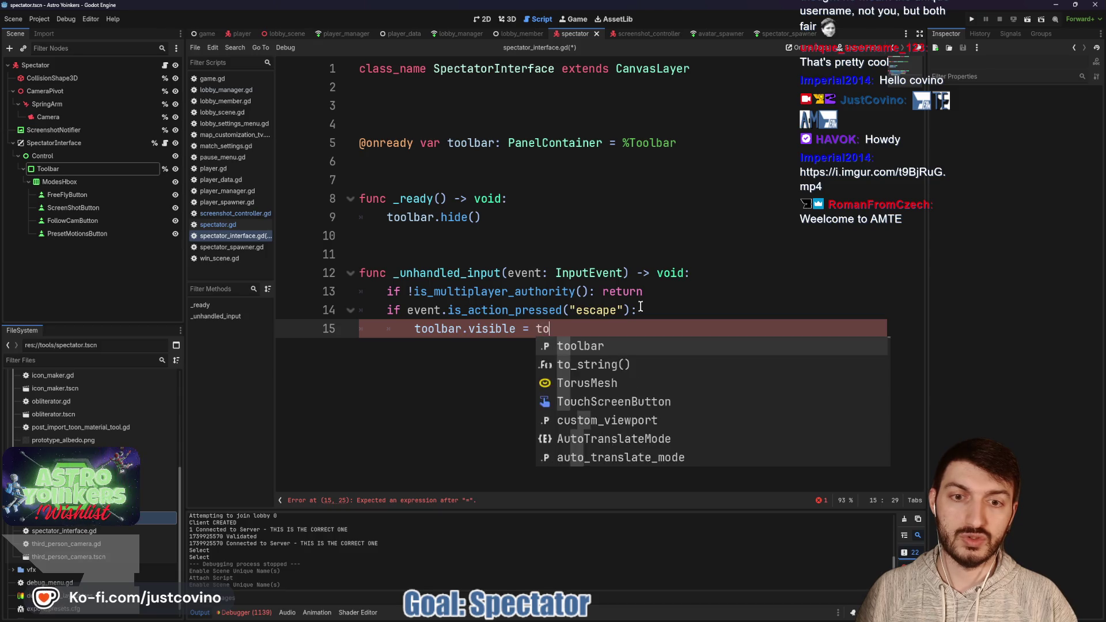
{"action": "key", "text": "Return"}
{"action": "type", "text": ".visib"}
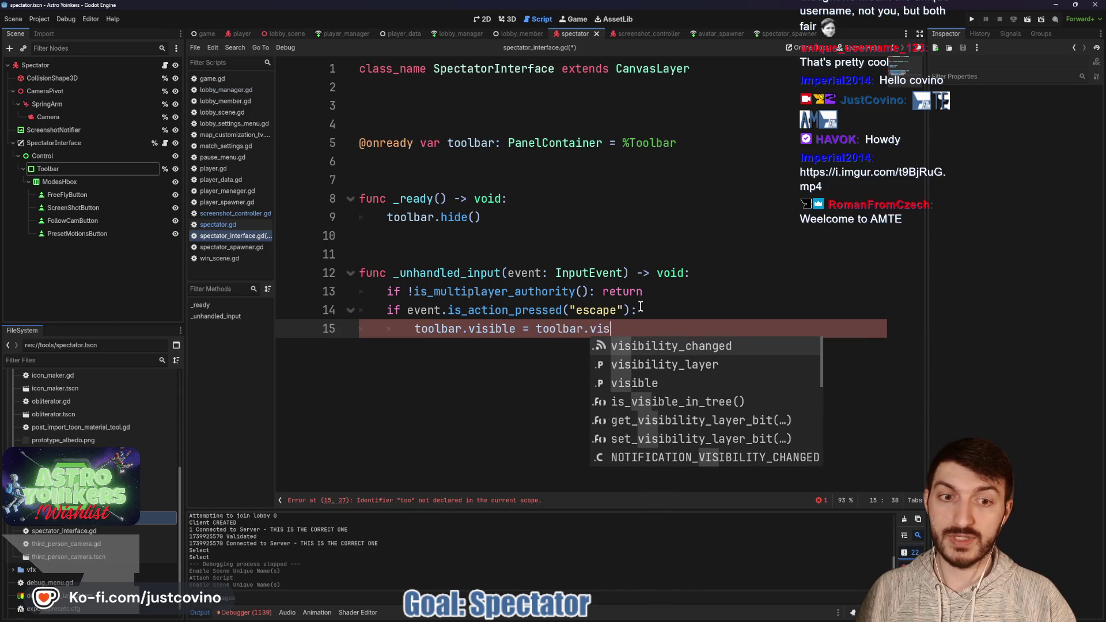
{"action": "type", "text": "le"}
{"action": "left_click", "coordinate": [536, 331]}
{"action": "type", "text": "!"}
{"action": "left_click", "coordinate": [661, 334]}
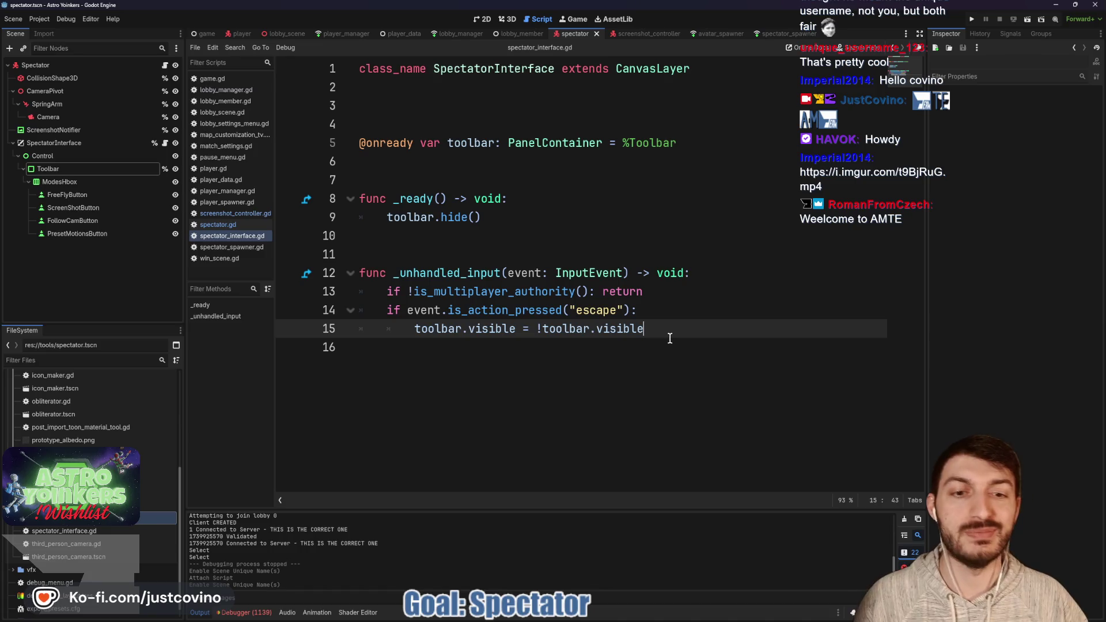
{"action": "left_click", "coordinate": [669, 339]}
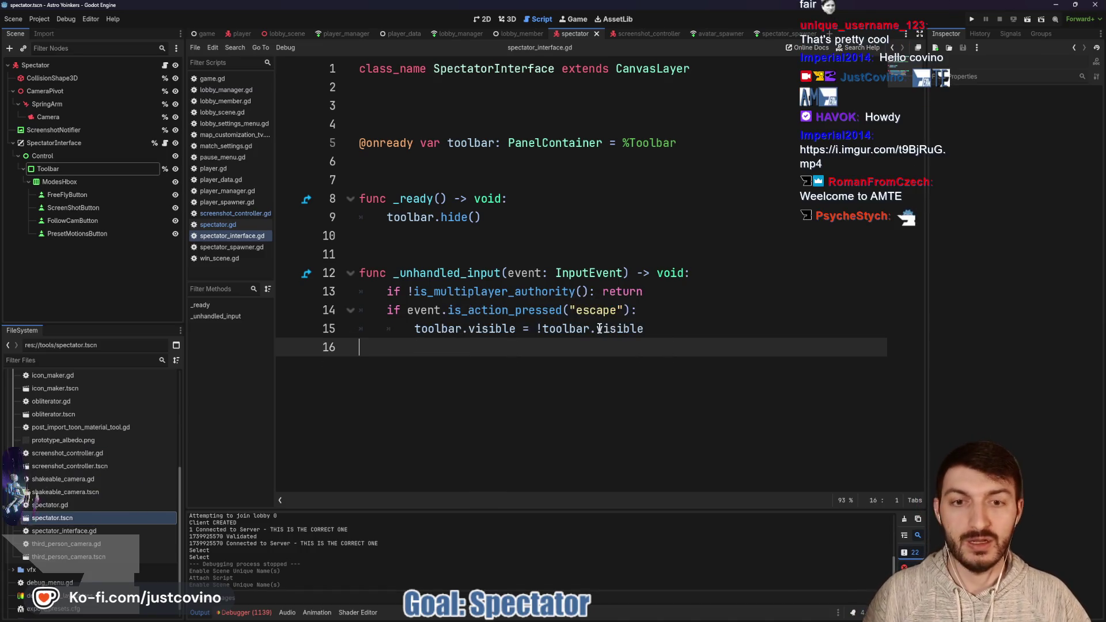
{"action": "left_click", "coordinate": [973, 19]}
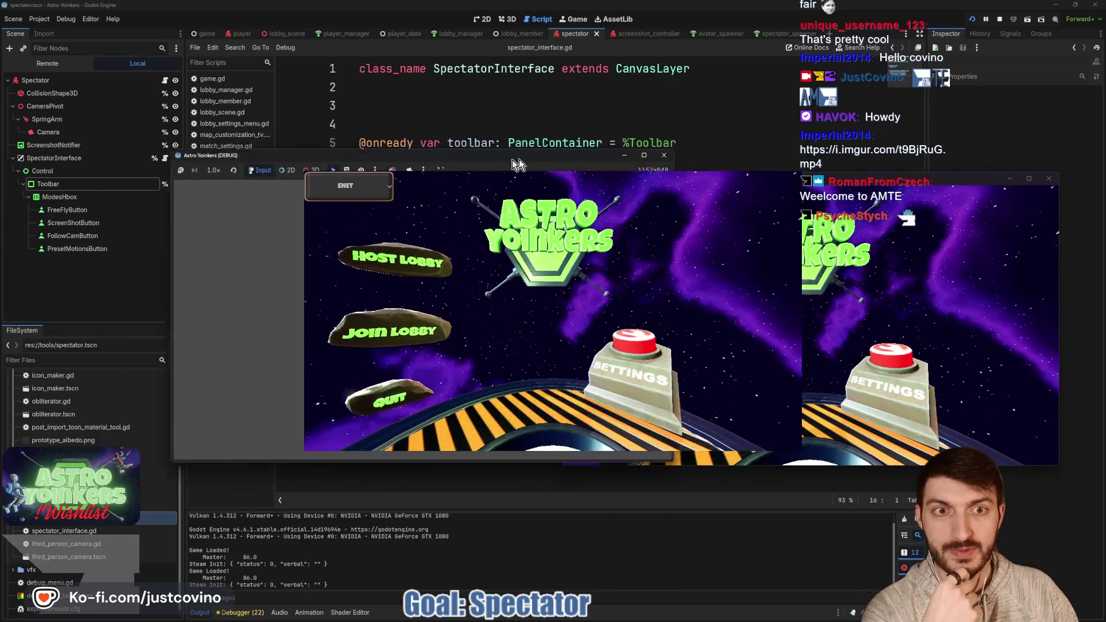
{"action": "left_click_drag", "start_coordinate": [513, 160], "coordinate": [434, 167]}
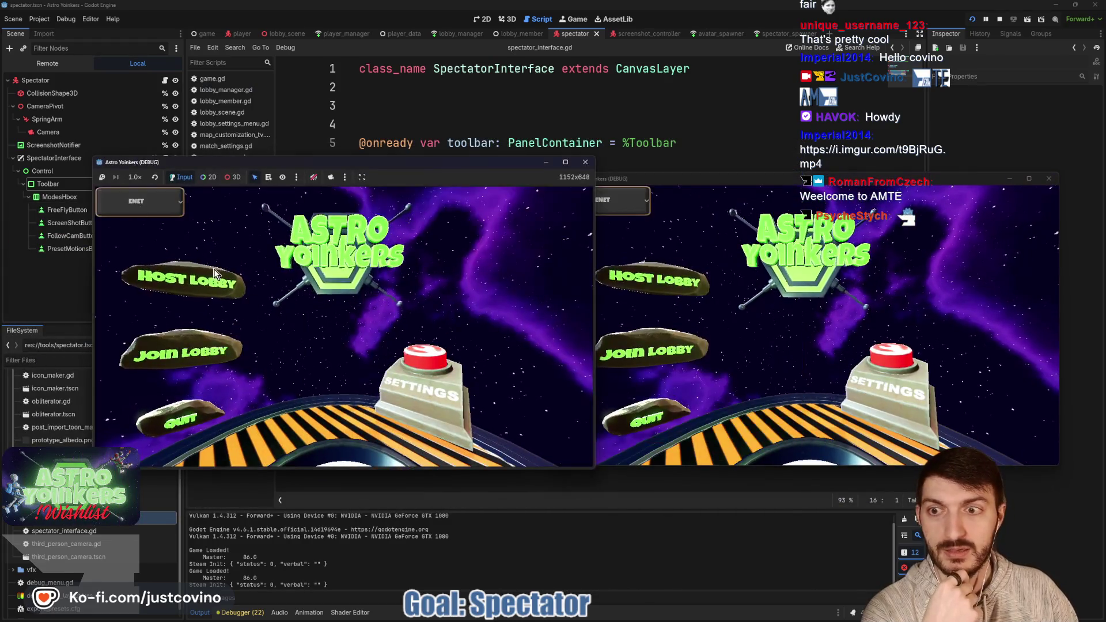
{"action": "left_click", "coordinate": [196, 288]}
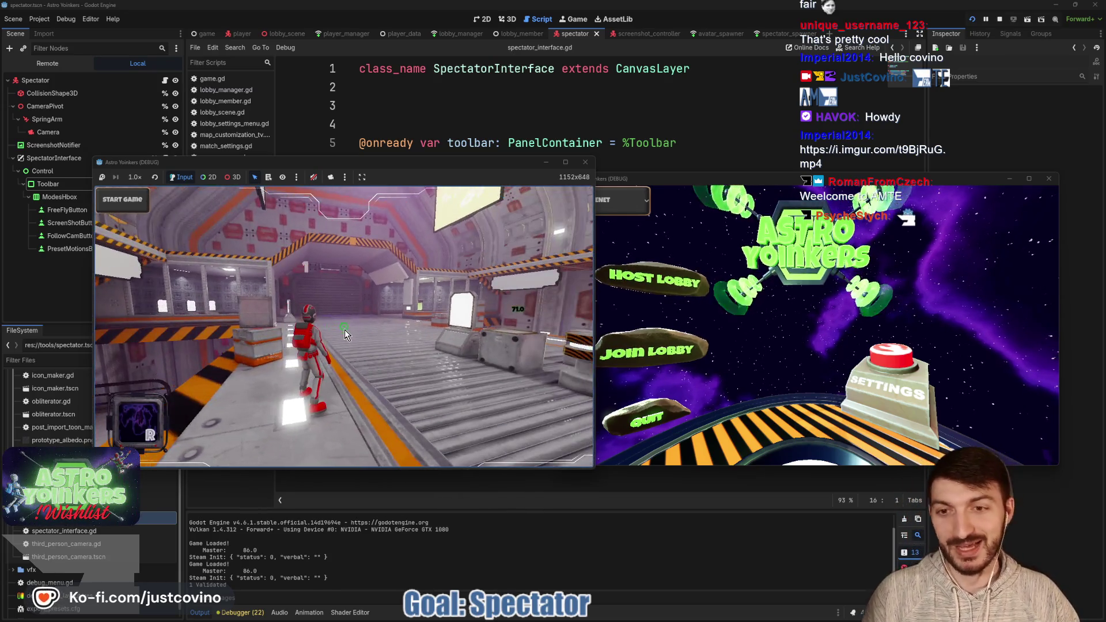
{"action": "left_click", "coordinate": [650, 351]}
{"action": "left_click", "coordinate": [859, 239]}
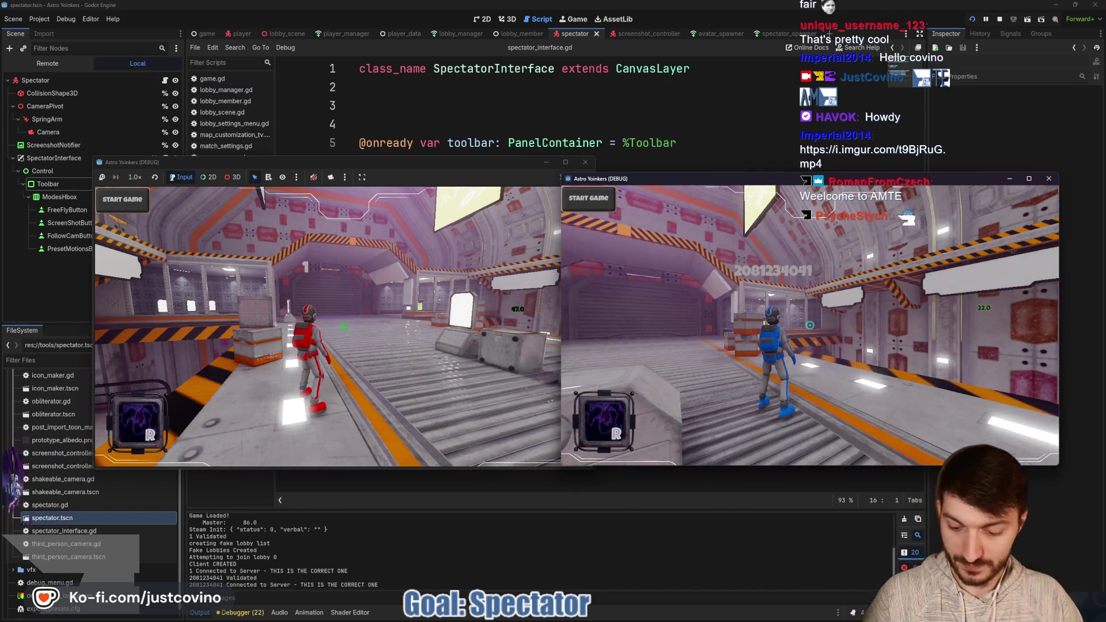
{"action": "mouse_move", "coordinate": [429, 177]}
{"action": "left_mouse_down"}
{"action": "mouse_move", "coordinate": [362, 351]}
{"action": "mouse_move", "coordinate": [403, 250]}
{"action": "mouse_move", "coordinate": [397, 173]}
{"action": "mouse_move", "coordinate": [379, 154]}
{"action": "left_mouse_up"}
{"action": "key", "text": "quoteleft"}
{"action": "type", "text": "spectate"}
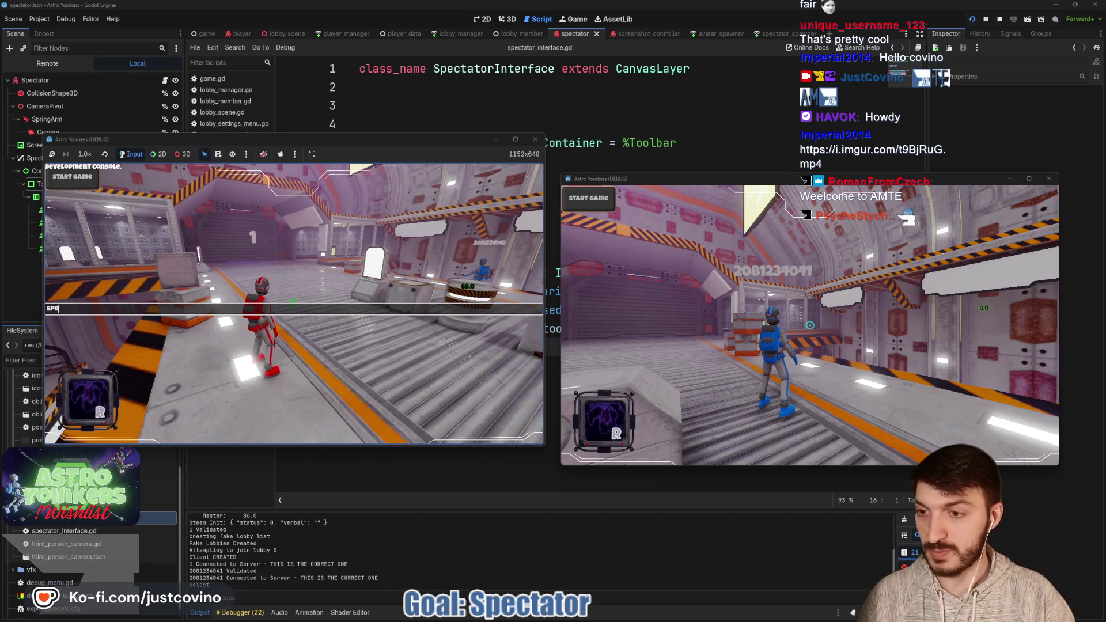
{"action": "key", "text": "Return"}
{"action": "key", "text": "quoteleft"}
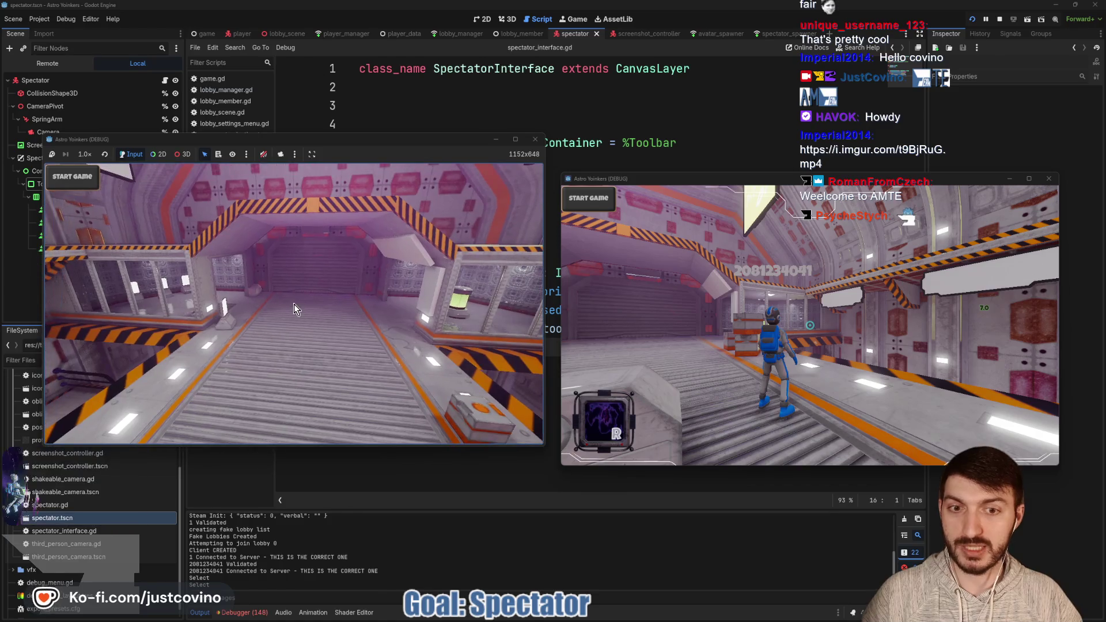
{"action": "key", "text": "Escape"}
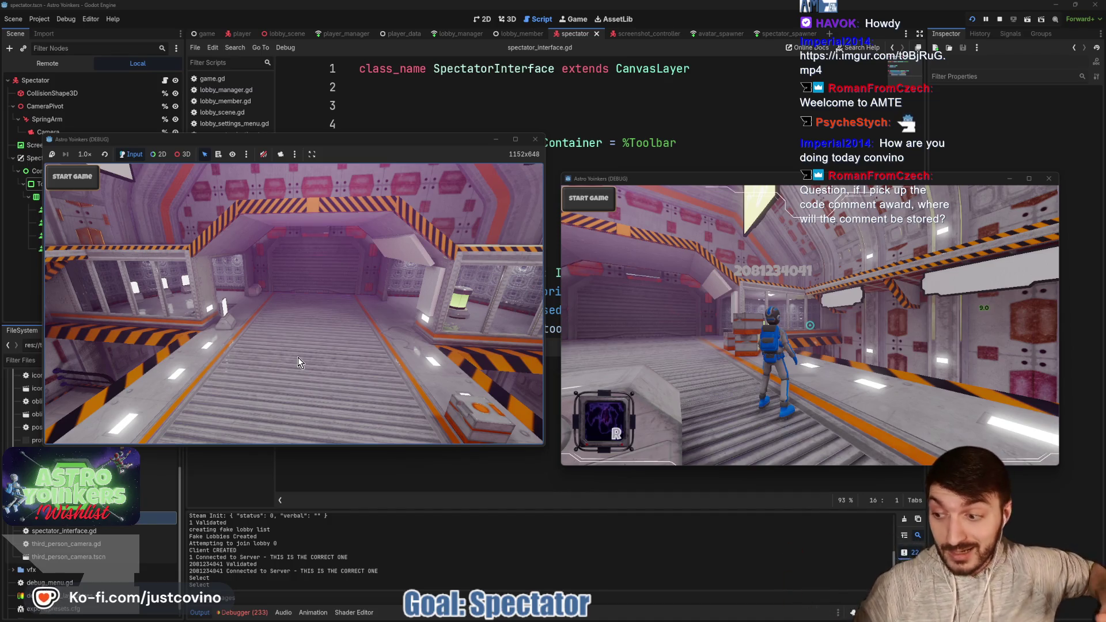
{"action": "left_click", "coordinate": [299, 358]}
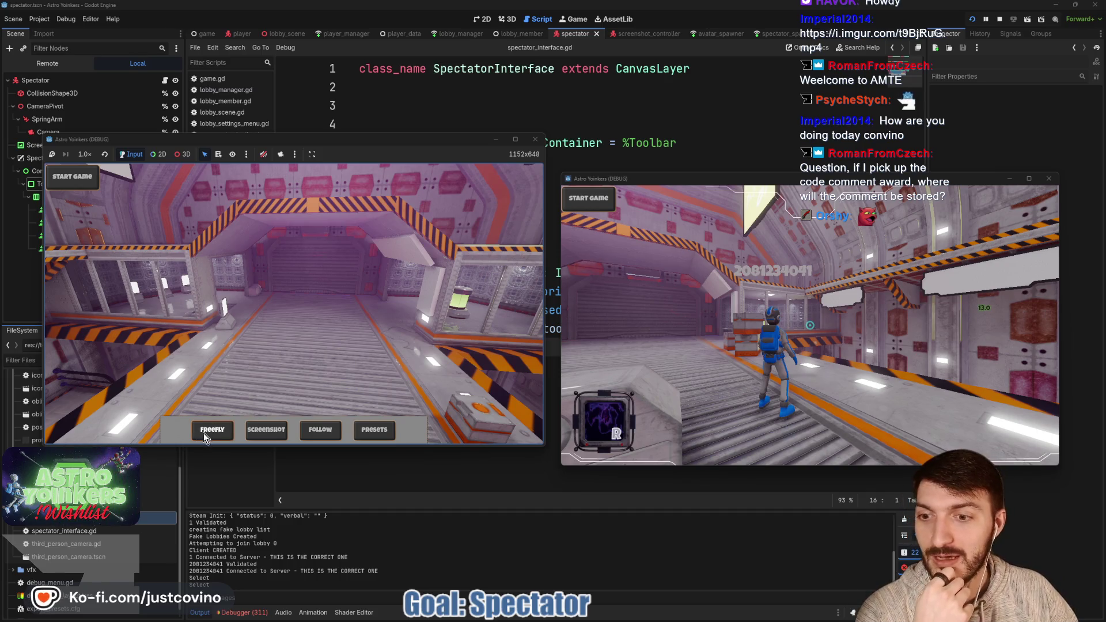
{"action": "left_click", "coordinate": [338, 357]}
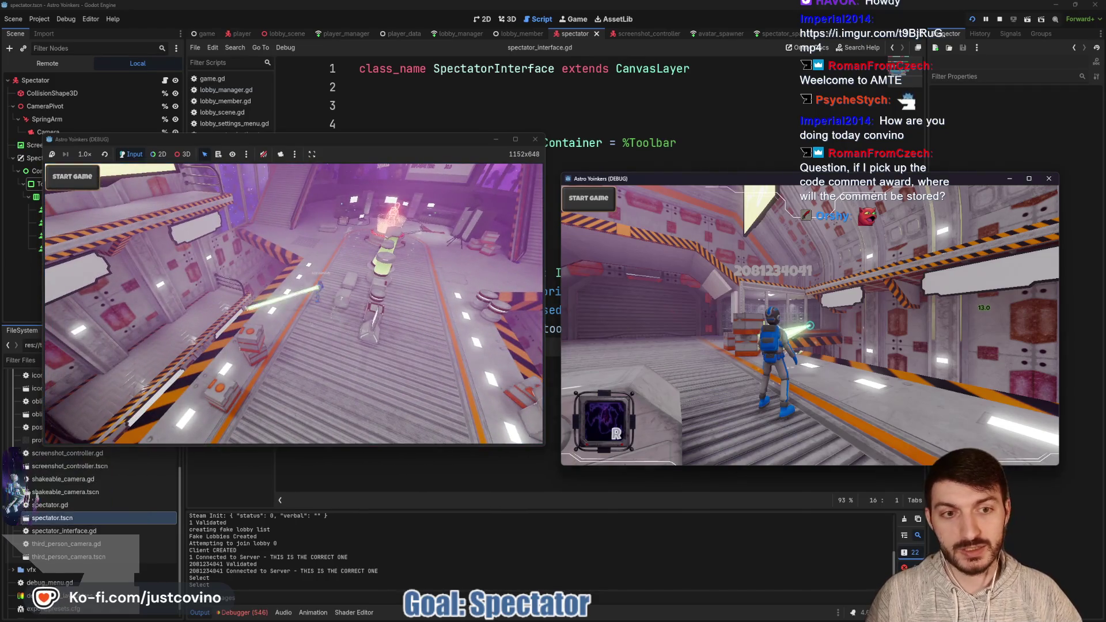
{"action": "left_click", "coordinate": [715, 299]}
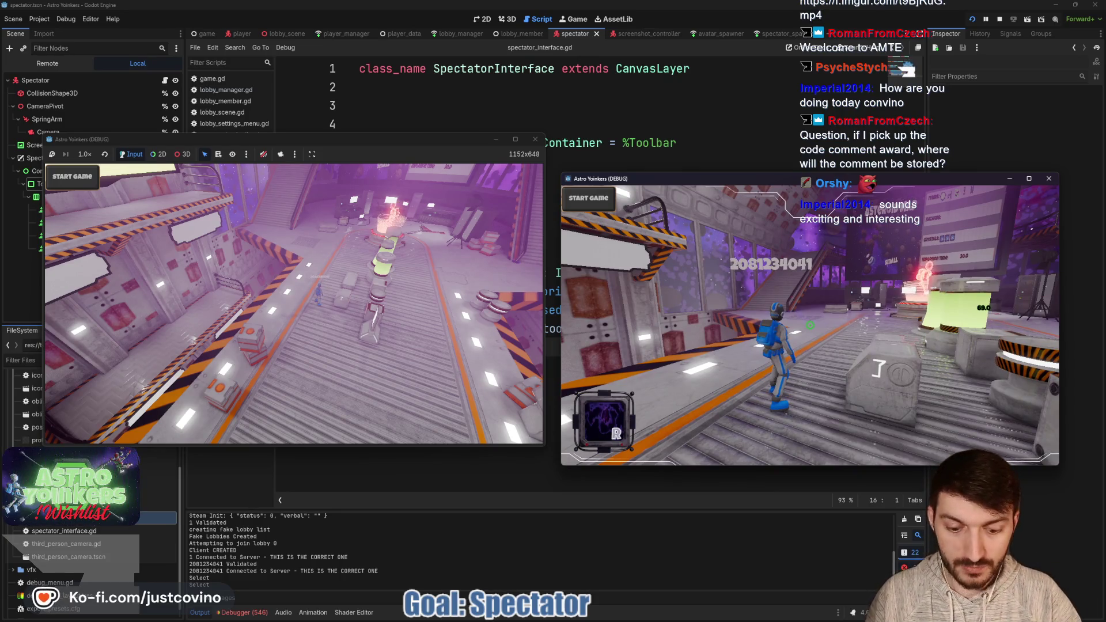
{"action": "key", "text": "F8"}
{"action": "key", "text": "ctrl+s"}
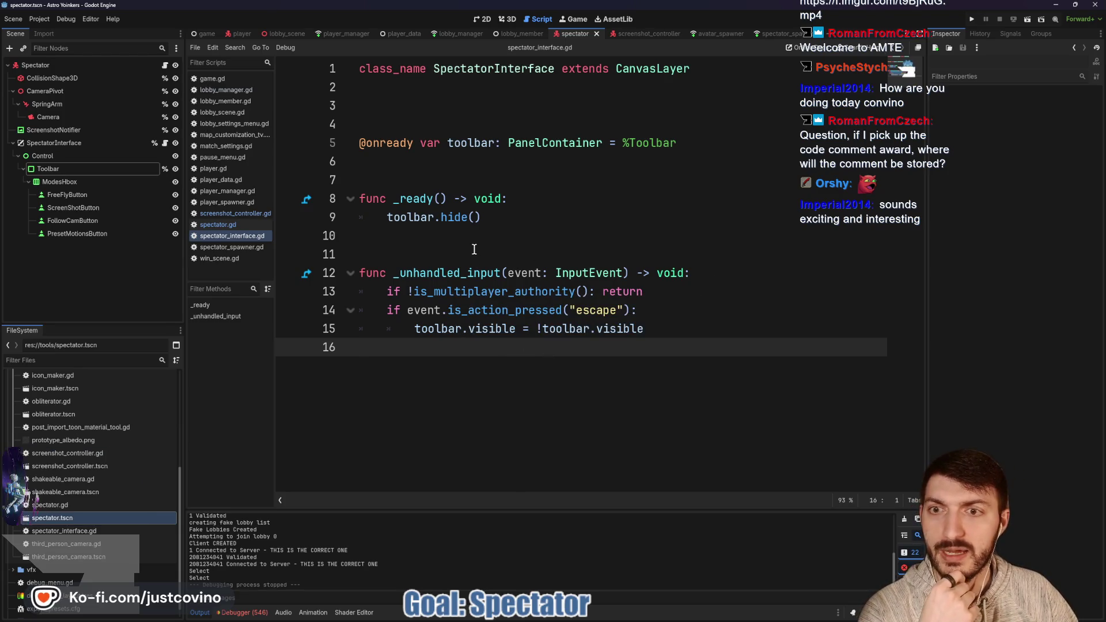
- Connect FreeFlyButton's pressed() signal to a new handler on SpectatorInterface
{"action": "left_click", "coordinate": [101, 194]}
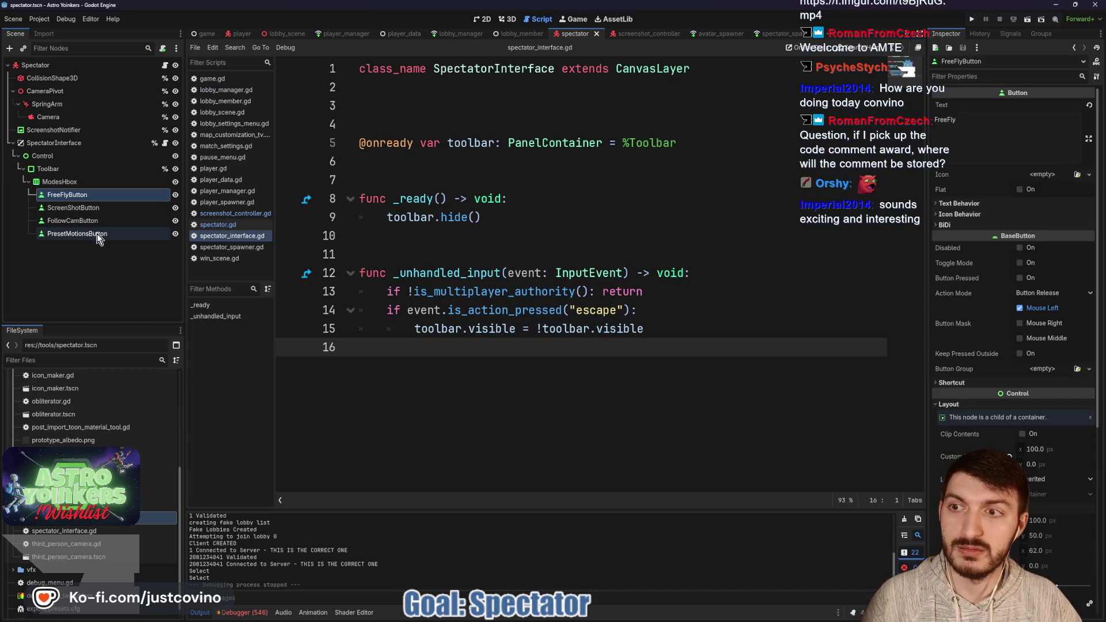
{"action": "left_click", "coordinate": [1011, 34]}
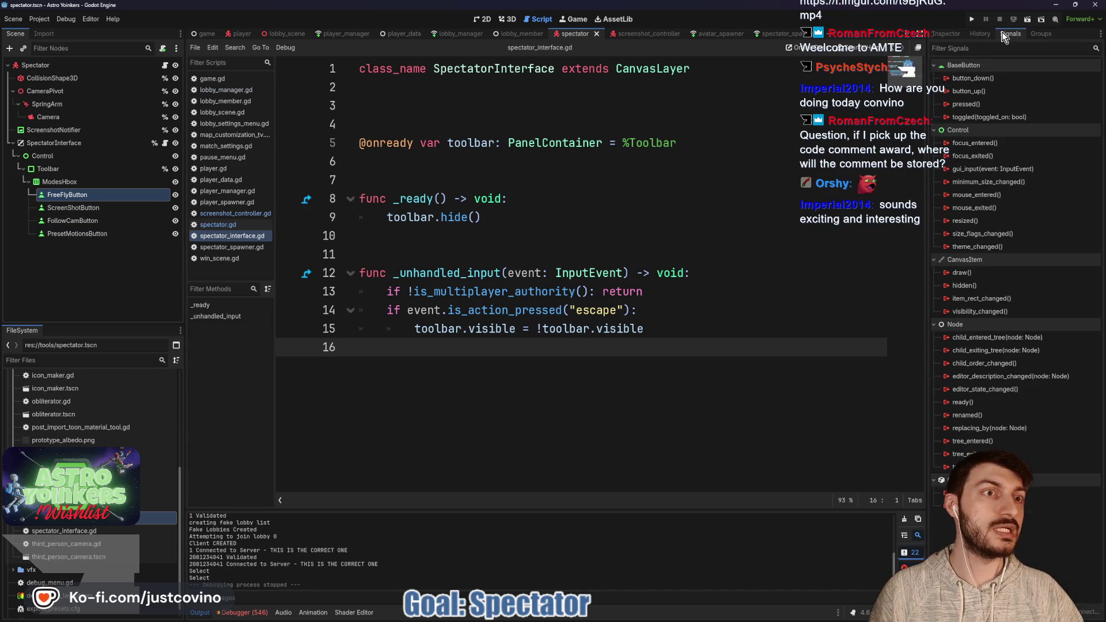
{"action": "double_click", "coordinate": [966, 104]}
{"action": "scroll", "coordinate": [523, 333], "scroll_direction": "down", "scroll_amount": 2}
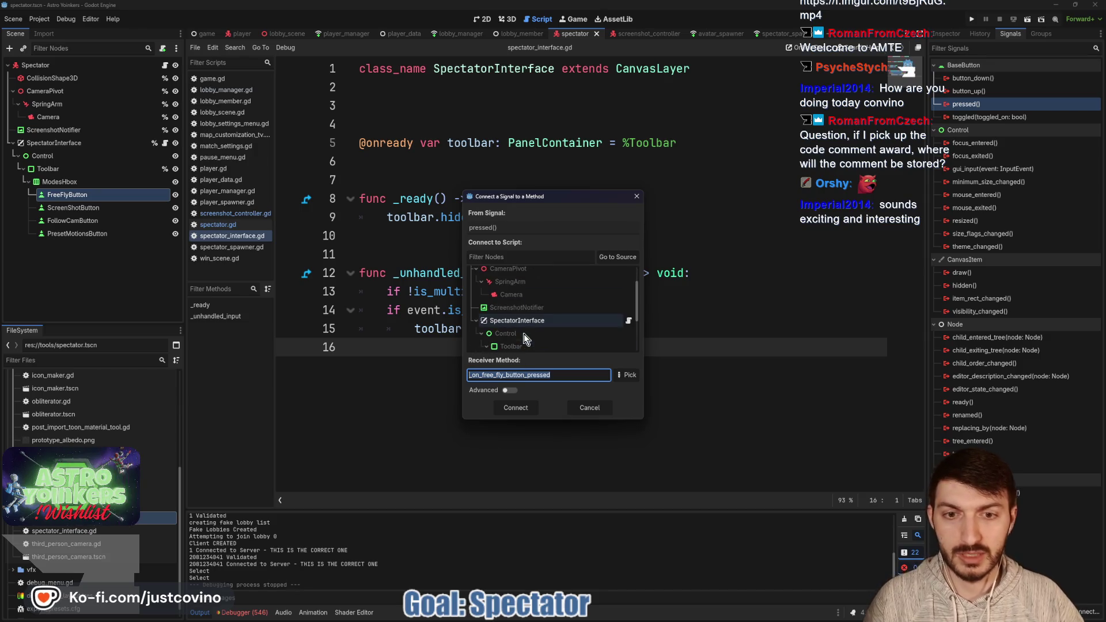
{"action": "left_click", "coordinate": [524, 320]}
{"action": "left_click", "coordinate": [517, 413]}
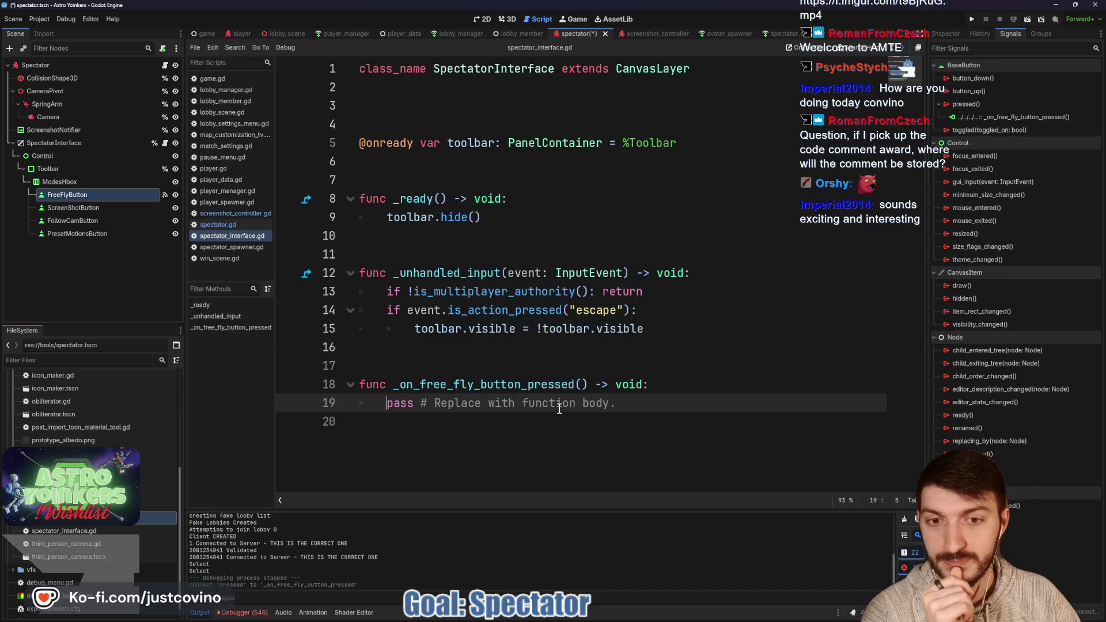
- Connect ScreenShotButton's pressed() signal to a new handler and save the script
{"action": "left_click", "coordinate": [81, 208]}
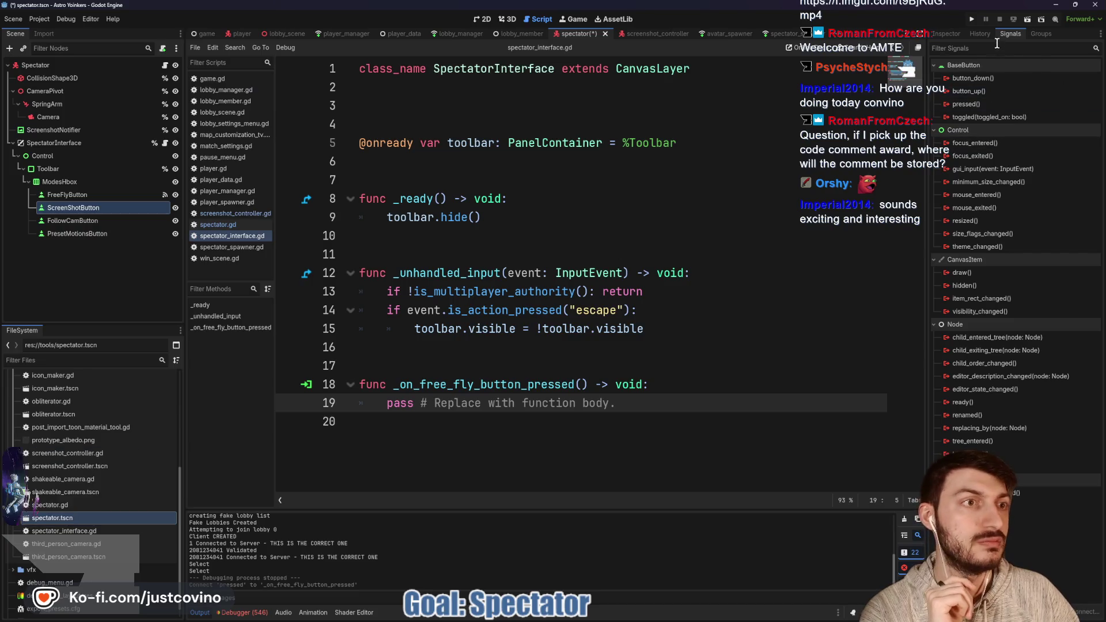
{"action": "double_click", "coordinate": [980, 104]}
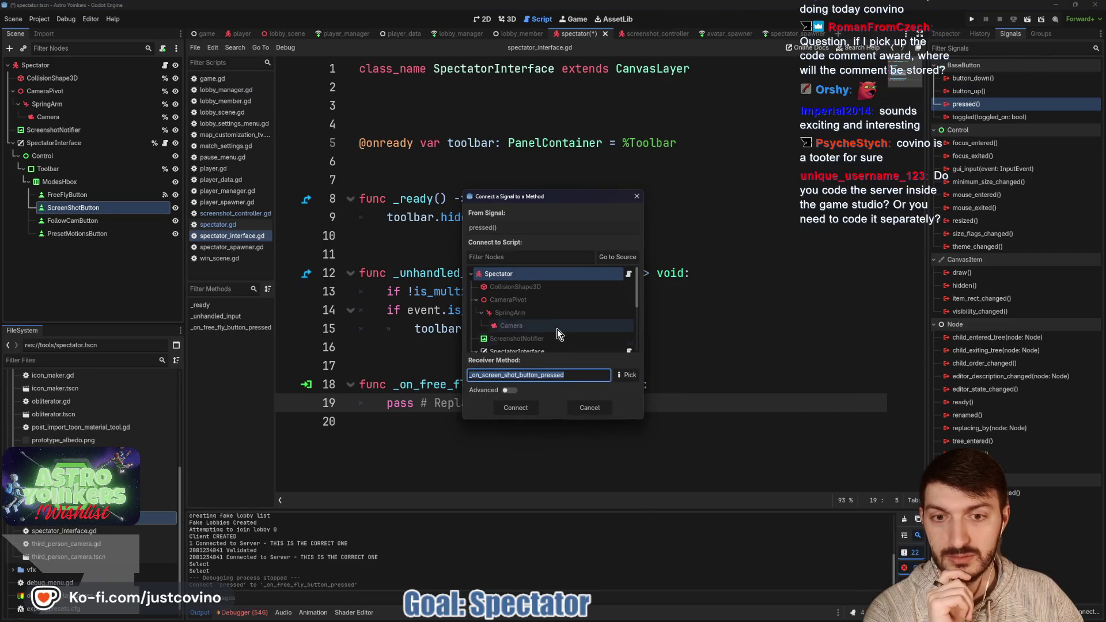
{"action": "scroll", "coordinate": [540, 335], "scroll_direction": "down", "scroll_amount": 2}
{"action": "left_click", "coordinate": [516, 408]}
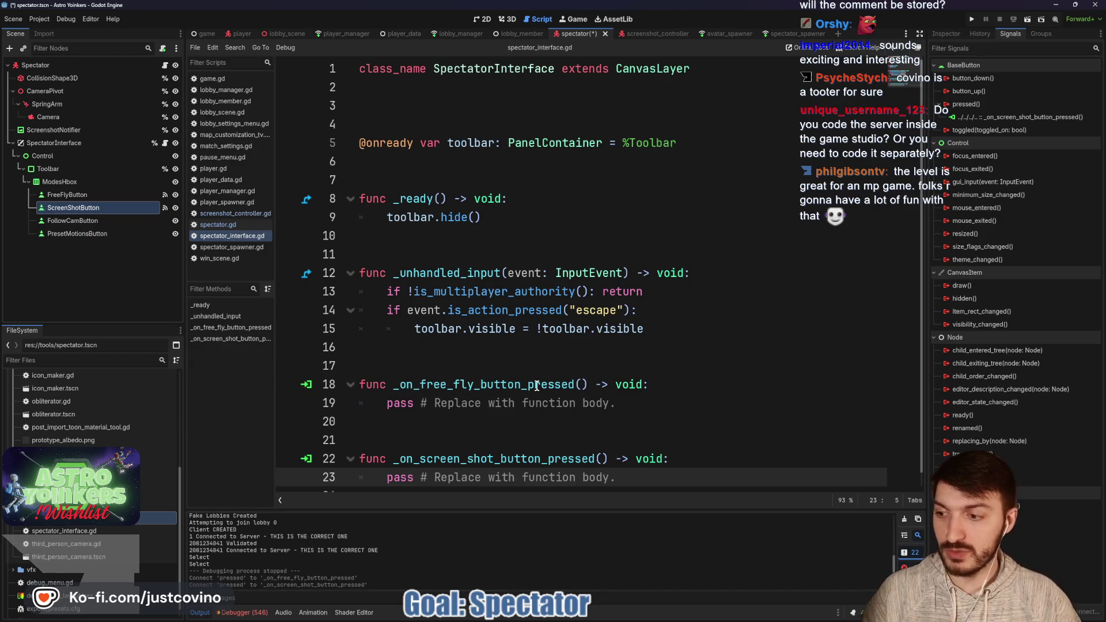
{"action": "left_click", "coordinate": [467, 363]}
{"action": "key", "text": "ctrl+s"}
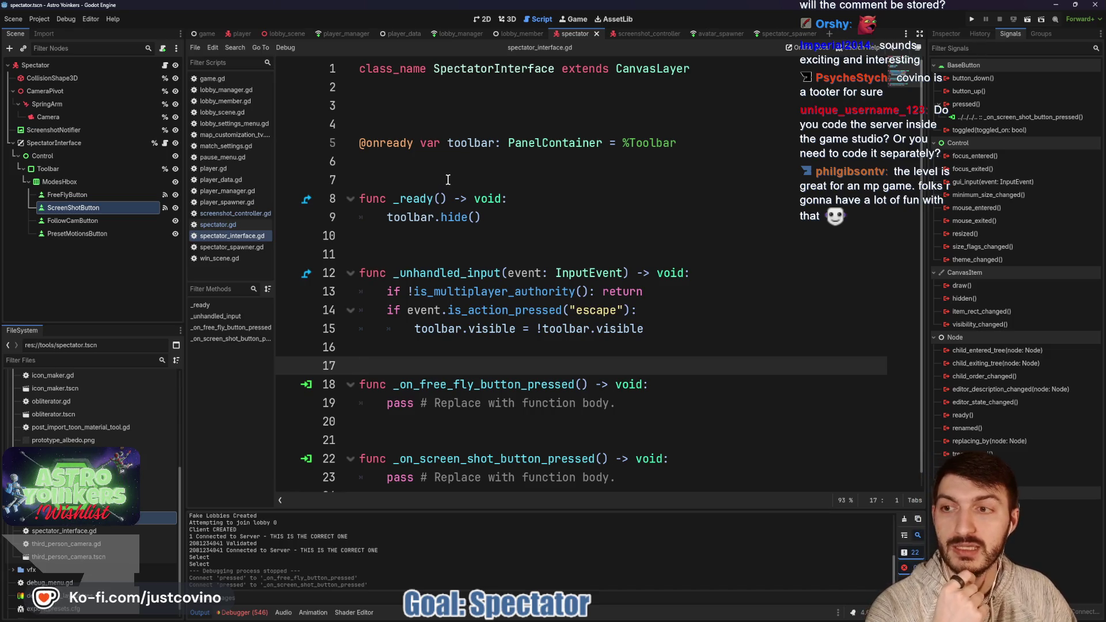
- Connect the FollowCamButton and PresetMotionsButton pressed() signals, the latter to SpectatorInterface
{"action": "left_click", "coordinate": [73, 220]}
{"action": "left_click", "coordinate": [983, 105]}
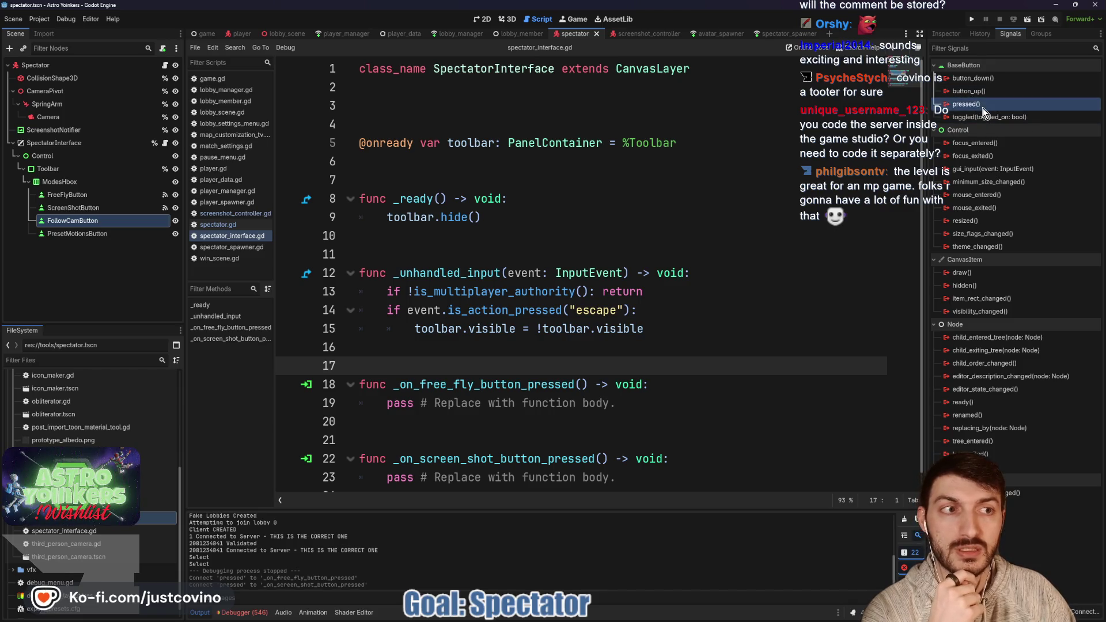
{"action": "double_click", "coordinate": [983, 107]}
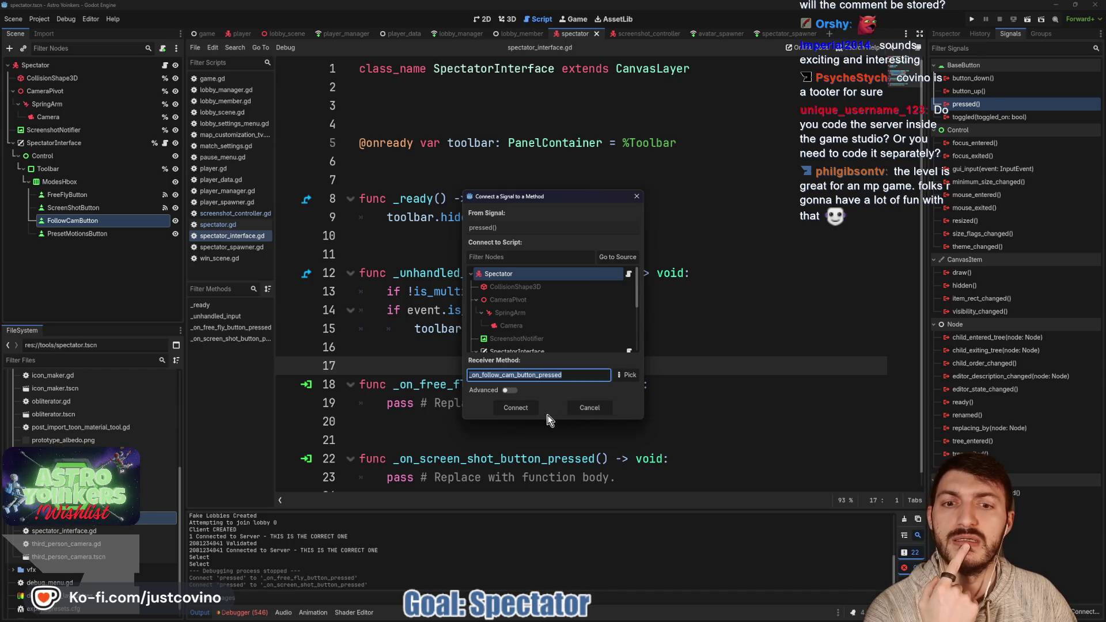
{"action": "left_click", "coordinate": [513, 413]}
{"action": "left_click", "coordinate": [77, 234]}
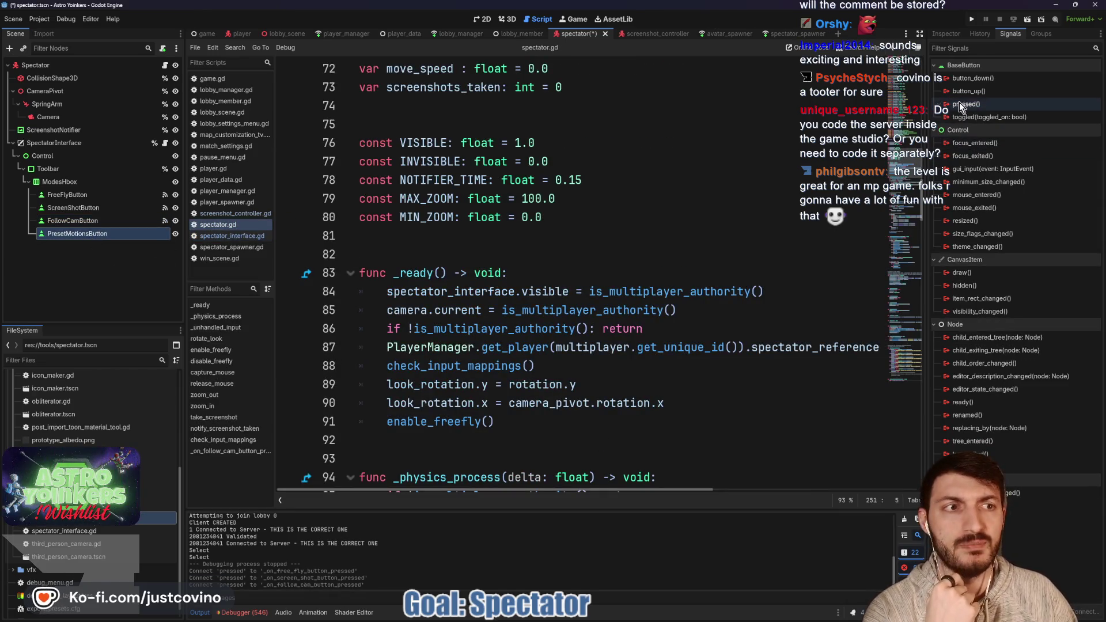
{"action": "double_click", "coordinate": [960, 105]}
{"action": "left_click", "coordinate": [518, 350]}
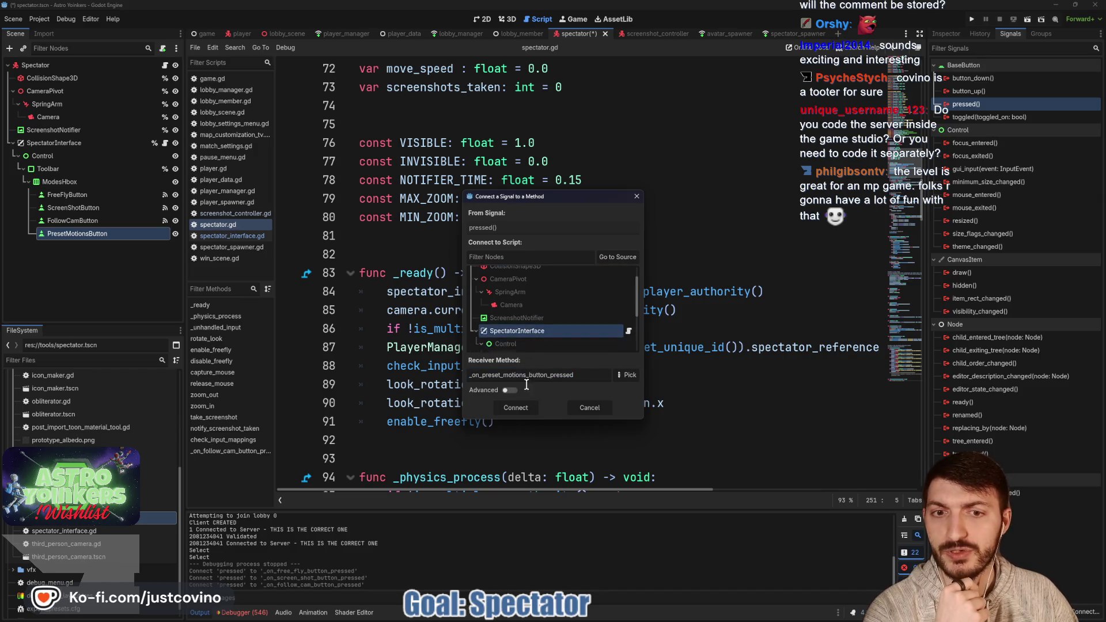
{"action": "left_click", "coordinate": [516, 407]}
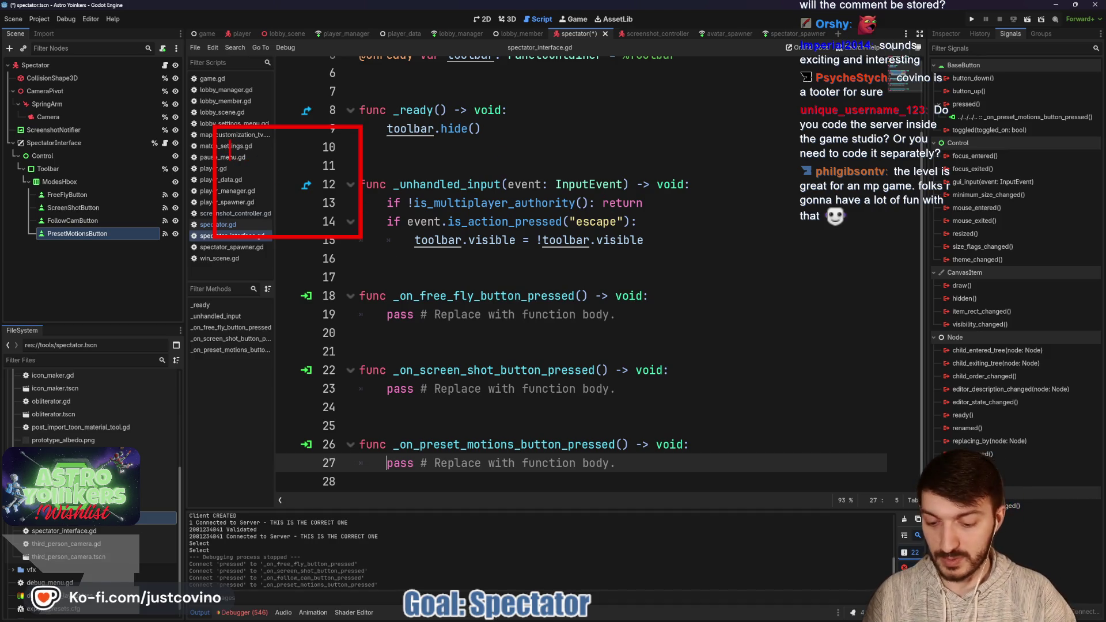
{"action": "type", "text": "Client"}
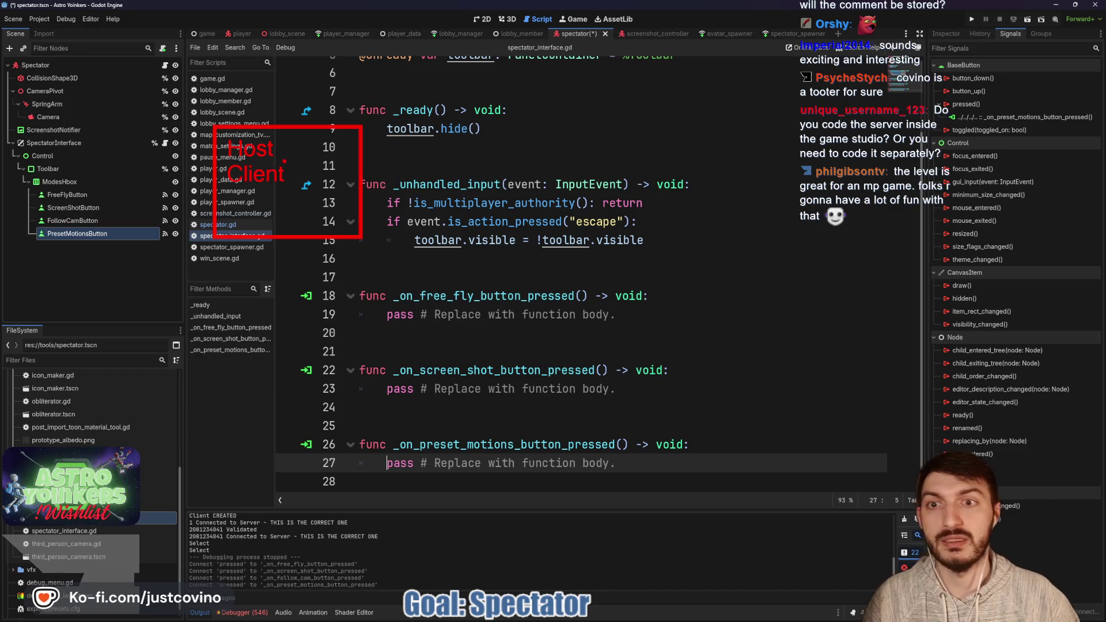
{"action": "left_click_drag", "start_coordinate": [449, 172], "coordinate": [714, 382]}
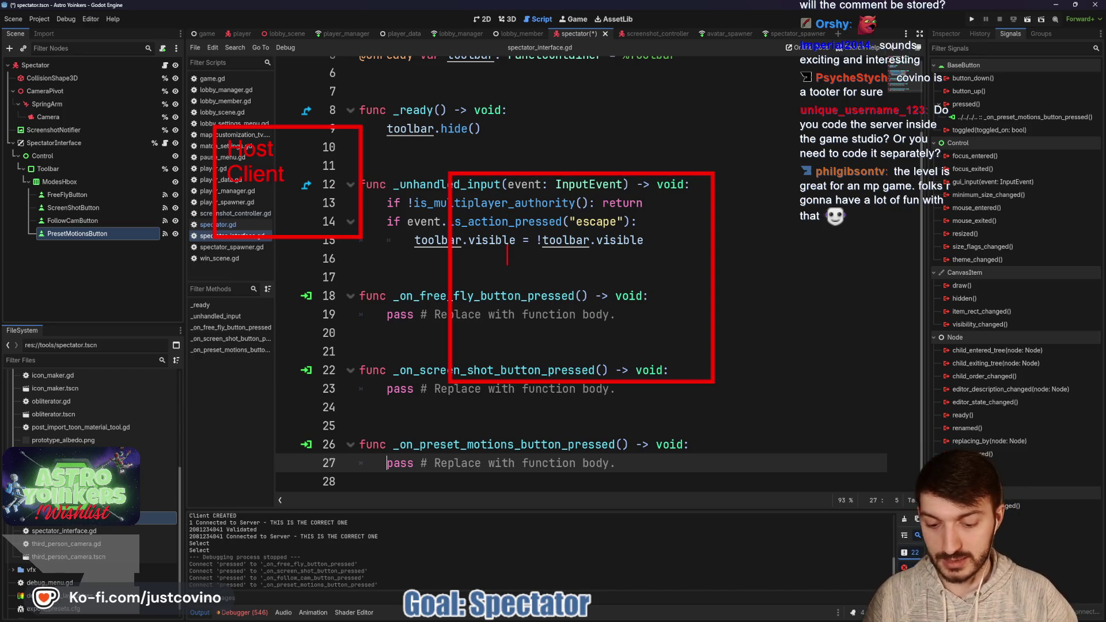
{"action": "mouse_move", "coordinate": [423, 238]}
{"action": "left_mouse_down"}
{"action": "mouse_move", "coordinate": [383, 190]}
{"action": "mouse_move", "coordinate": [433, 268]}
{"action": "left_mouse_up"}
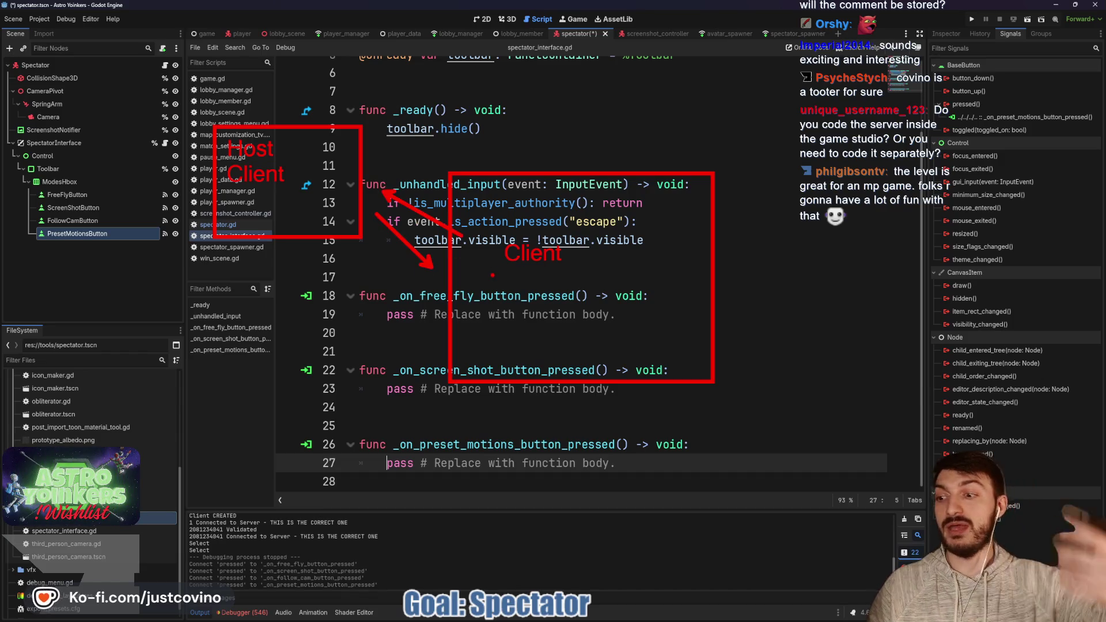
{"action": "left_click_drag", "start_coordinate": [352, 34], "coordinate": [621, 131]}
{"action": "left_click_drag", "start_coordinate": [391, 71], "coordinate": [391, 98]}
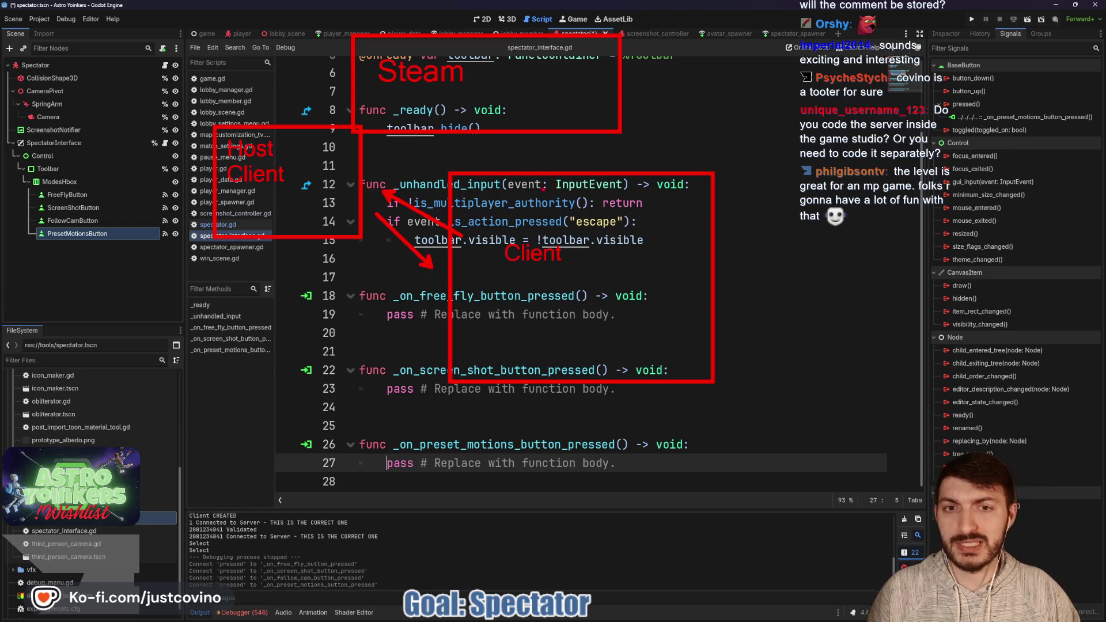
{"action": "left_click_drag", "start_coordinate": [358, 238], "coordinate": [461, 186]}
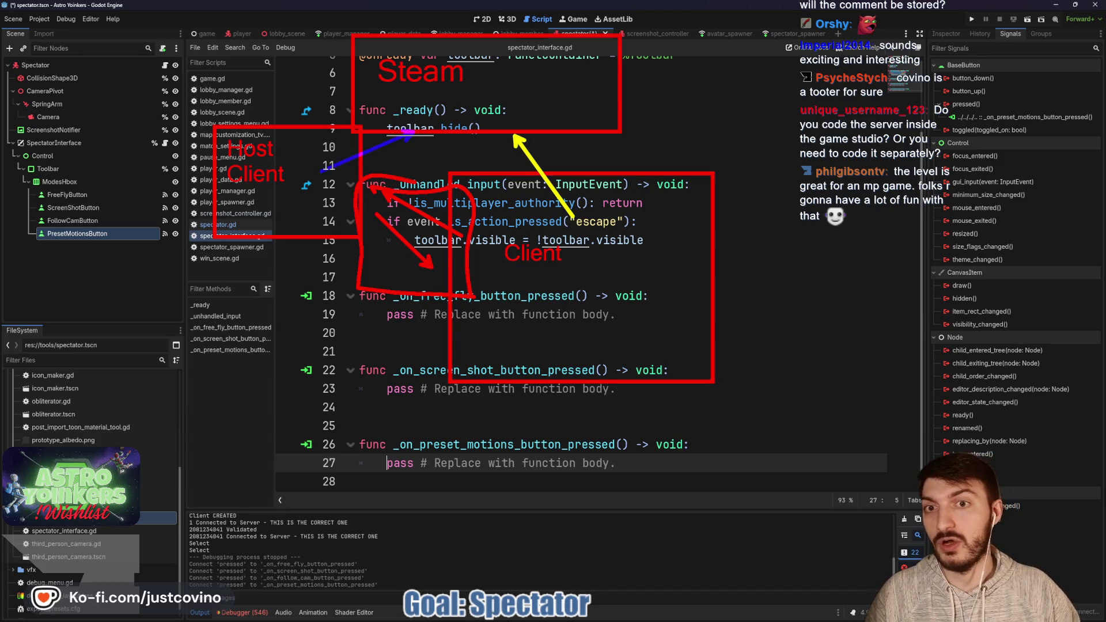
{"action": "left_click_drag", "start_coordinate": [402, 113], "coordinate": [333, 148]}
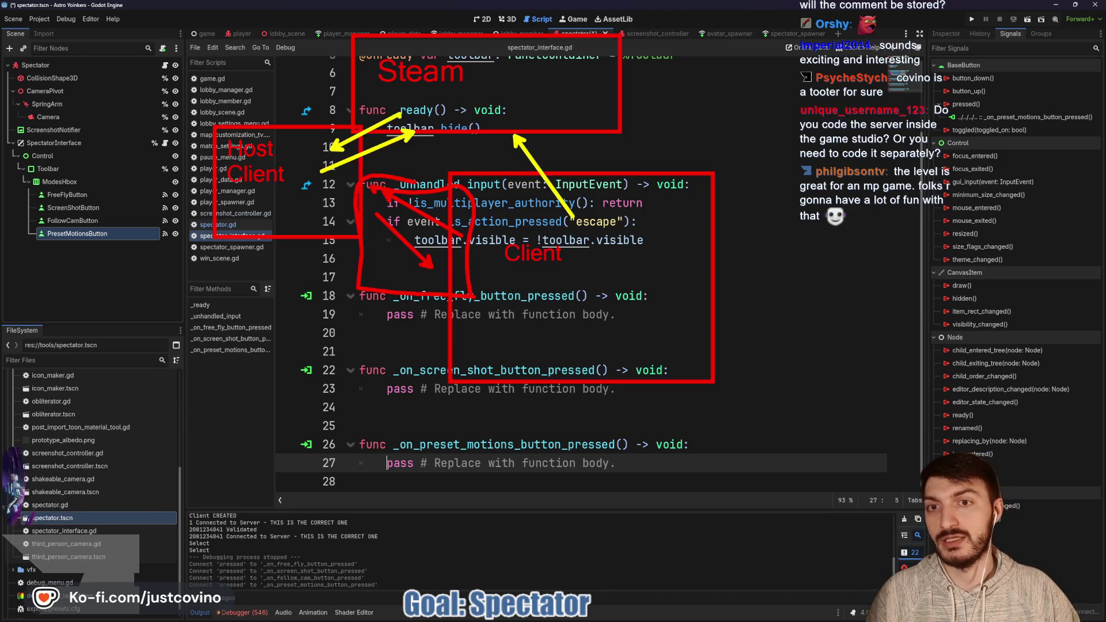
{"action": "left_click_drag", "start_coordinate": [480, 118], "coordinate": [513, 177]}
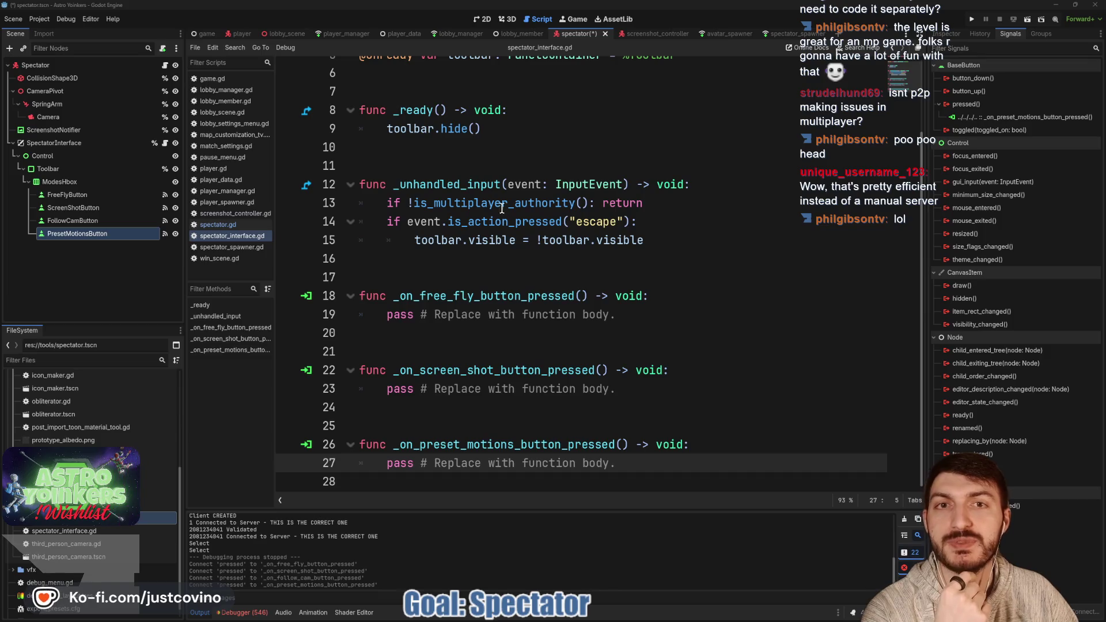
- Append a joke comment crediting a chat viewer, dated 30 MARCH 2026, and save the script
{"action": "scroll", "coordinate": [510, 207], "scroll_direction": "up", "scroll_amount": 1}
{"action": "scroll", "coordinate": [510, 184], "scroll_direction": "up", "scroll_amount": 1}
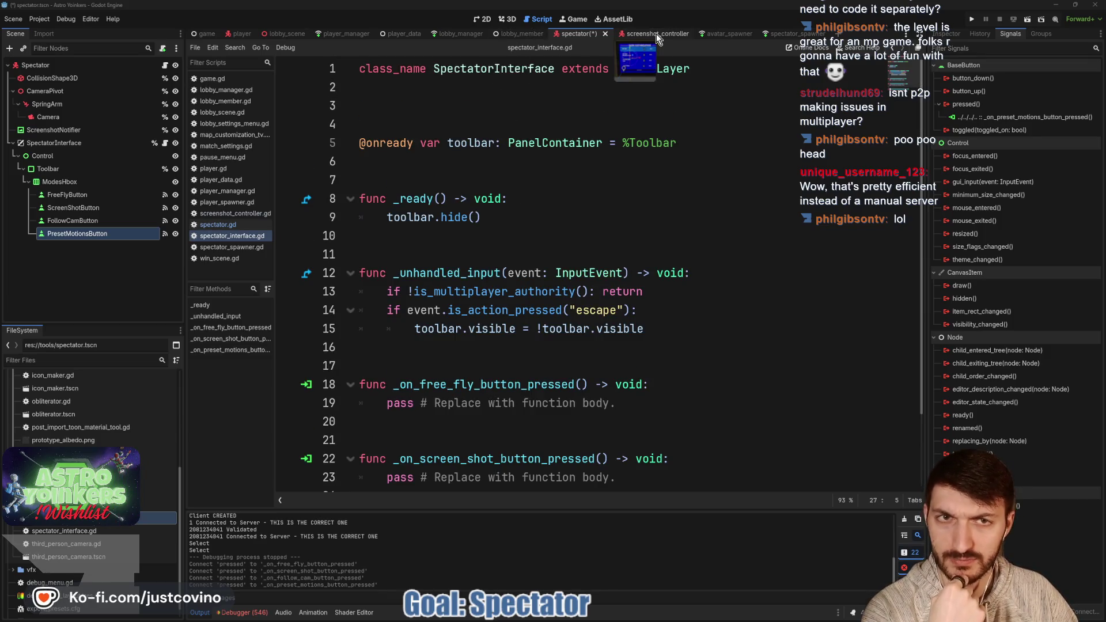
{"action": "left_click", "coordinate": [421, 105]}
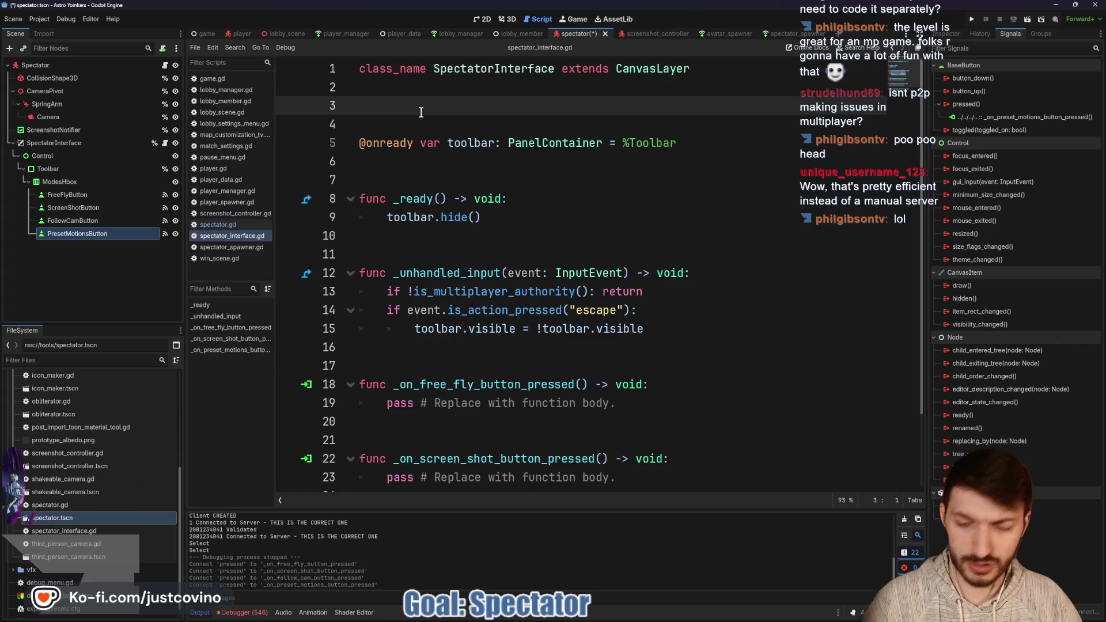
{"action": "scroll", "coordinate": [420, 105], "scroll_direction": "down", "scroll_amount": 2}
{"action": "left_click", "coordinate": [423, 484]}
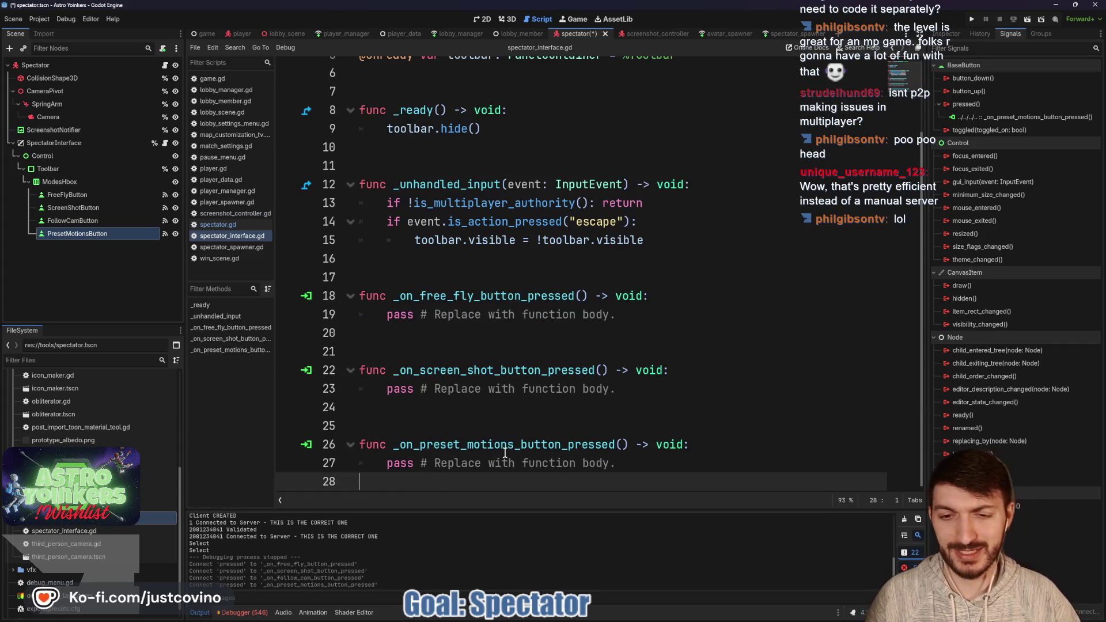
{"action": "key", "text": "Return"}
{"action": "key", "text": "Return"}
{"action": "key", "text": "Return"}
{"action": "type", "text": "# poo poo head"}
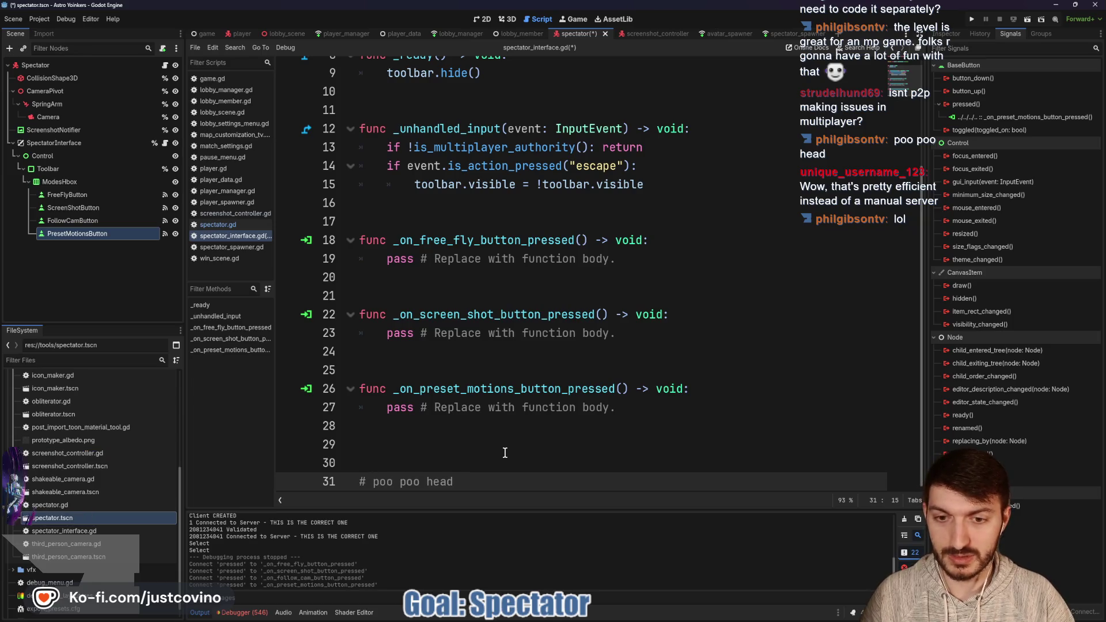
{"action": "type", "text": "- philgi"}
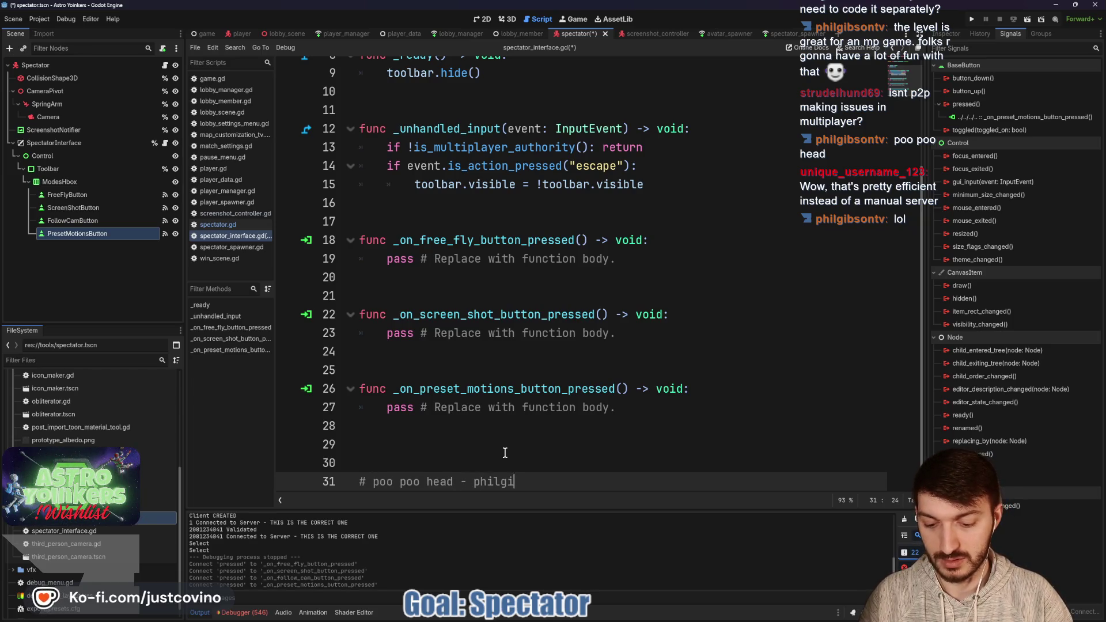
{"action": "type", "text": "tv 30 MARCH 2025"}
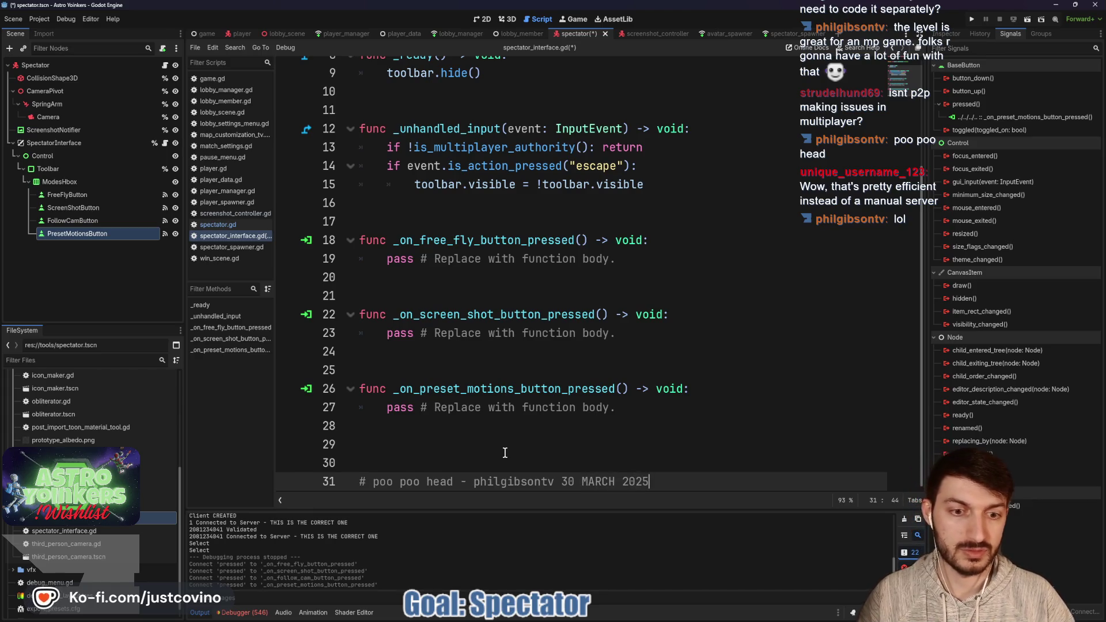
{"action": "left_click", "coordinate": [504, 453]}
{"action": "key", "text": "ctrl+s"}
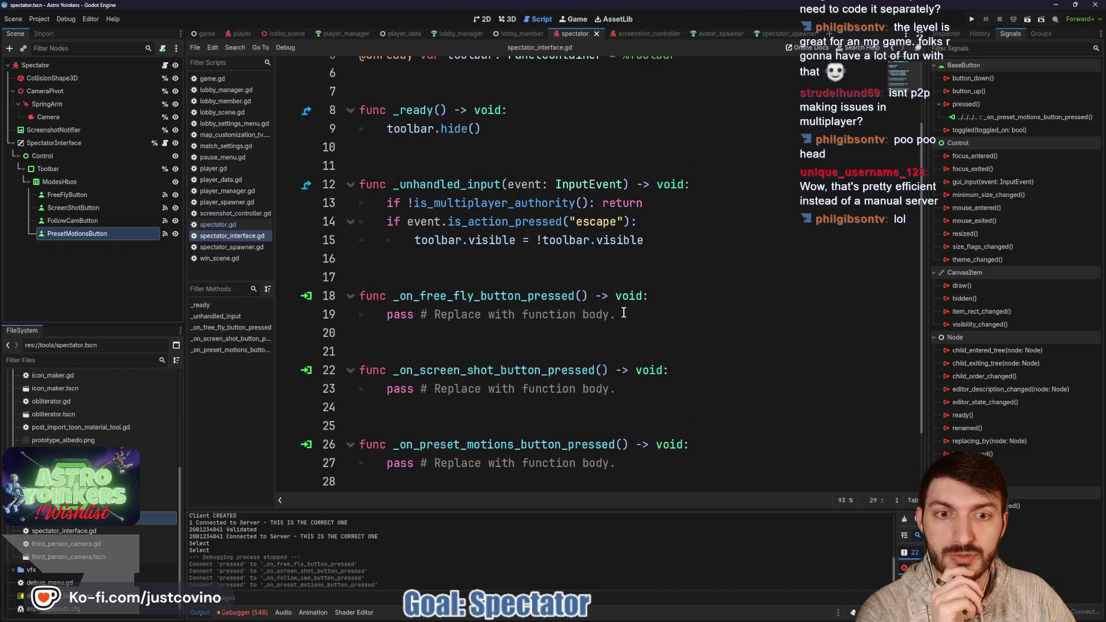
{"action": "scroll", "coordinate": [624, 312], "scroll_direction": "up", "scroll_amount": 2}
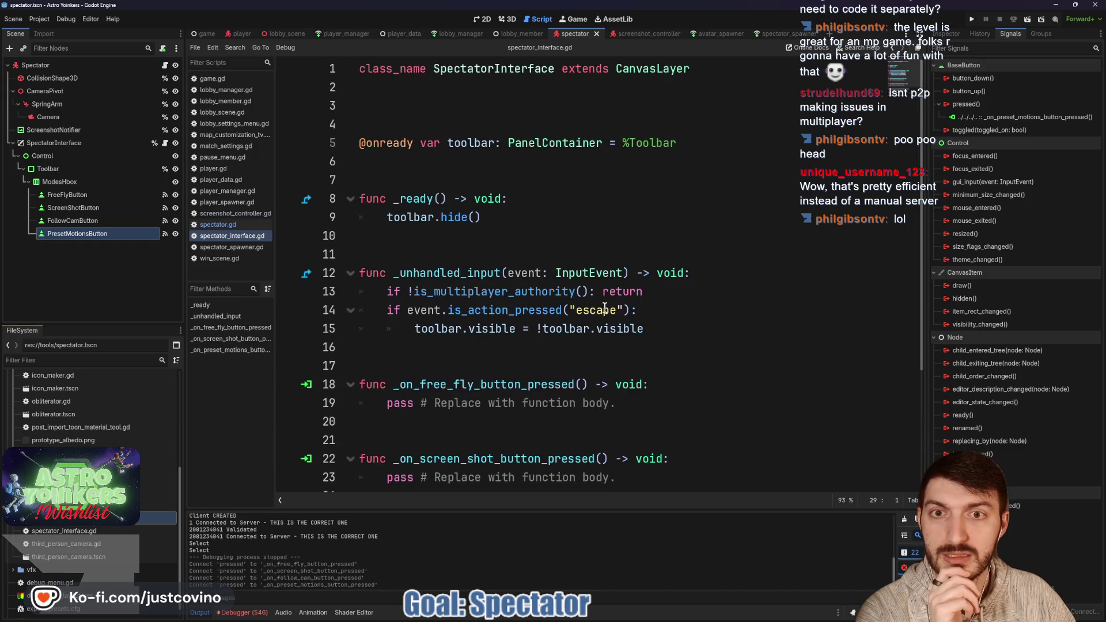
{"action": "left_click", "coordinate": [103, 61]}
{"action": "mouse_move", "coordinate": [99, 66]}
{"action": "left_mouse_down"}
{"action": "mouse_move", "coordinate": [259, 121]}
{"action": "mouse_move", "coordinate": [421, 134]}
{"action": "left_mouse_up"}
{"action": "key", "text": "BackSpace"}
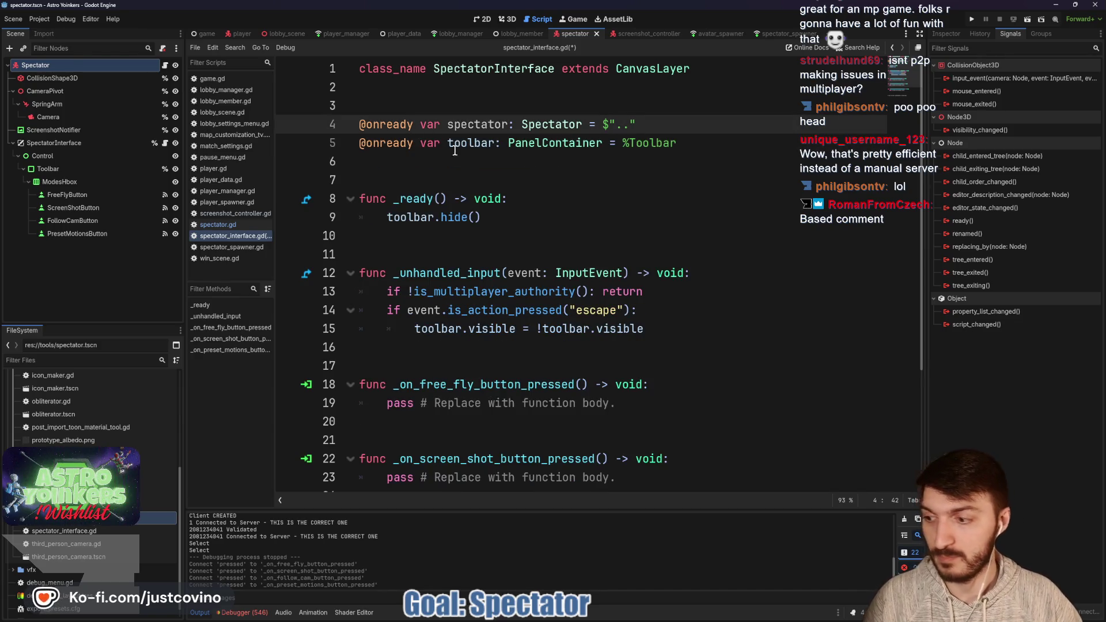
{"action": "left_click", "coordinate": [434, 164]}
{"action": "key", "text": "ctrl+s"}
- Try writing spectator.freeflying = spectator.freeflying in the free-fly button handler
{"action": "scroll", "coordinate": [472, 170], "scroll_direction": "down", "scroll_amount": 3}
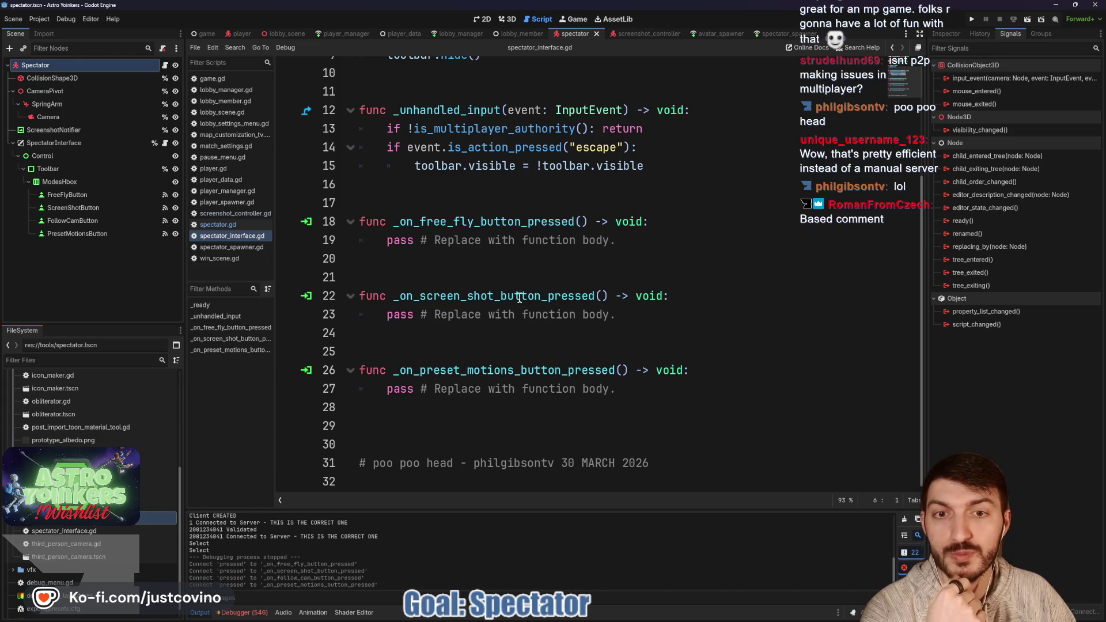
{"action": "left_click", "coordinate": [625, 240]}
{"action": "key", "text": "shift+Home"}
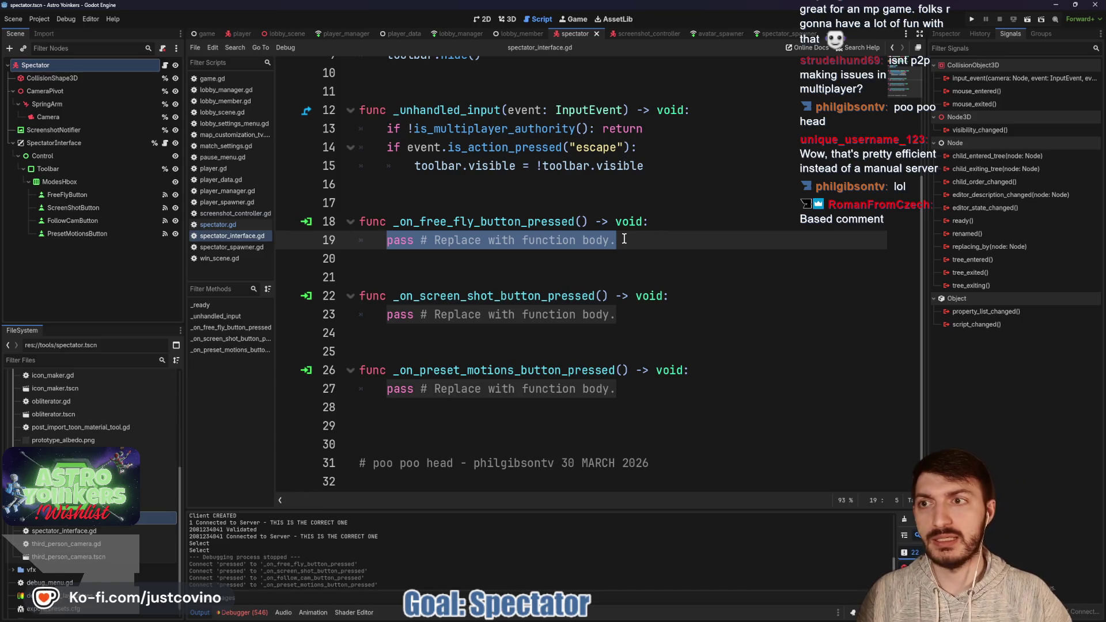
{"action": "scroll", "coordinate": [624, 238], "scroll_direction": "up", "scroll_amount": 2}
{"action": "scroll", "coordinate": [624, 238], "scroll_direction": "down", "scroll_amount": 2}
{"action": "type", "text": "spectator.fre"}
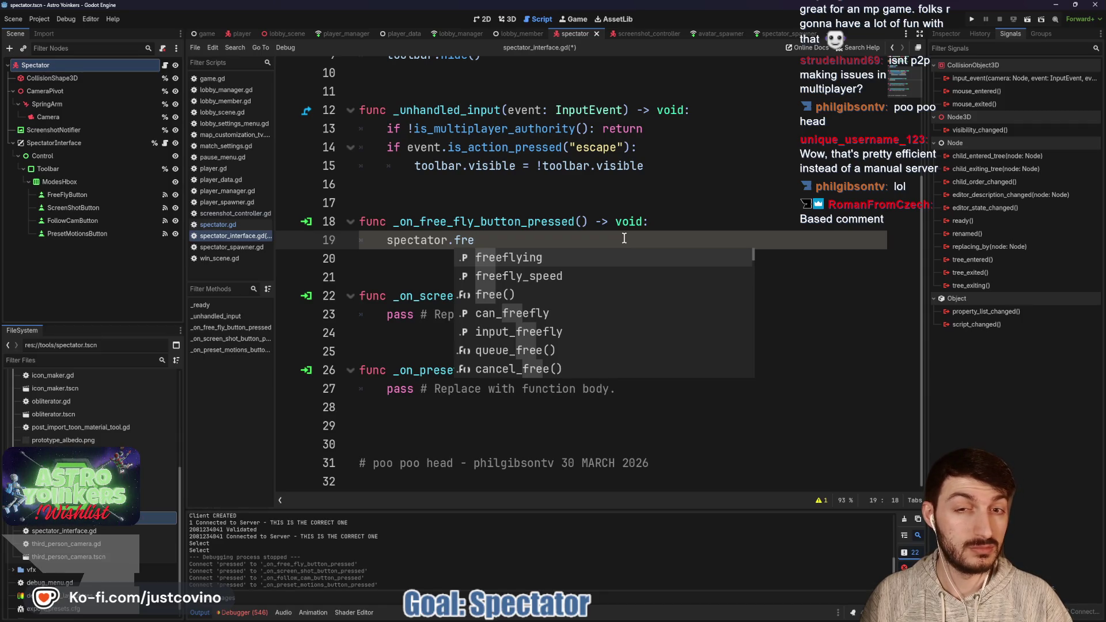
{"action": "key", "text": "Return"}
{"action": "type", "text": "= "}
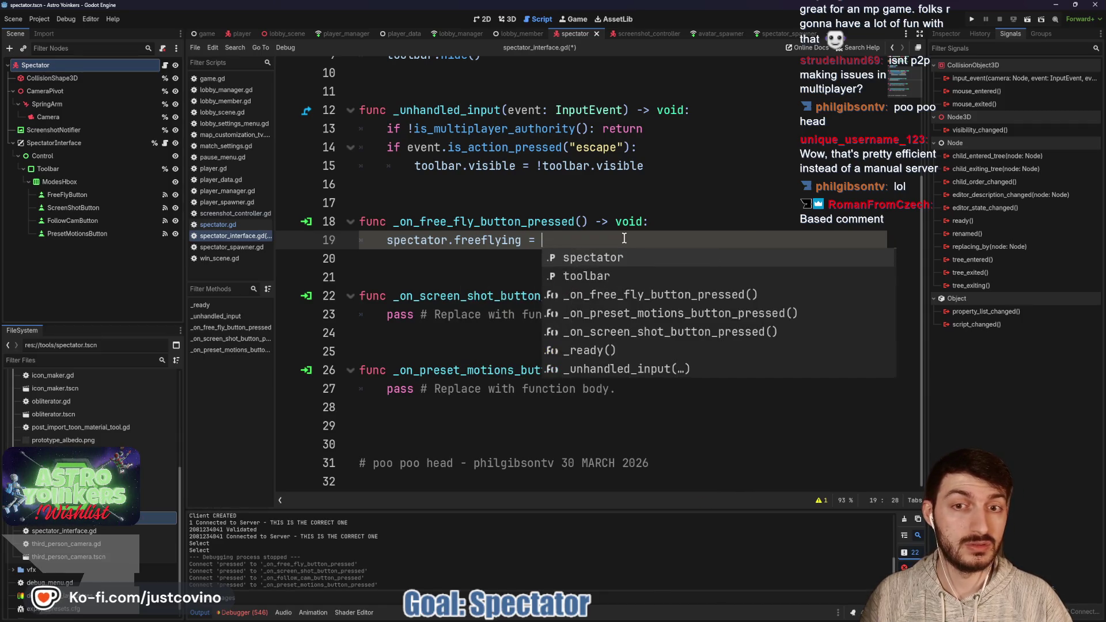
{"action": "type", "text": "spectator"}
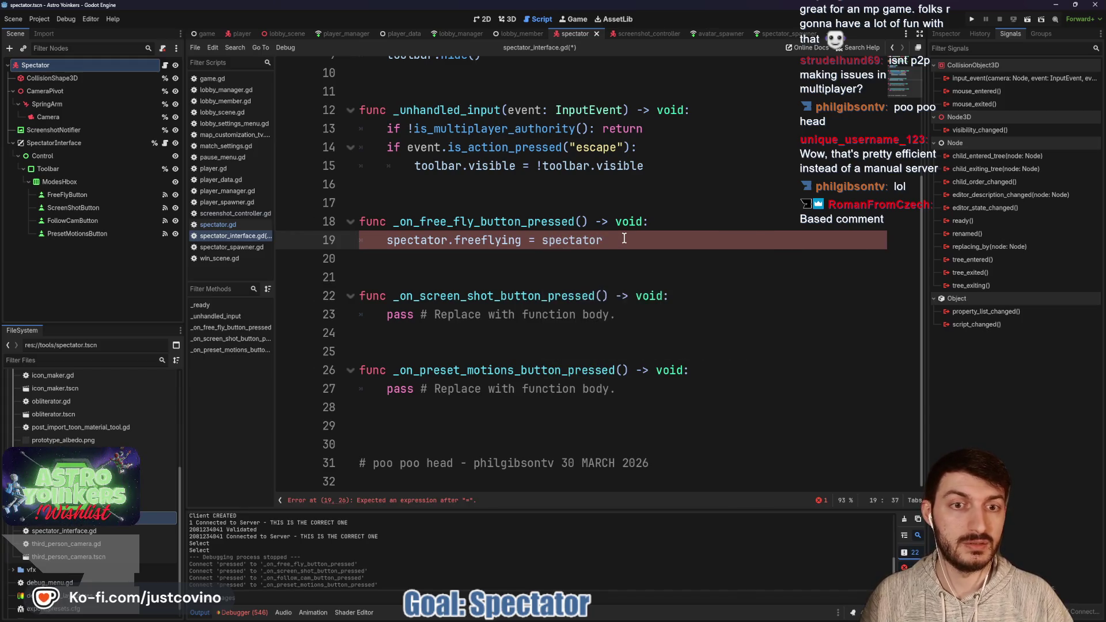
{"action": "type", "text": ".fr"}
{"action": "key", "text": "Return"}
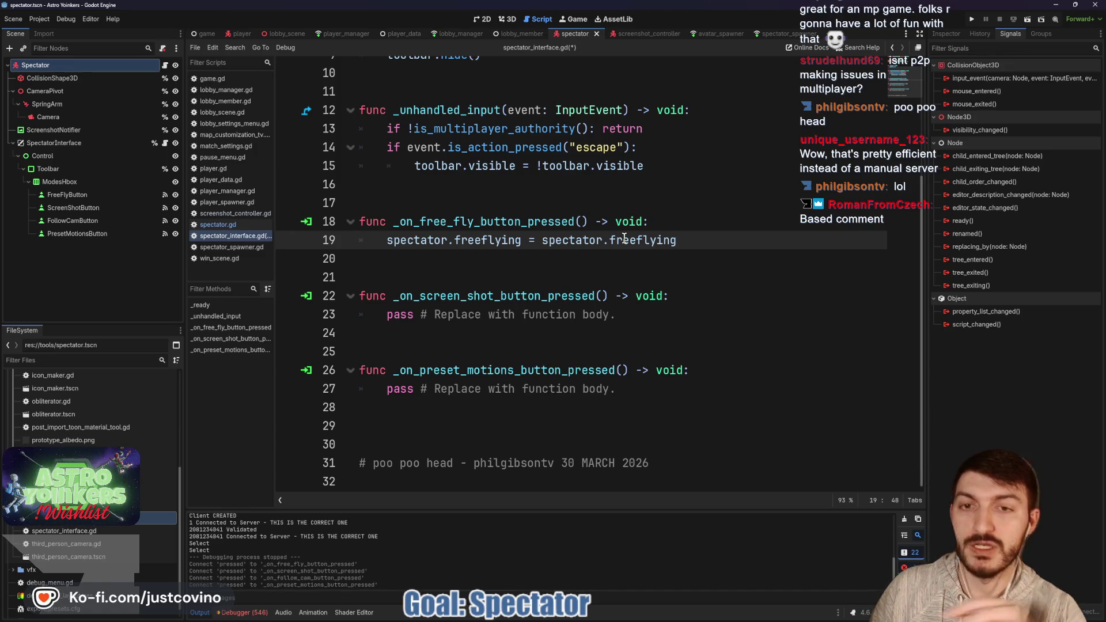
- Revert the free-fly handler body to pass, save, and switch to spectator.gd
{"action": "left_click_drag", "start_coordinate": [684, 241], "coordinate": [386, 240]}
{"action": "type", "text": "pas"}
{"action": "key", "text": "Return"}
{"action": "left_click", "coordinate": [440, 202]}
{"action": "key", "text": "ctrl+s"}
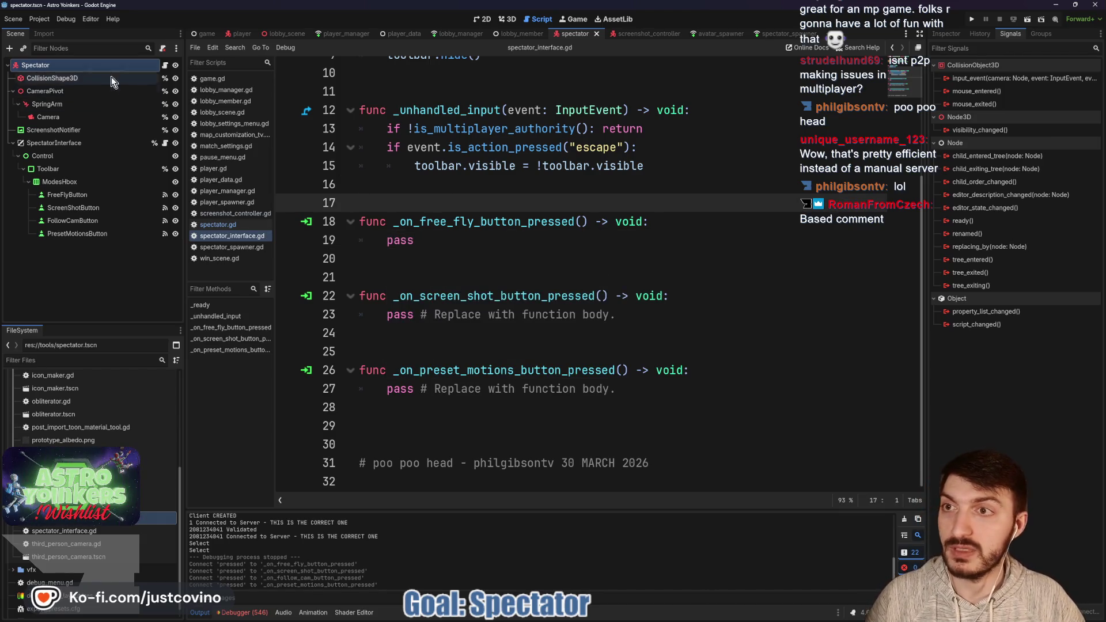
{"action": "left_click", "coordinate": [164, 64]}
- Insert an empty line at line 93, just above _physics_process
{"action": "scroll", "coordinate": [517, 245], "scroll_direction": "down", "scroll_amount": 5}
{"action": "scroll", "coordinate": [489, 239], "scroll_direction": "up", "scroll_amount": 2}
{"action": "left_click", "coordinate": [404, 228]}
{"action": "key", "text": "Return"}
- Add blank lines directly below notify_screenshot_taken for a new function
{"action": "scroll", "coordinate": [417, 228], "scroll_direction": "down", "scroll_amount": 16}
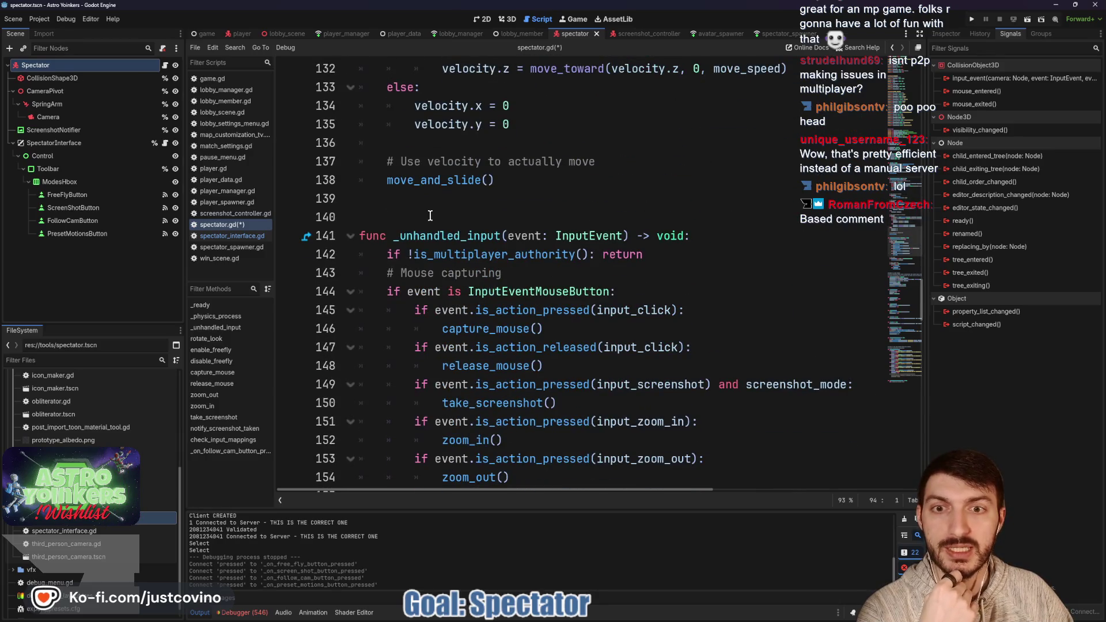
{"action": "scroll", "coordinate": [431, 215], "scroll_direction": "down", "scroll_amount": 5}
{"action": "scroll", "coordinate": [428, 222], "scroll_direction": "up", "scroll_amount": 6}
{"action": "scroll", "coordinate": [429, 223], "scroll_direction": "up", "scroll_amount": 10}
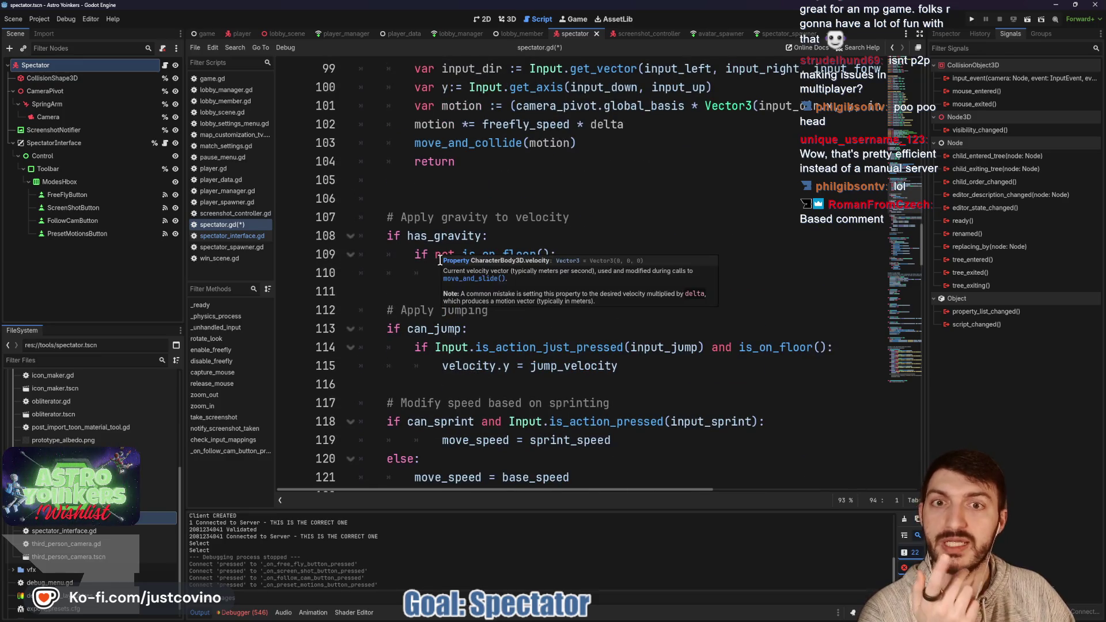
{"action": "scroll", "coordinate": [439, 261], "scroll_direction": "down", "scroll_amount": 17}
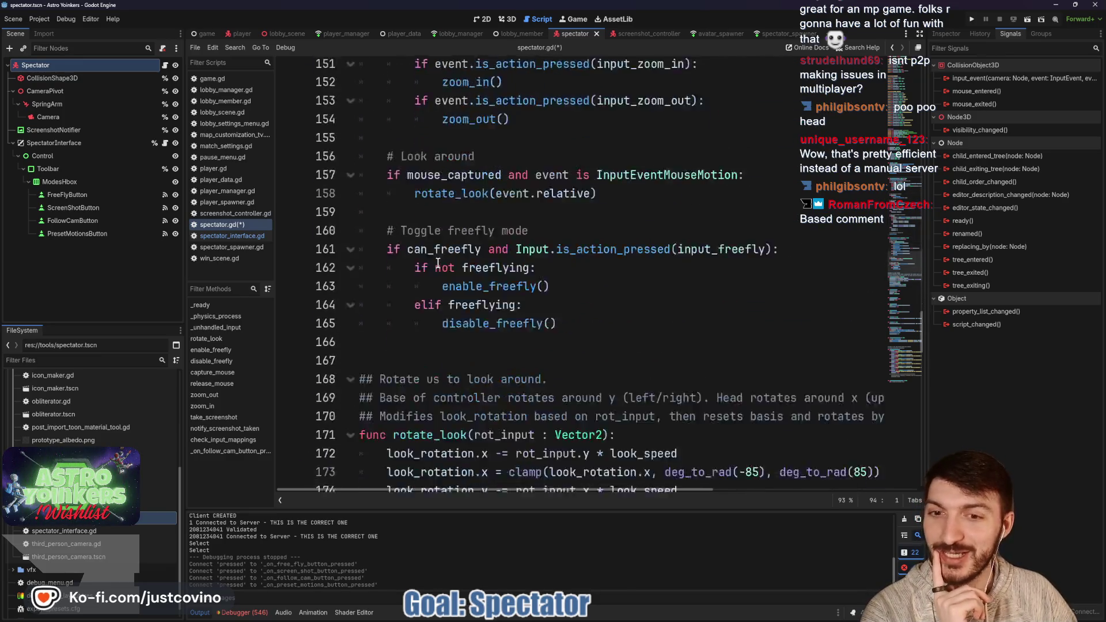
{"action": "scroll", "coordinate": [438, 262], "scroll_direction": "down", "scroll_amount": 13}
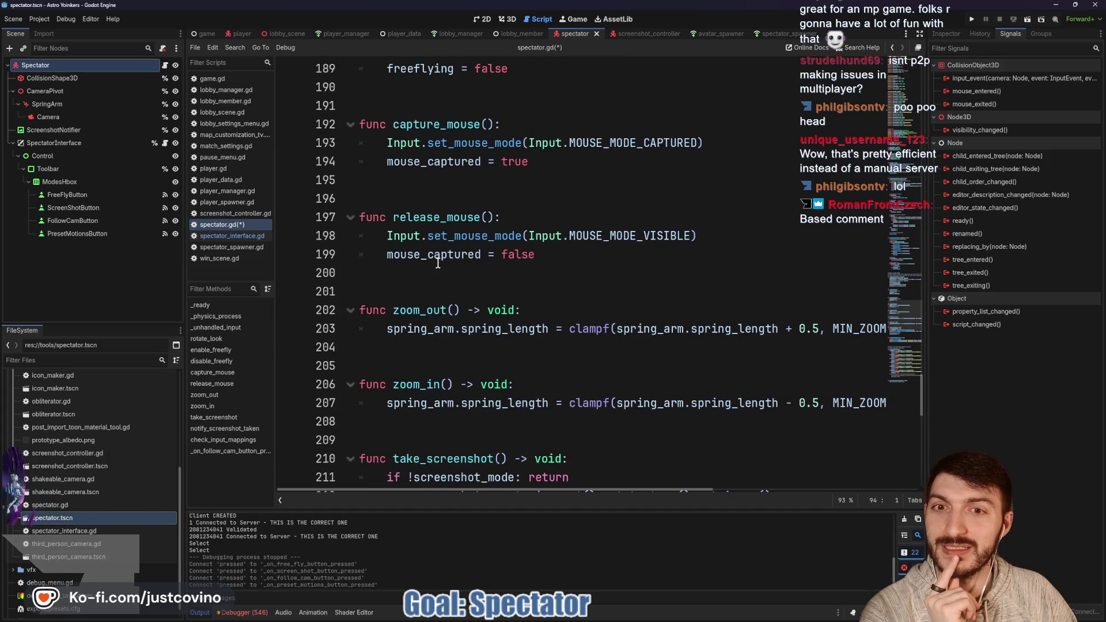
{"action": "scroll", "coordinate": [438, 262], "scroll_direction": "down", "scroll_amount": 4}
{"action": "left_click", "coordinate": [416, 217]}
{"action": "scroll", "coordinate": [468, 222], "scroll_direction": "down", "scroll_amount": 4}
{"action": "left_click", "coordinate": [414, 253]}
{"action": "key", "text": "Return"}
{"action": "key", "text": "Return"}
{"action": "key", "text": "Return"}
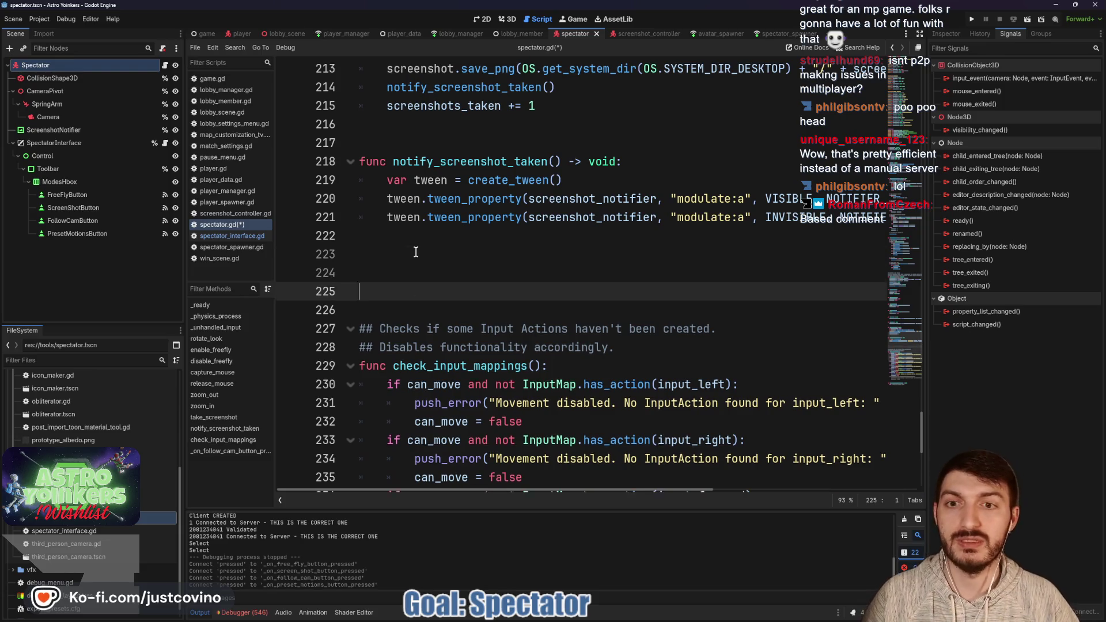
- Declare 'func toggle_freefly(is_toggled: bool) -> void:' on the new blank lines
{"action": "key", "text": "Up"}
{"action": "key", "text": "Up"}
{"action": "key", "text": "Up"}
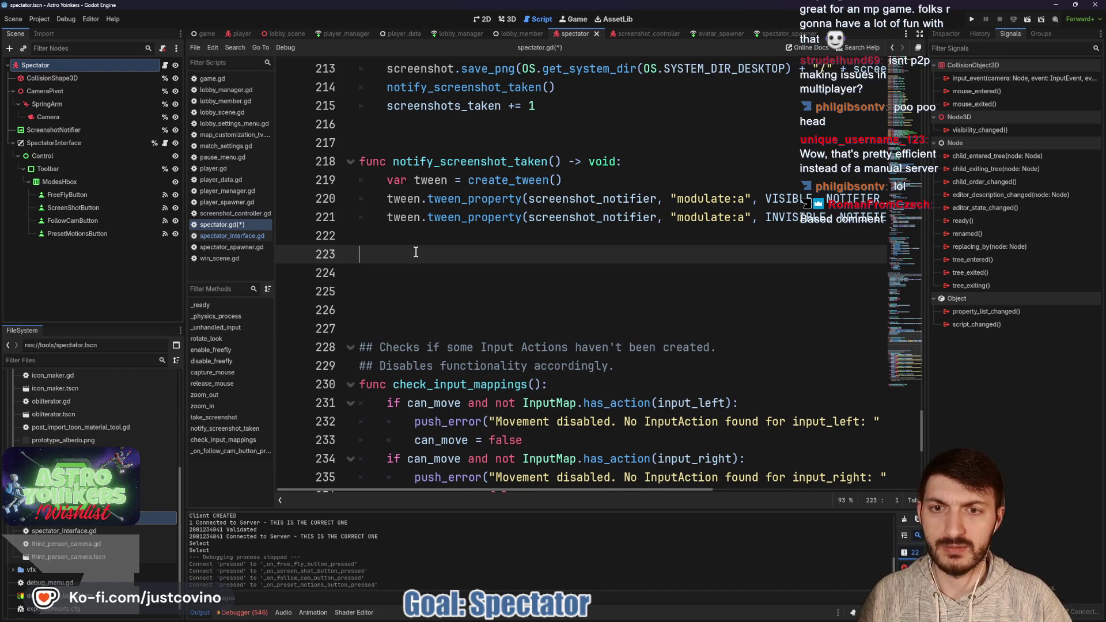
{"action": "key", "text": "Return"}
{"action": "type", "text": "func"}
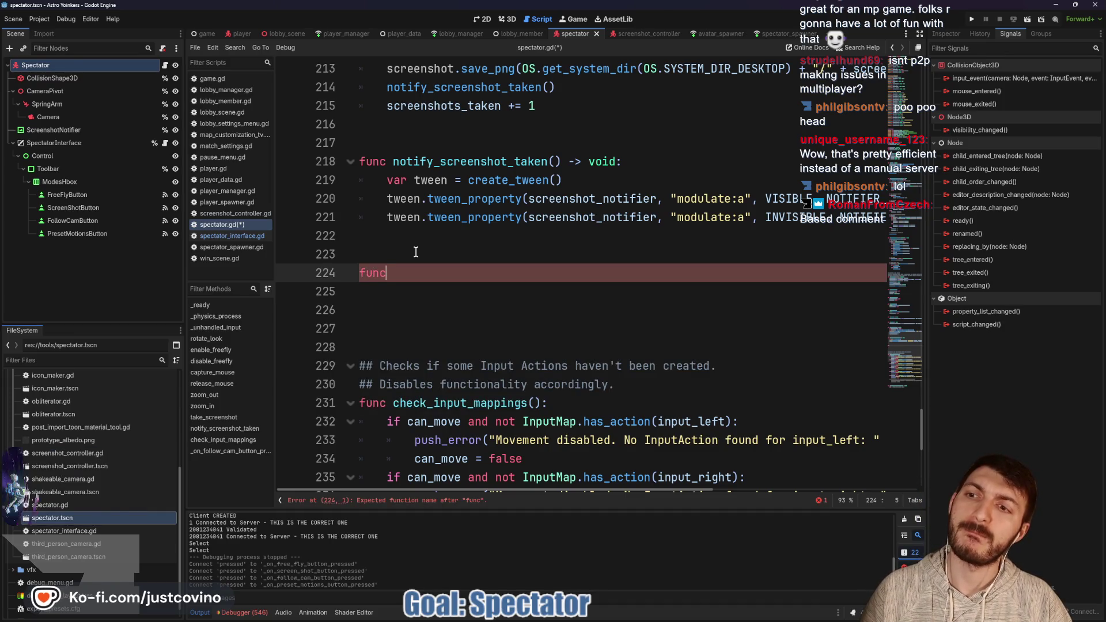
{"action": "type", "text": " toggle_freefly"}
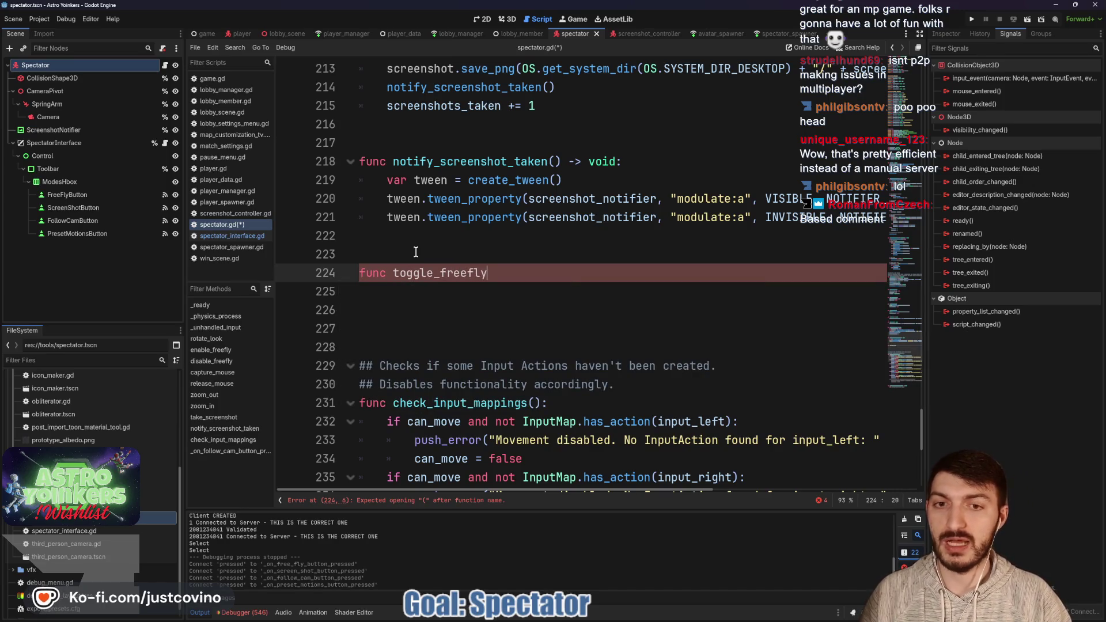
{"action": "type", "text": "(is_"}
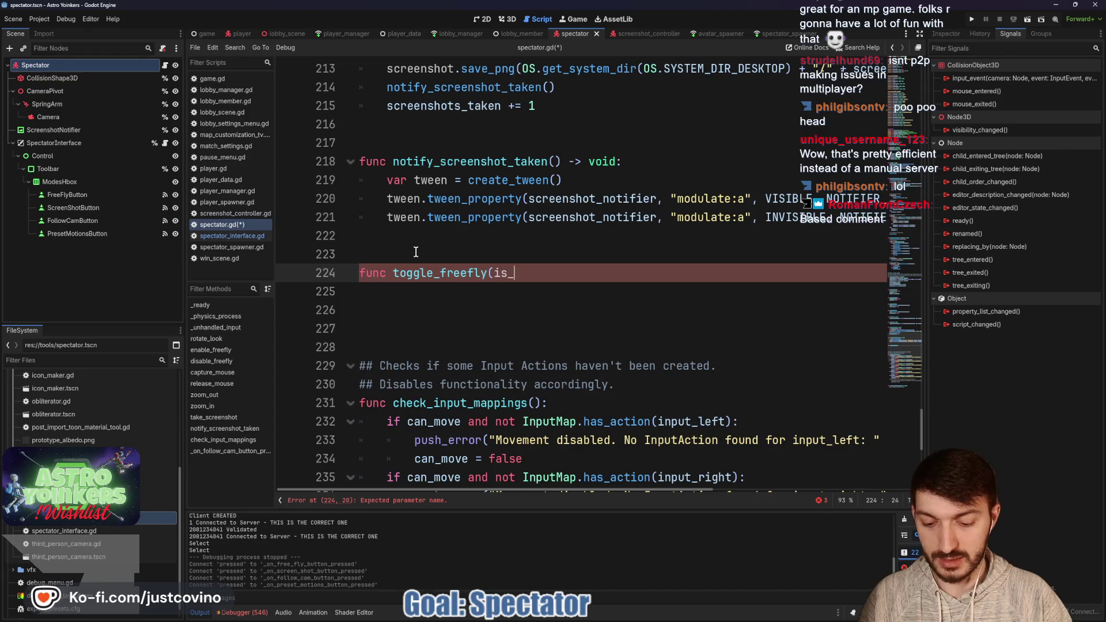
{"action": "type", "text": "toggled: bool"}
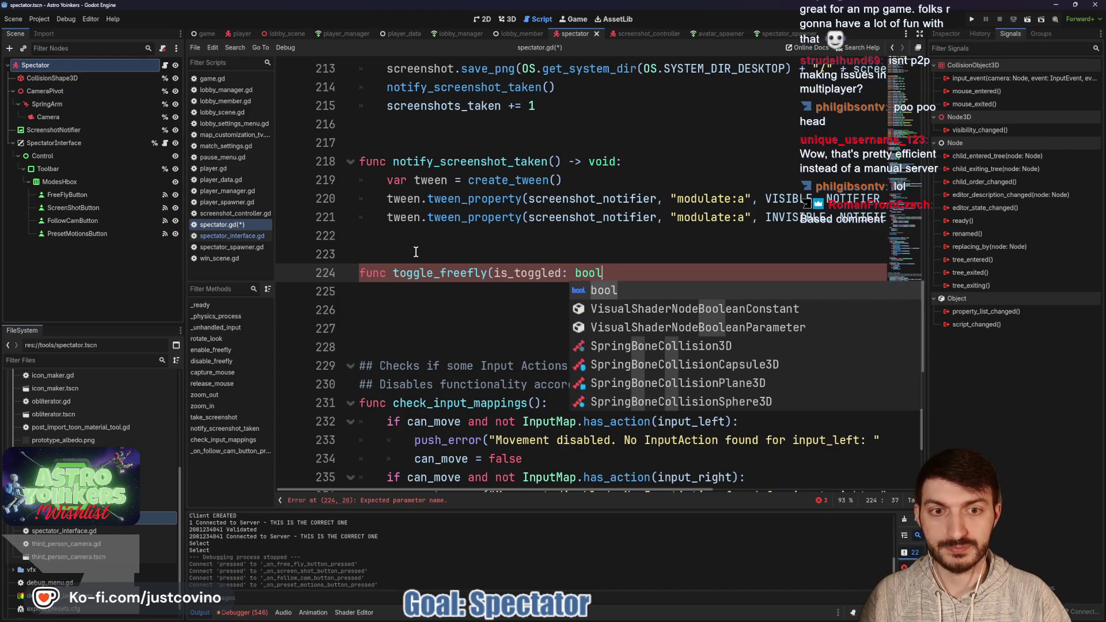
{"action": "type", "text": ") -> void"}
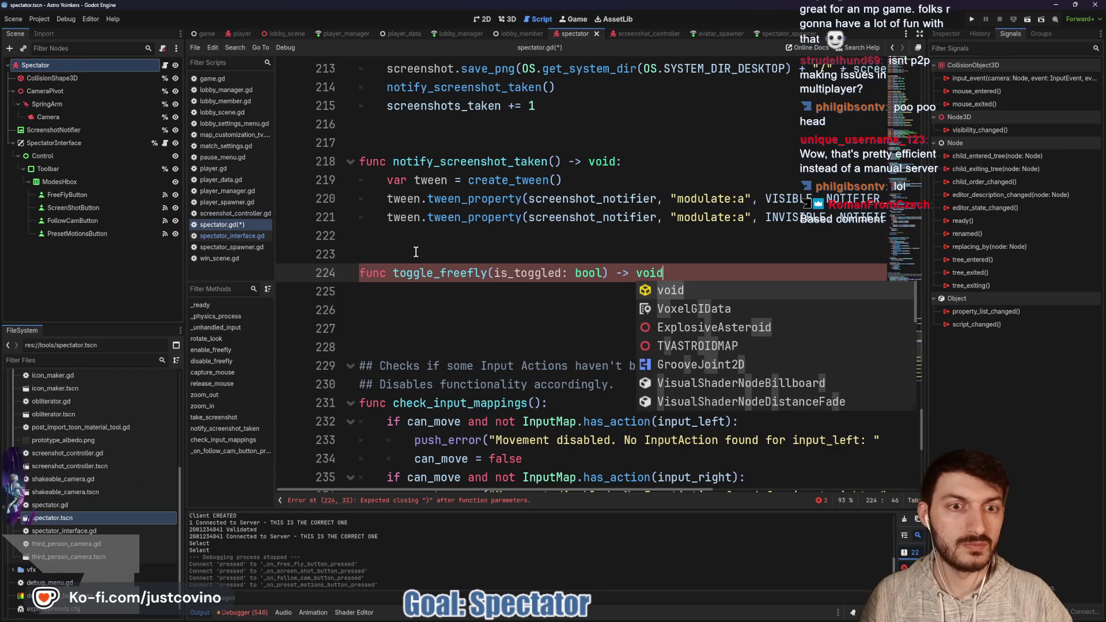
{"action": "type", "text": ":"}
{"action": "key", "text": "Return"}
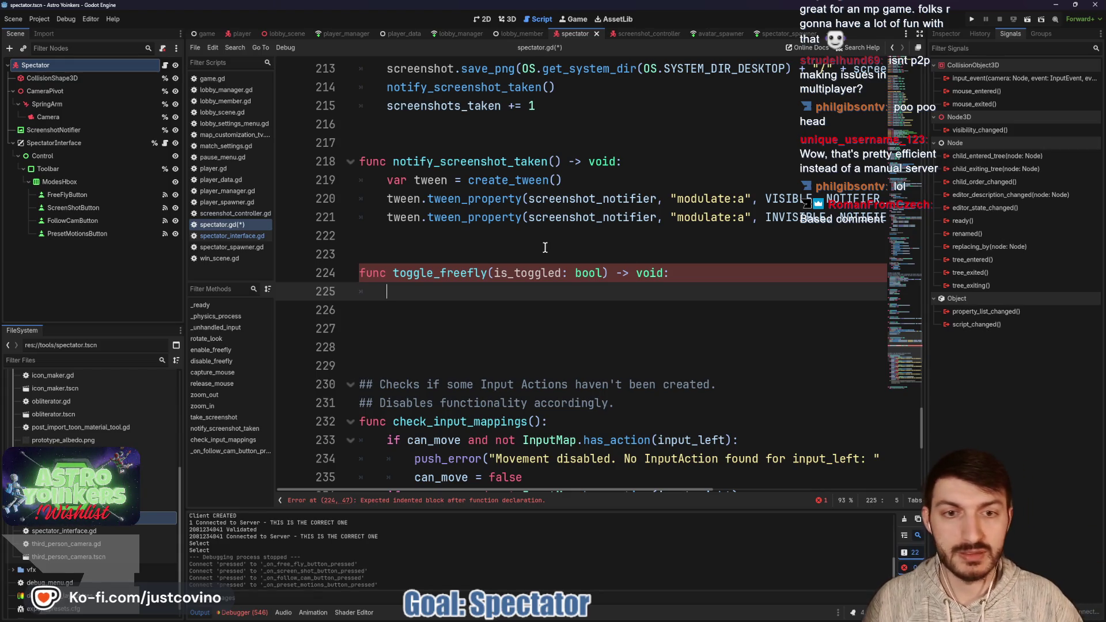
- Remove the is_toggled parameter from toggle_freefly, then select the disable_freefly function name
{"action": "left_click_drag", "start_coordinate": [605, 275], "coordinate": [489, 275]}
{"action": "key", "text": "BackSpace"}
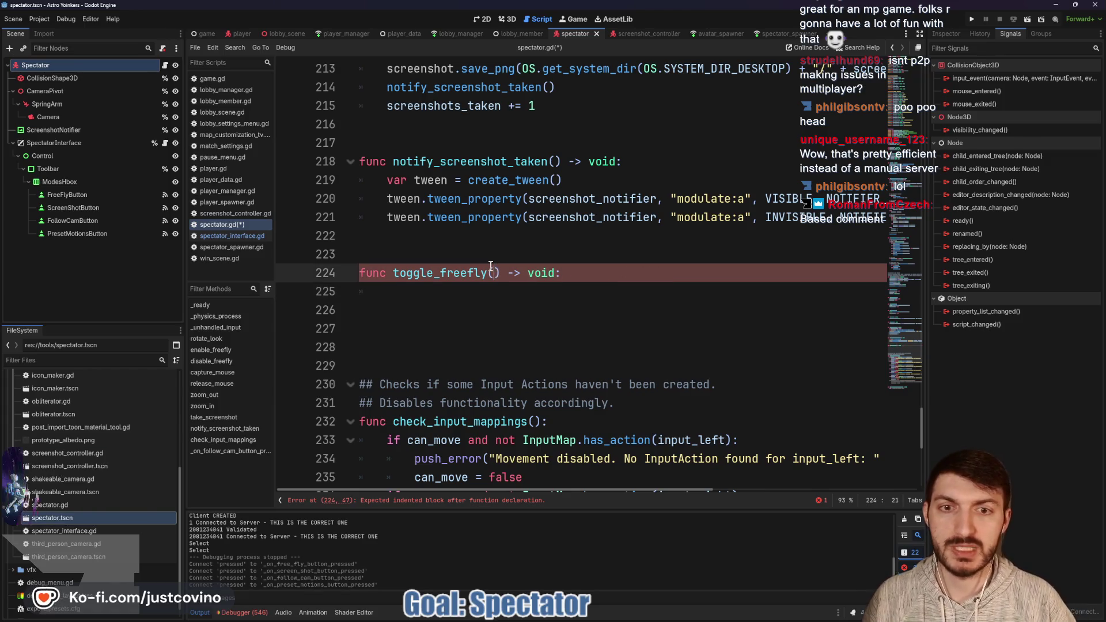
{"action": "left_click", "coordinate": [463, 300]}
{"action": "scroll", "coordinate": [492, 310], "scroll_direction": "up", "scroll_amount": 5}
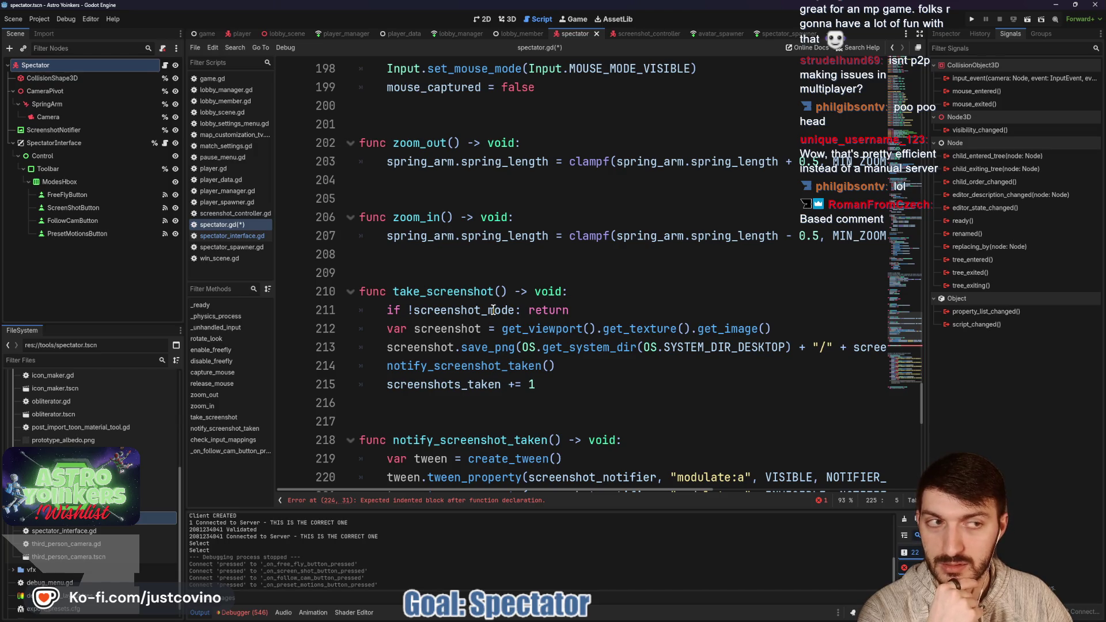
{"action": "scroll", "coordinate": [493, 310], "scroll_direction": "up", "scroll_amount": 1}
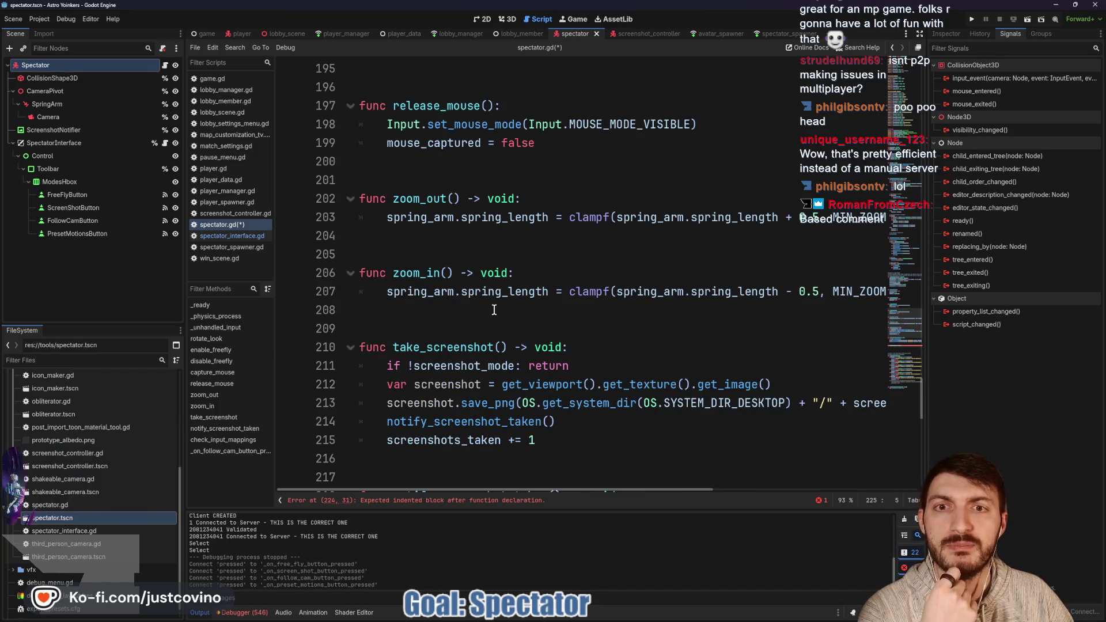
{"action": "scroll", "coordinate": [494, 310], "scroll_direction": "up", "scroll_amount": 3}
{"action": "scroll", "coordinate": [496, 309], "scroll_direction": "up", "scroll_amount": 3}
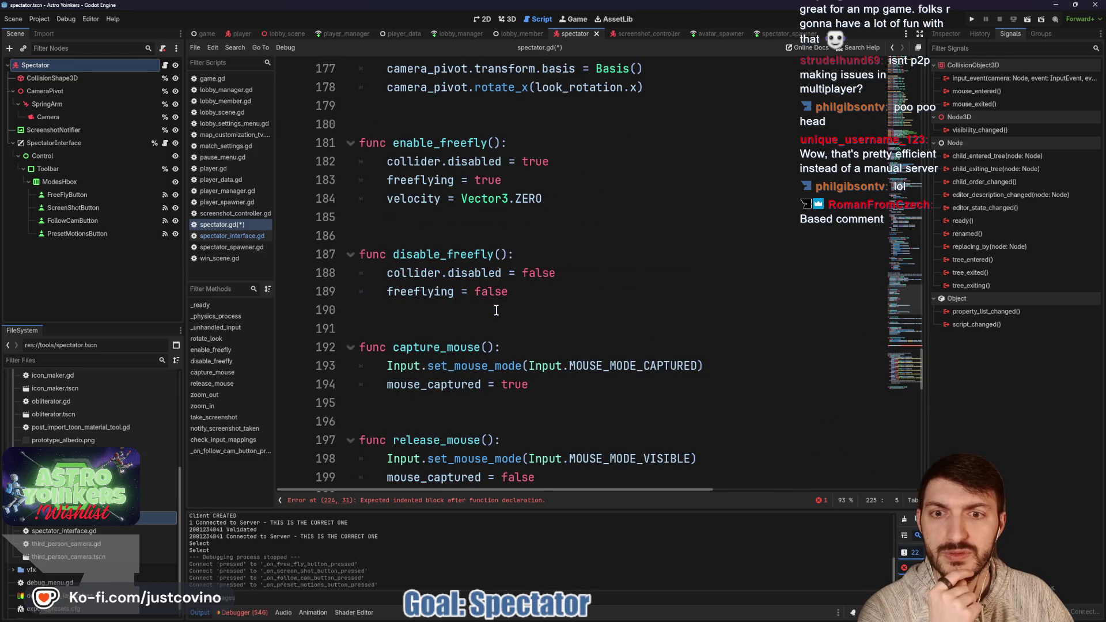
{"action": "double_click", "coordinate": [479, 254]}
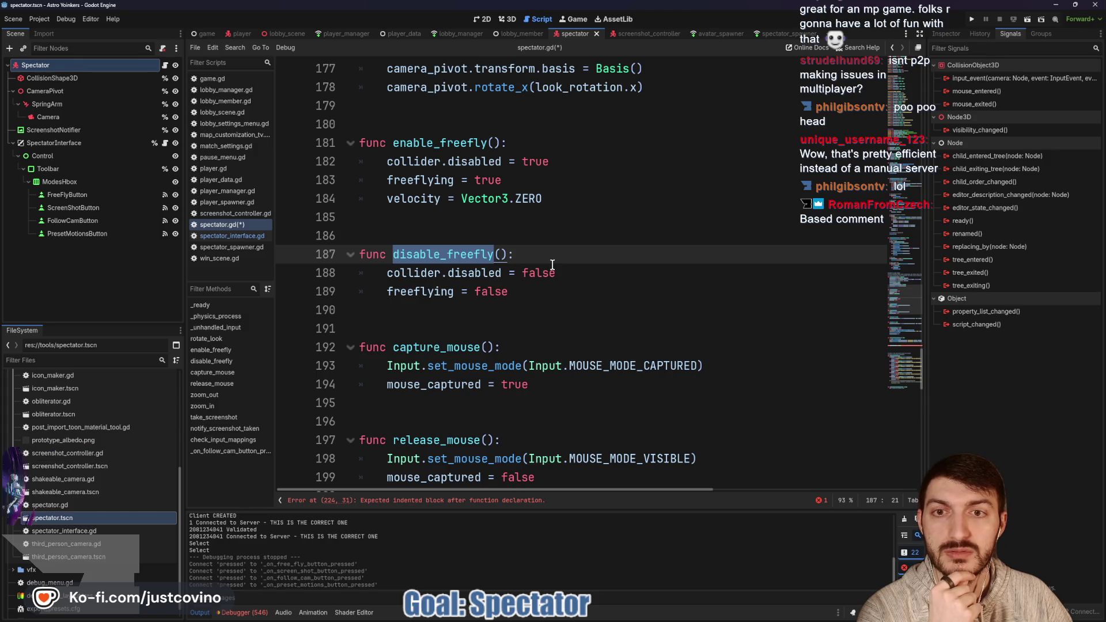
- Cut enable_freefly's body lines and delete both old enable_freefly and disable_freefly functions
{"action": "scroll", "coordinate": [552, 265], "scroll_direction": "up", "scroll_amount": 3}
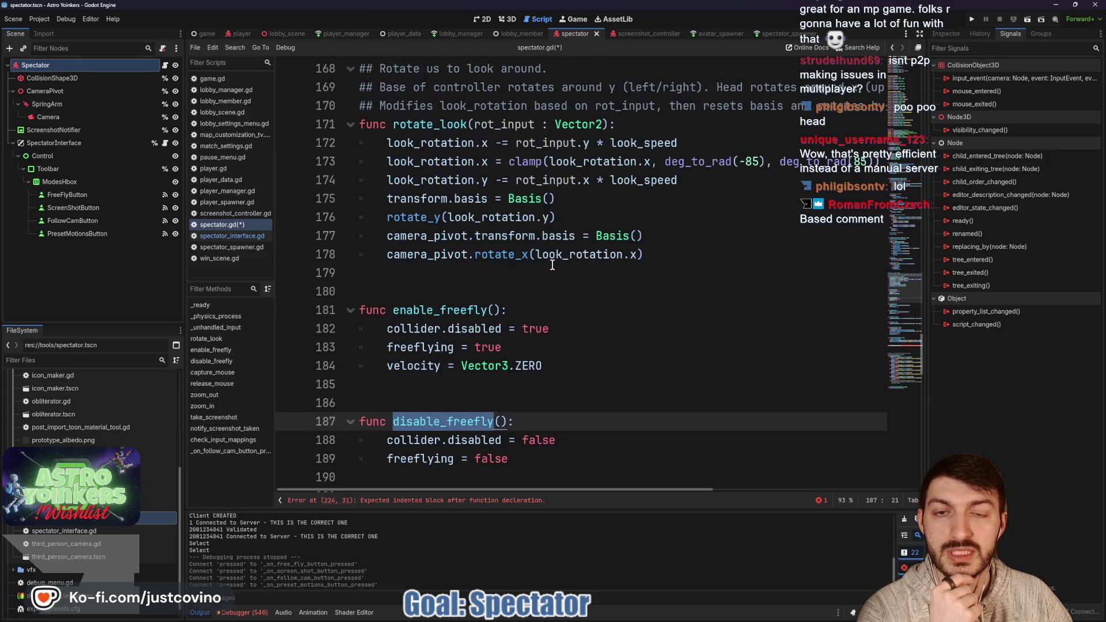
{"action": "scroll", "coordinate": [552, 265], "scroll_direction": "down", "scroll_amount": 1}
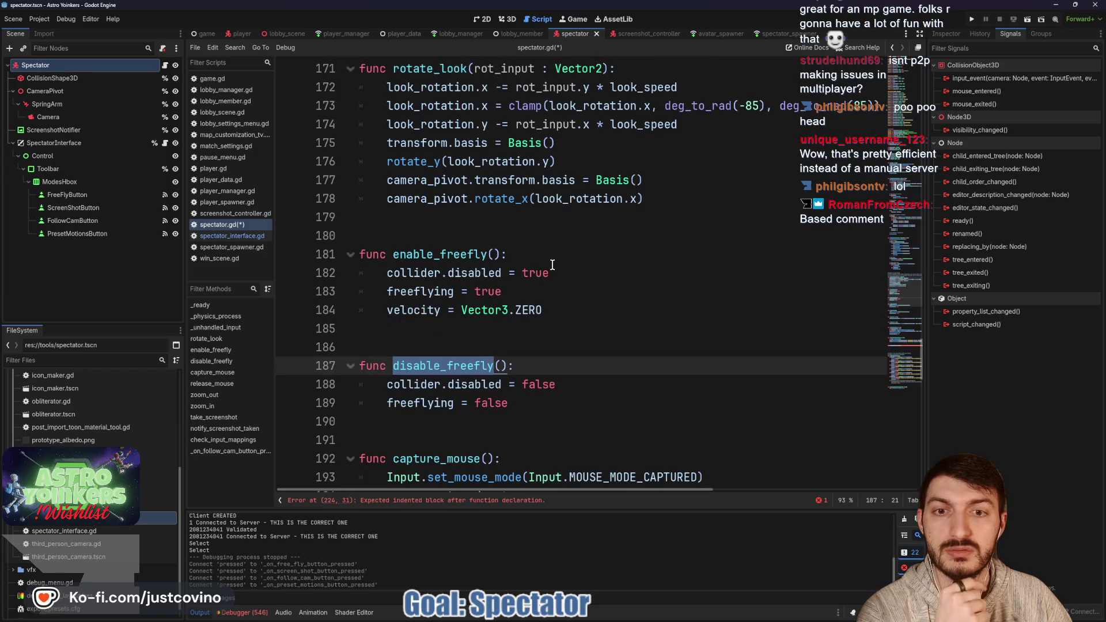
{"action": "scroll", "coordinate": [551, 304], "scroll_direction": "down", "scroll_amount": 2}
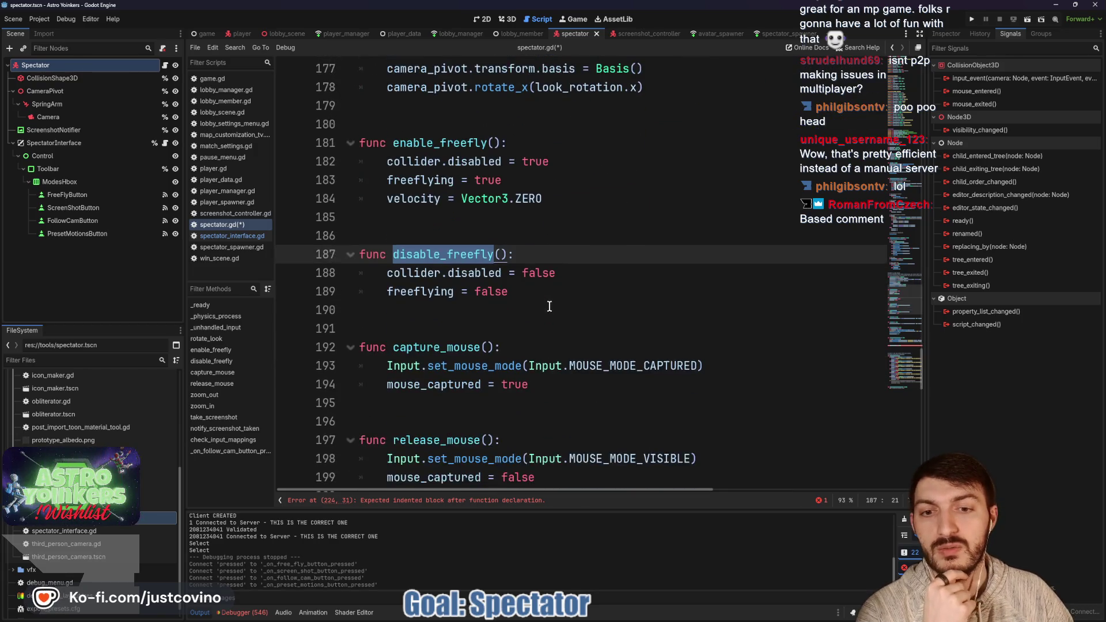
{"action": "left_click", "coordinate": [572, 215]}
{"action": "key", "text": "shift+Up"}
{"action": "key", "text": "shift+Up"}
{"action": "key", "text": "shift+Up"}
{"action": "scroll", "coordinate": [573, 239], "scroll_direction": "up", "scroll_amount": 3}
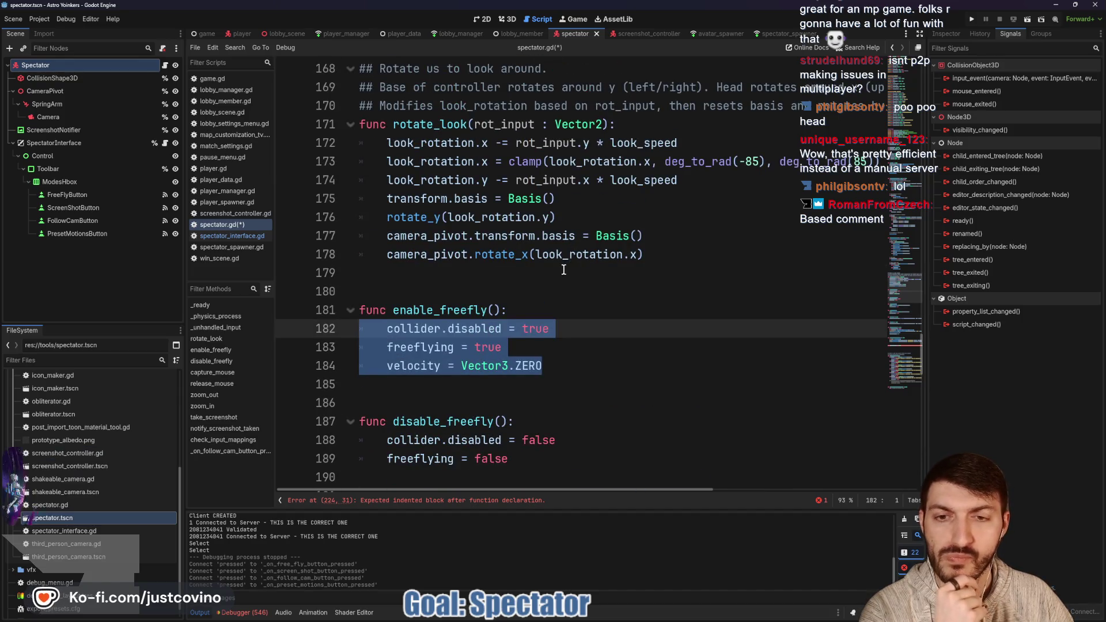
{"action": "scroll", "coordinate": [563, 270], "scroll_direction": "down", "scroll_amount": 2}
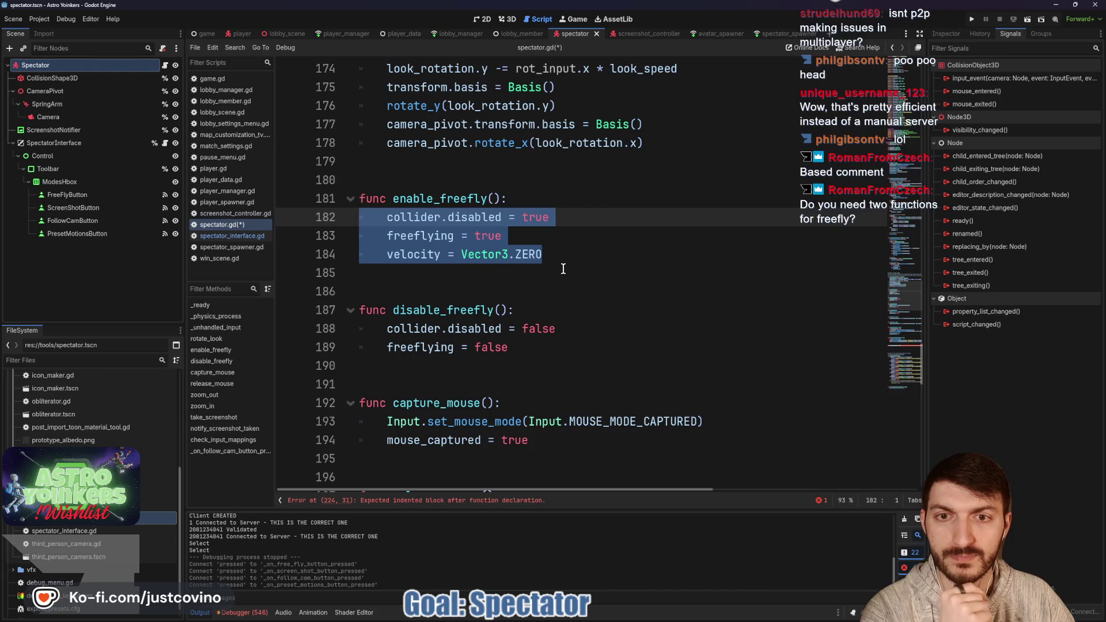
{"action": "key", "text": "BackSpace"}
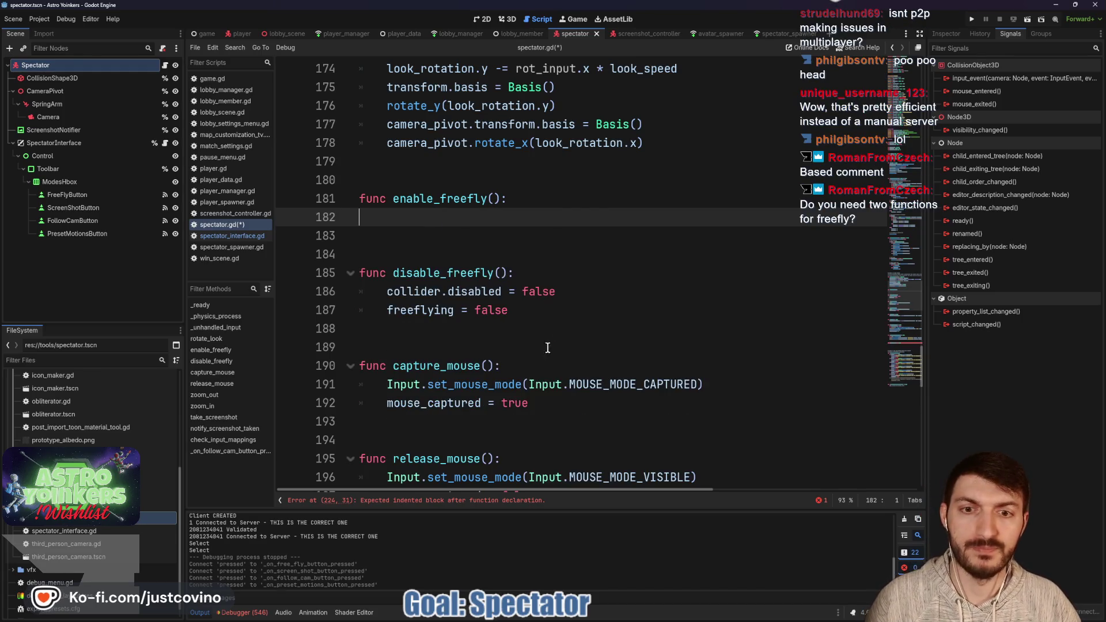
{"action": "left_click_drag", "start_coordinate": [516, 311], "coordinate": [333, 198]}
{"action": "key", "text": "BackSpace"}
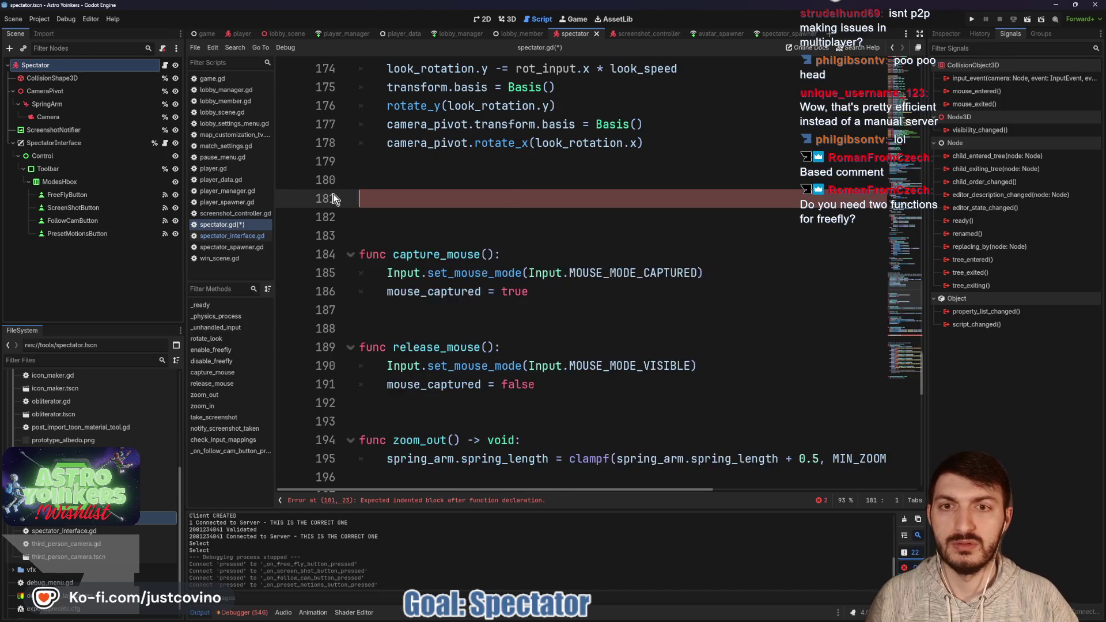
{"action": "key", "text": "BackSpace"}
- Paste those lines into toggle_freefly, drop the collider line, use 'freeflying = !freeflying', and save
{"action": "scroll", "coordinate": [501, 296], "scroll_direction": "down", "scroll_amount": 10}
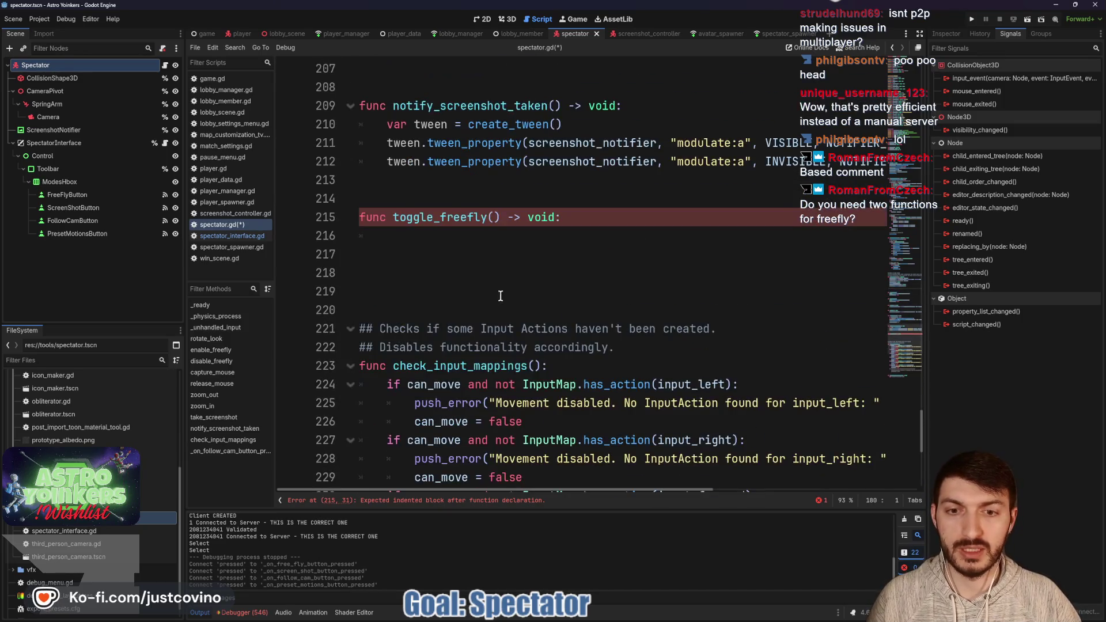
{"action": "left_click", "coordinate": [425, 234]}
{"action": "type", "text": "collider.disabled = true \tfreeflying = true \tvelocity = Vector3.ZERO"}
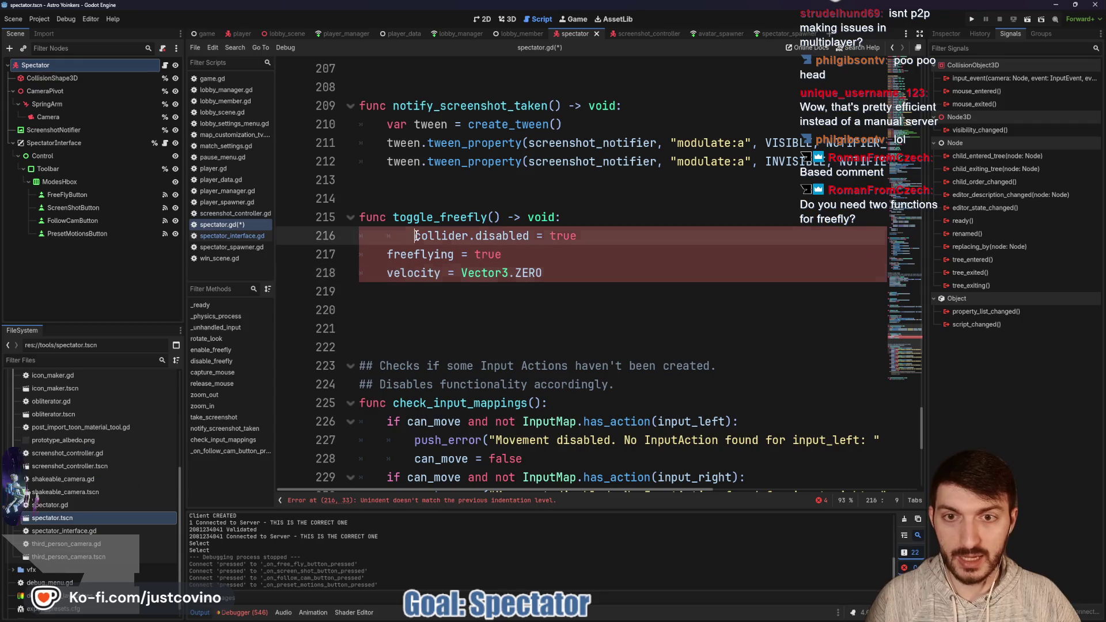
{"action": "left_click_drag", "start_coordinate": [550, 236], "coordinate": [291, 239]}
{"action": "left_click", "coordinate": [559, 239]}
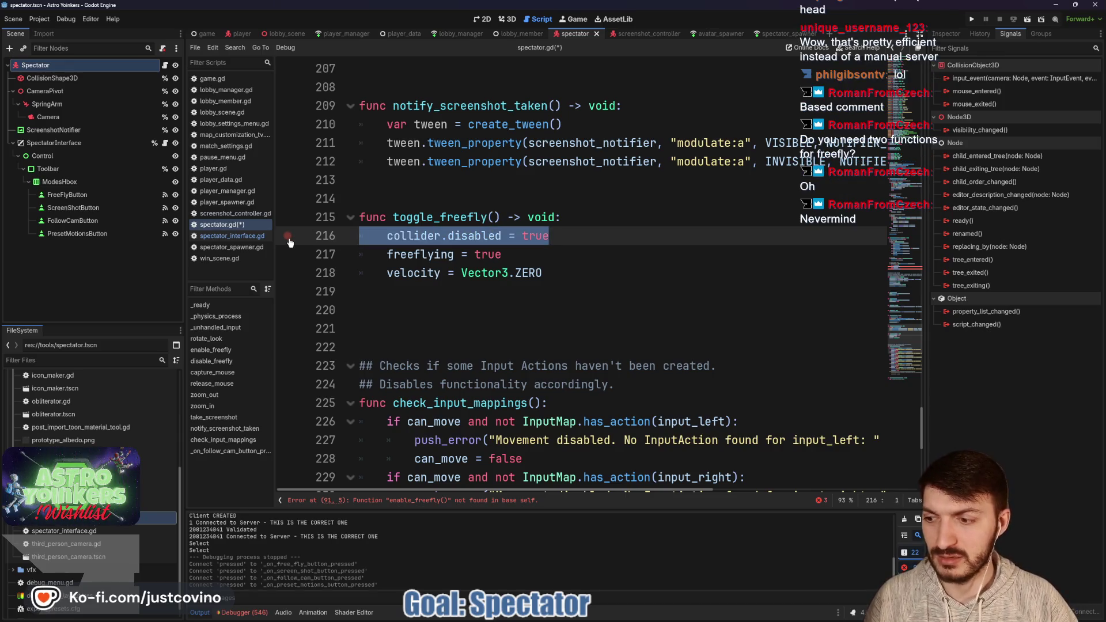
{"action": "key", "text": "BackSpace"}
{"action": "key", "text": "BackSpace"}
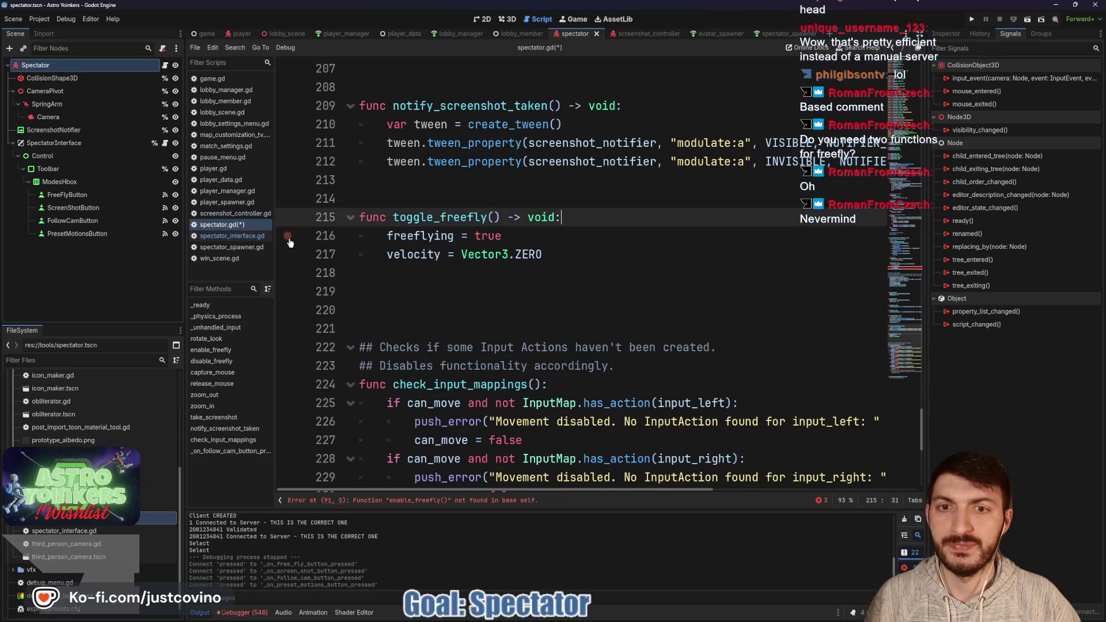
{"action": "left_click_drag", "start_coordinate": [510, 236], "coordinate": [474, 236]}
{"action": "type", "text": "freef"}
{"action": "key", "text": "Return"}
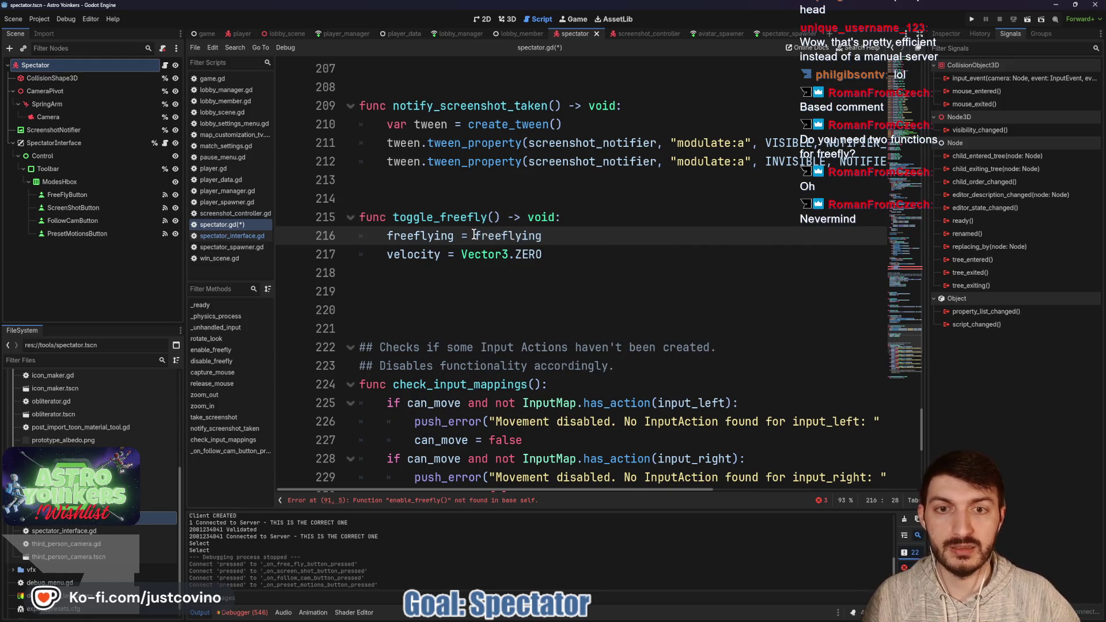
{"action": "type", "text": "!"}
{"action": "left_click", "coordinate": [575, 254]}
{"action": "key", "text": "ctrl+s"}
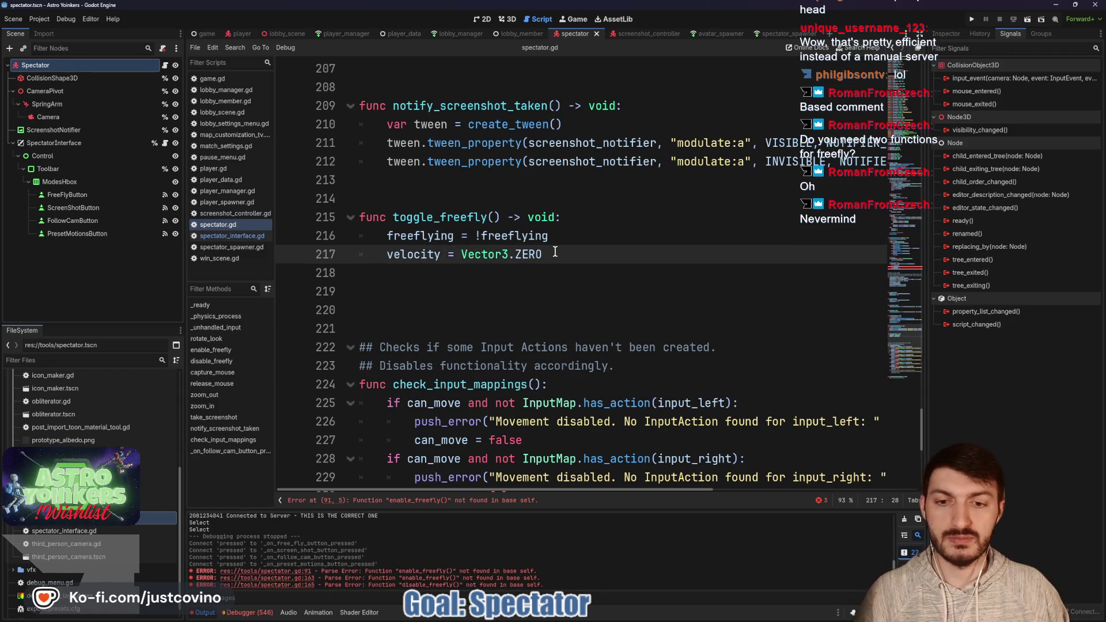
- Replace the enable_freefly() call on line 91 in _ready with toggle_freefly()
{"action": "left_click", "coordinate": [432, 501]}
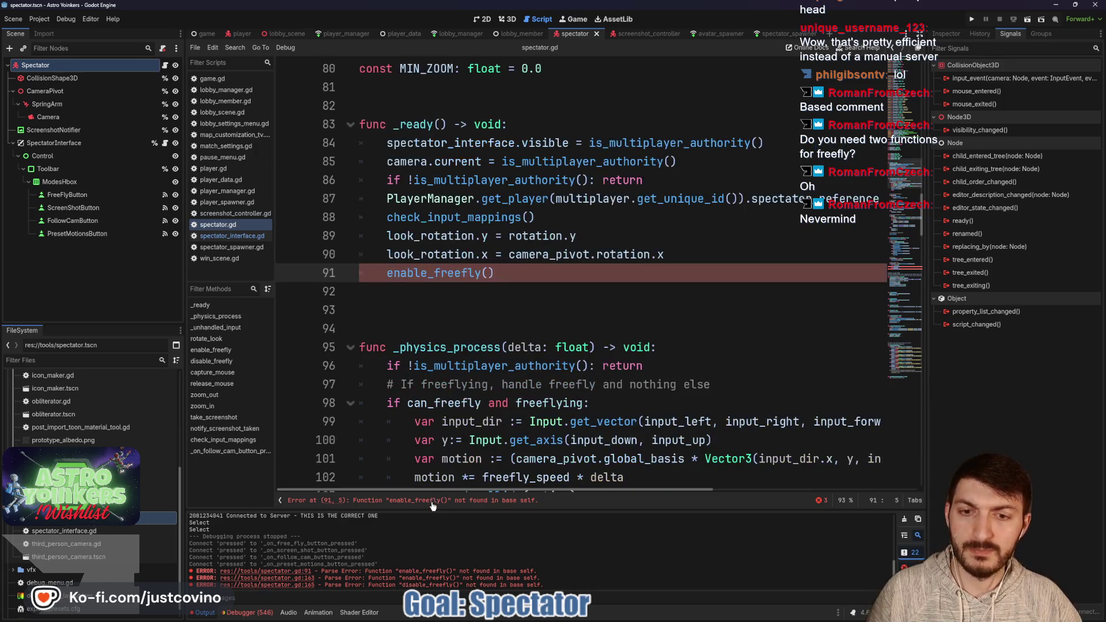
{"action": "left_click_drag", "start_coordinate": [499, 273], "coordinate": [313, 273]}
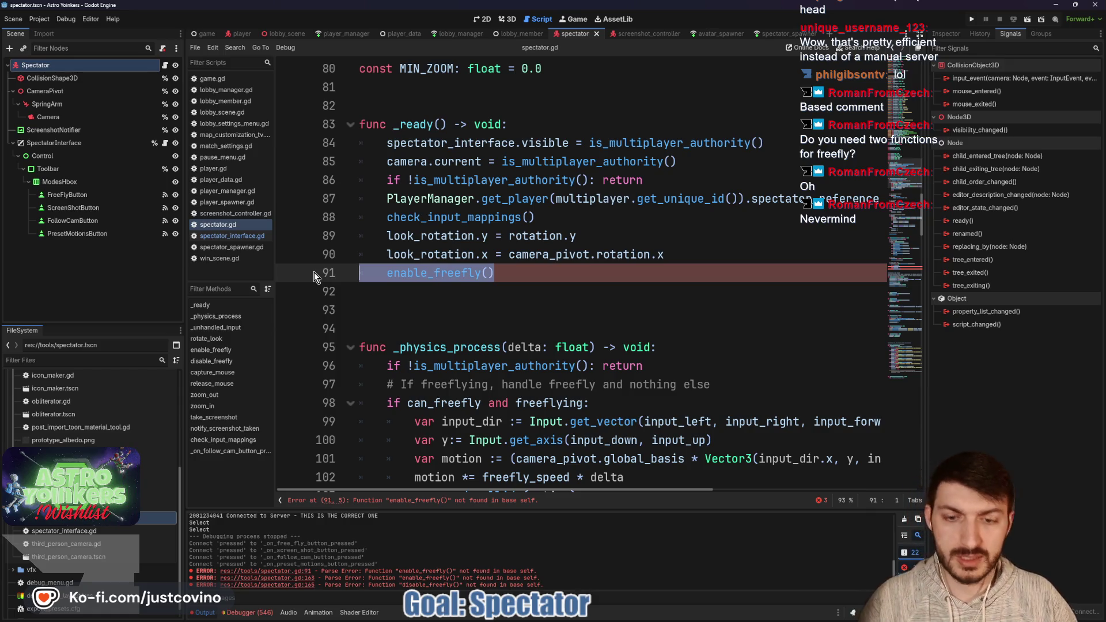
{"action": "key", "text": "BackSpace"}
{"action": "key", "text": "Tab"}
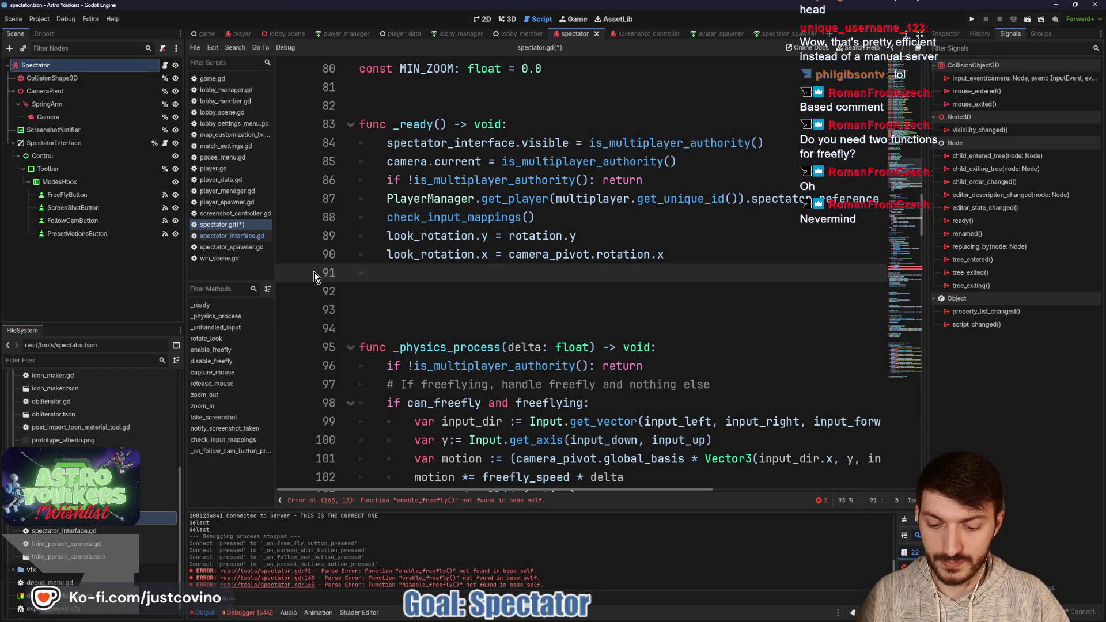
{"action": "type", "text": "tog"}
{"action": "key", "text": "Return"}
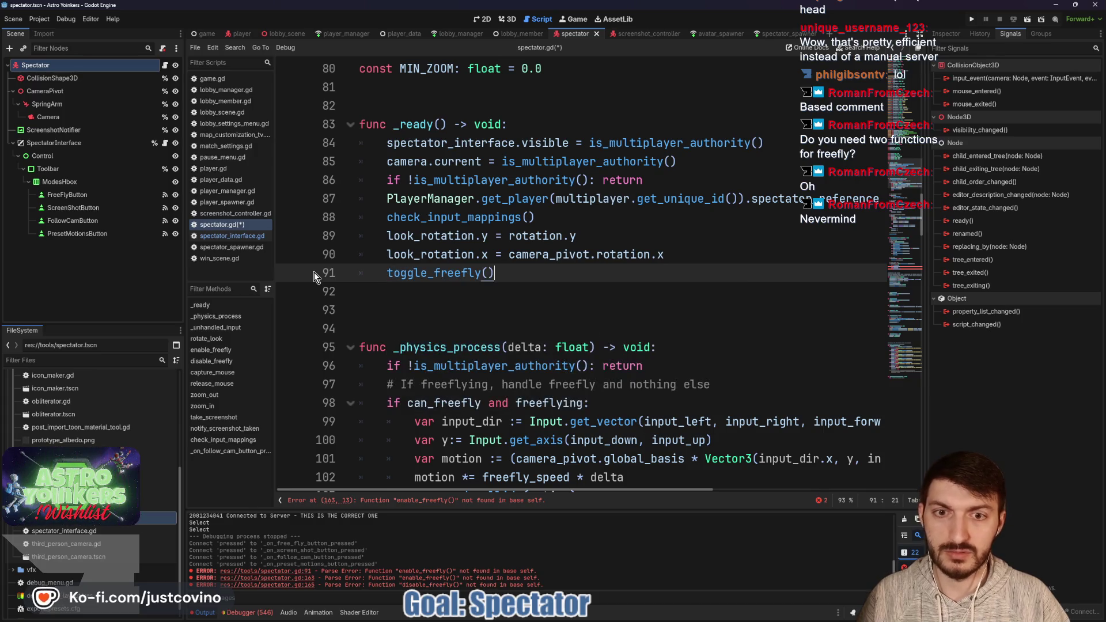
- Delete the old '# Toggle freefly mode' block from the input handling
{"action": "scroll", "coordinate": [522, 305], "scroll_direction": "up", "scroll_amount": 5}
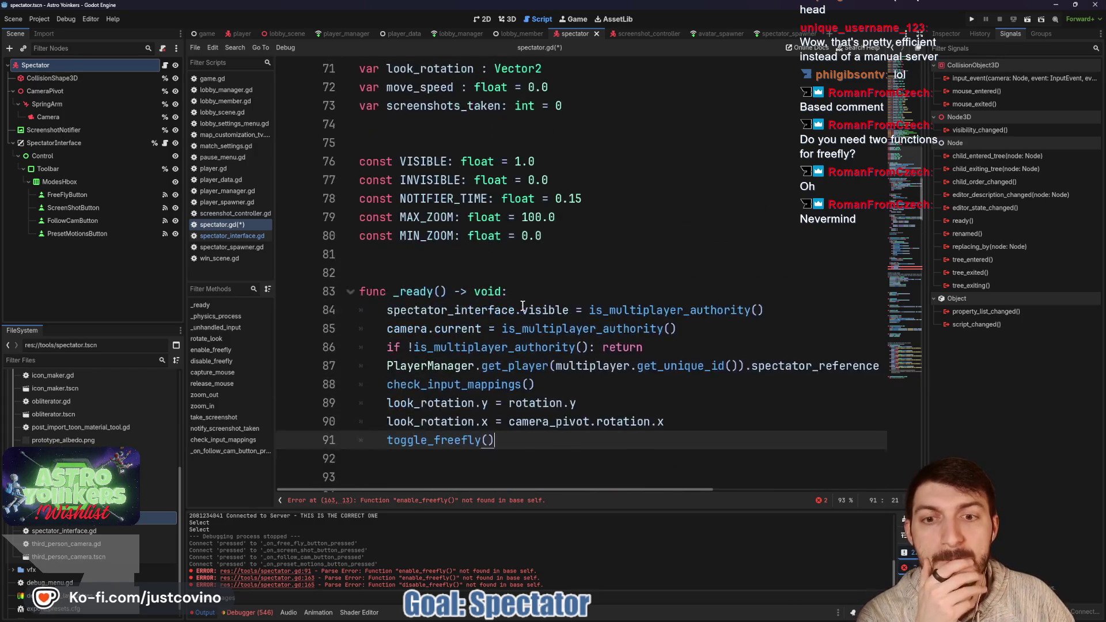
{"action": "scroll", "coordinate": [522, 305], "scroll_direction": "down", "scroll_amount": 1}
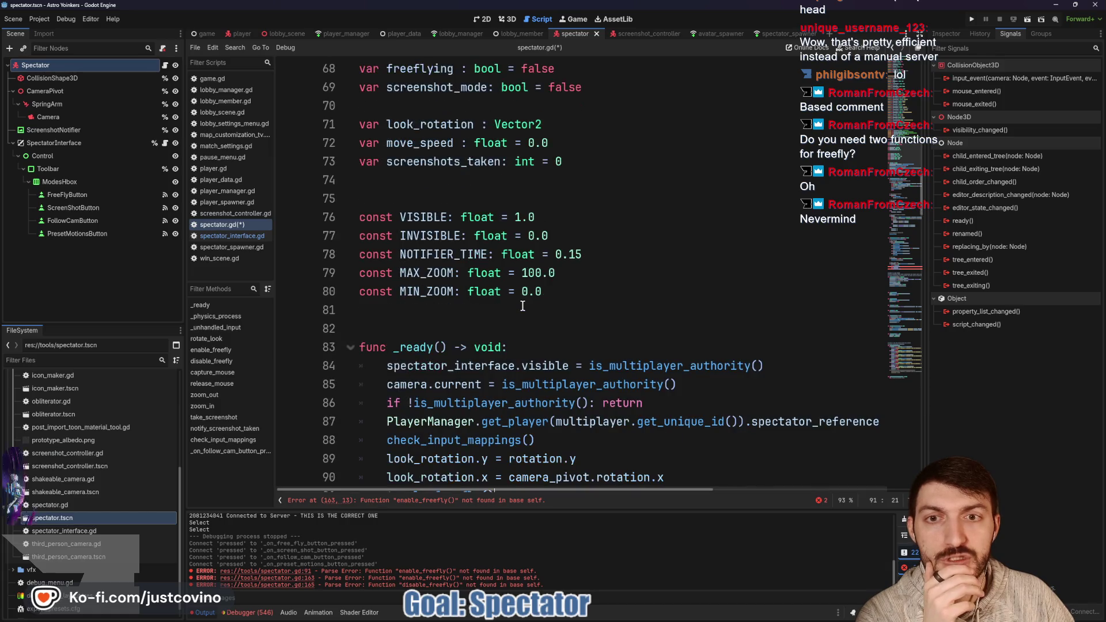
{"action": "scroll", "coordinate": [522, 305], "scroll_direction": "up", "scroll_amount": 3}
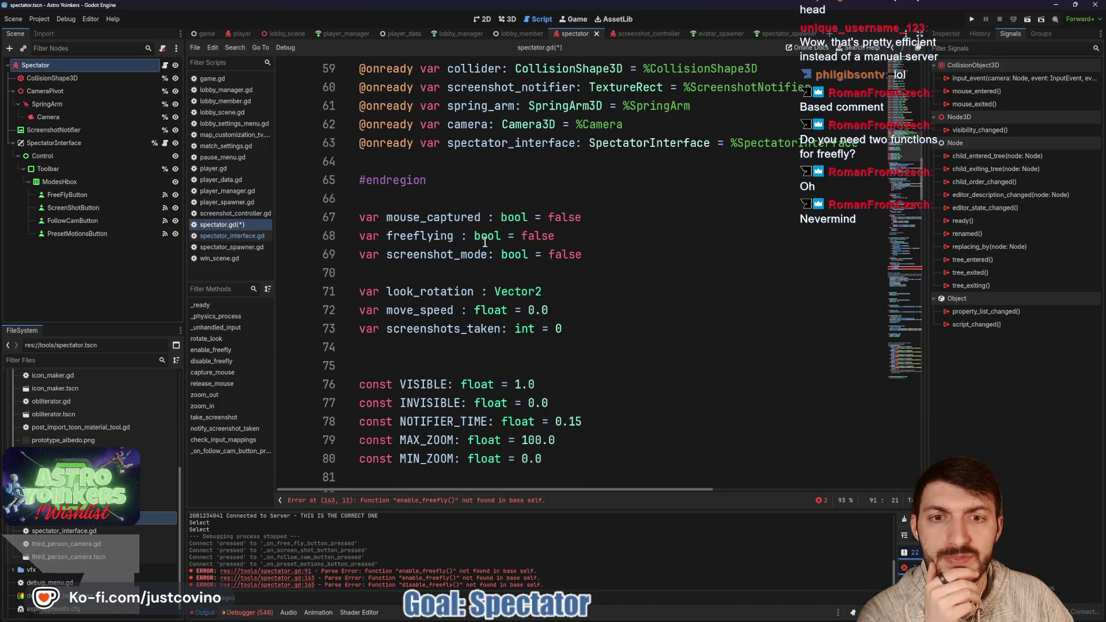
{"action": "scroll", "coordinate": [453, 290], "scroll_direction": "down", "scroll_amount": 17}
{"action": "scroll", "coordinate": [453, 290], "scroll_direction": "down", "scroll_amount": 14}
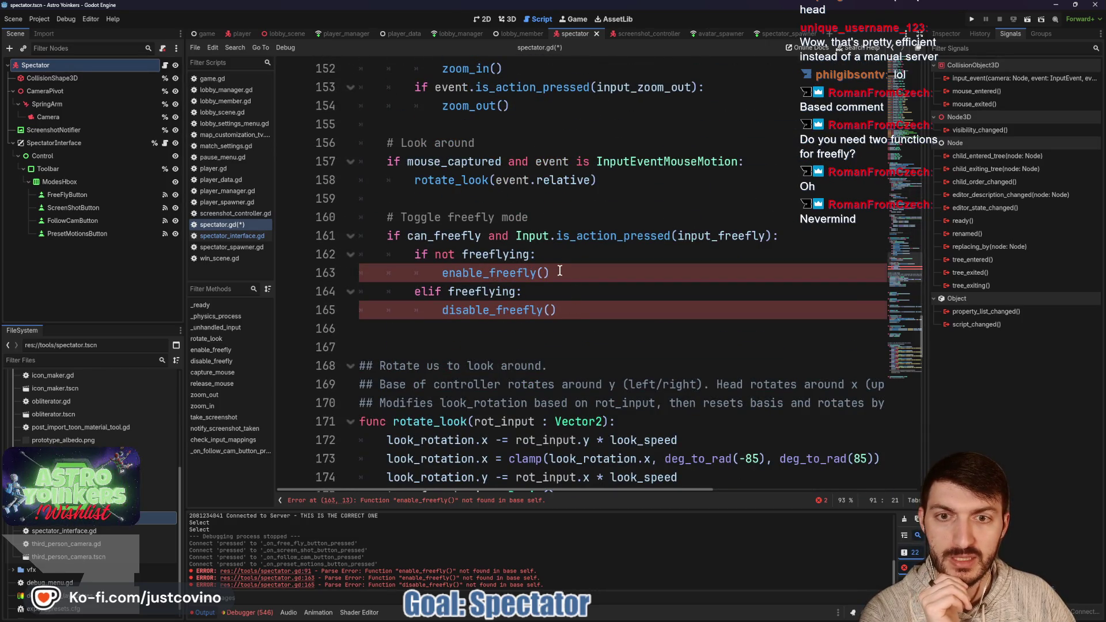
{"action": "left_click_drag", "start_coordinate": [589, 309], "coordinate": [345, 220]}
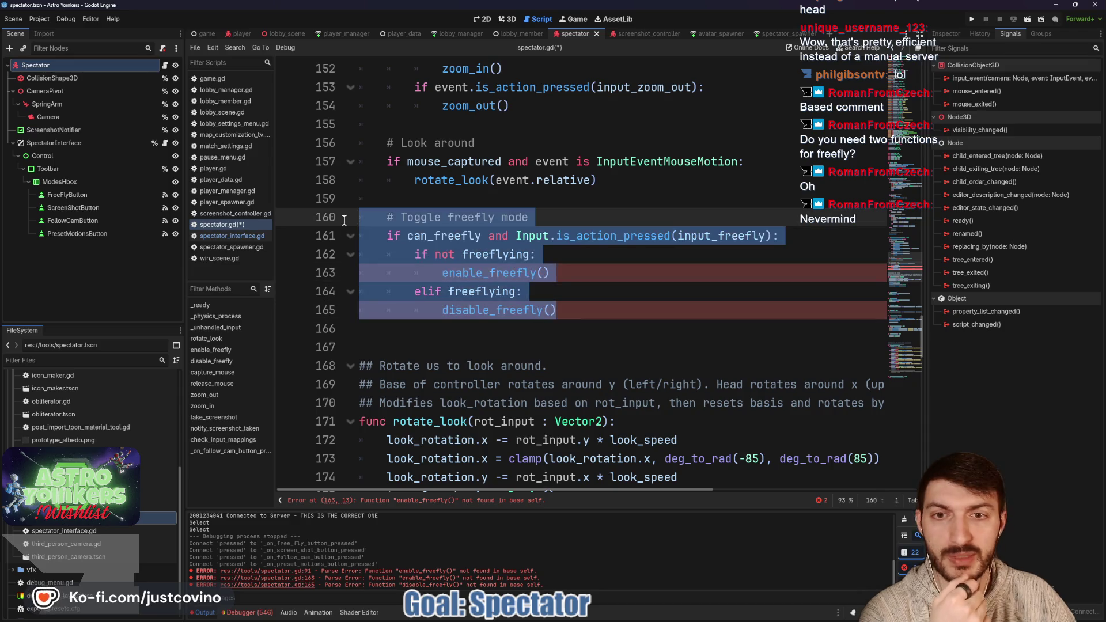
{"action": "key", "text": "BackSpace"}
{"action": "key", "text": "BackSpace"}
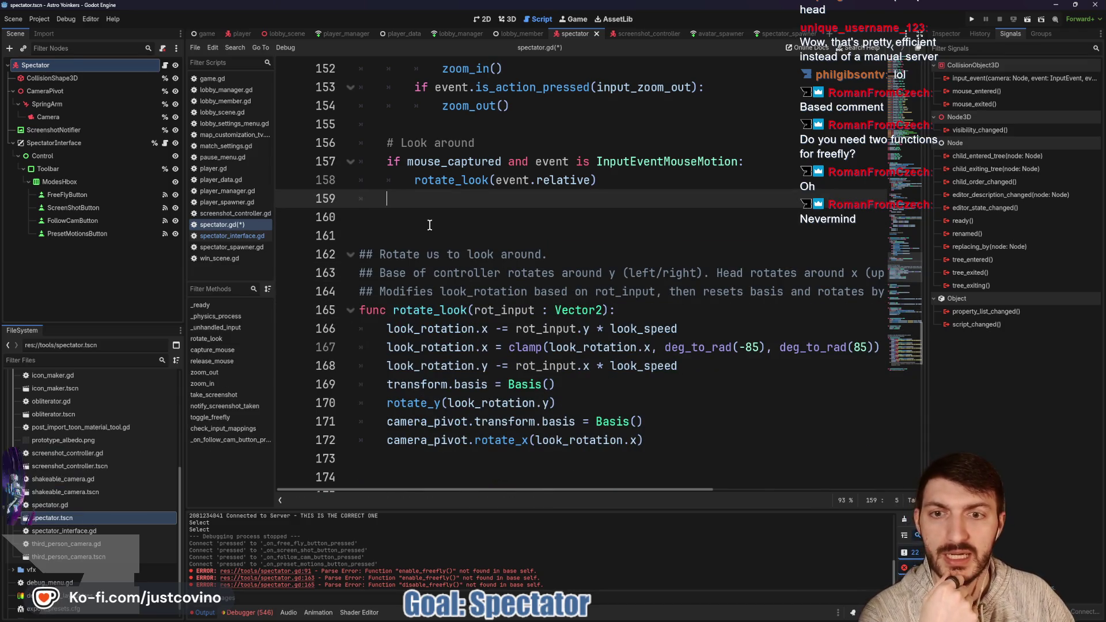
{"action": "scroll", "coordinate": [483, 283], "scroll_direction": "down", "scroll_amount": 5}
{"action": "scroll", "coordinate": [483, 283], "scroll_direction": "down", "scroll_amount": 4}
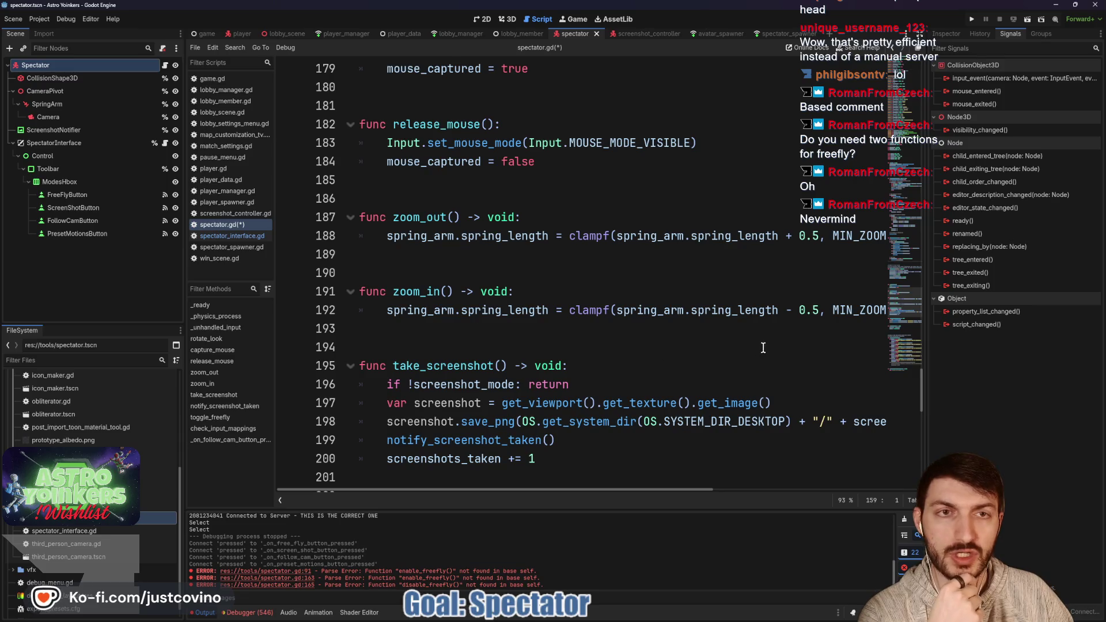
{"action": "left_click", "coordinate": [513, 201]}
- Save spectator.gd, clear the Output panel's errors, and place the caret below toggle_freefly
{"action": "key", "text": "ctrl+s"}
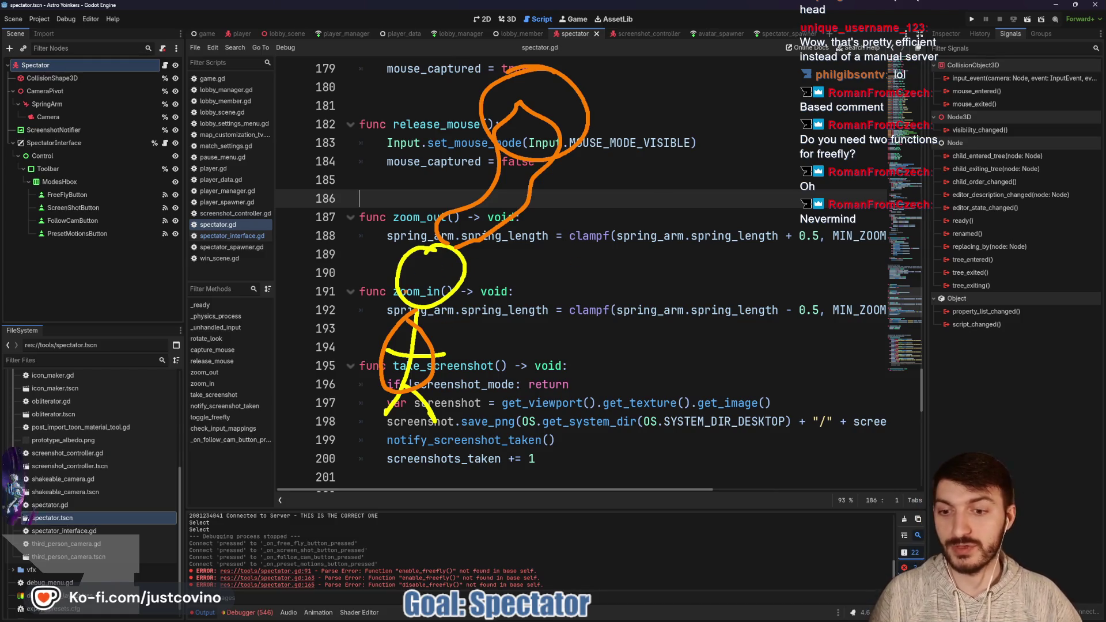
{"action": "left_click", "coordinate": [904, 519]}
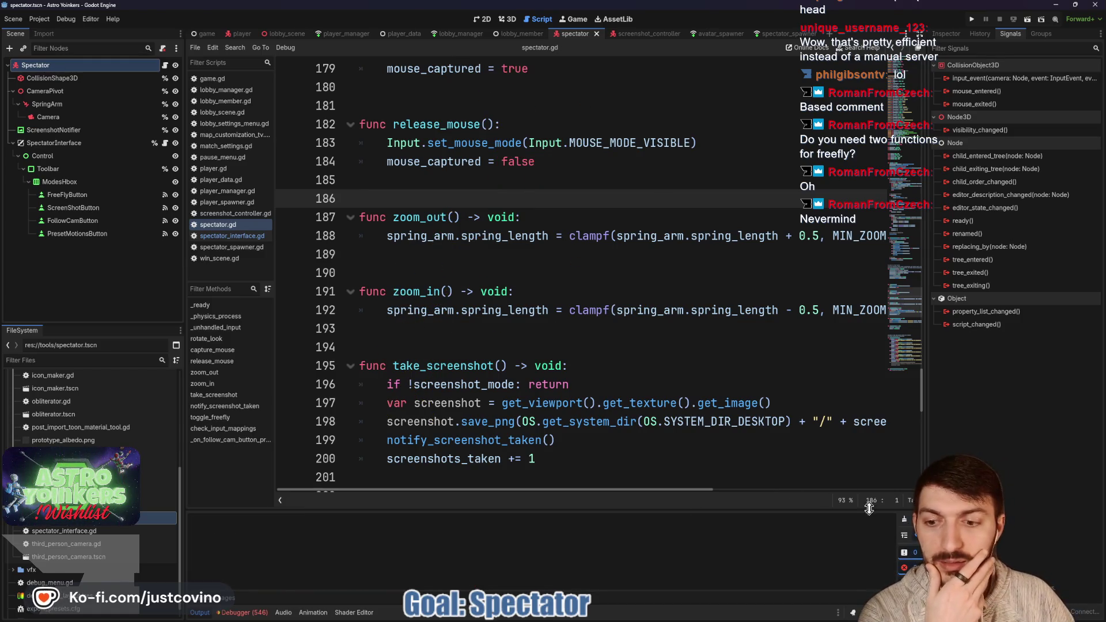
{"action": "scroll", "coordinate": [478, 414], "scroll_direction": "down", "scroll_amount": 10}
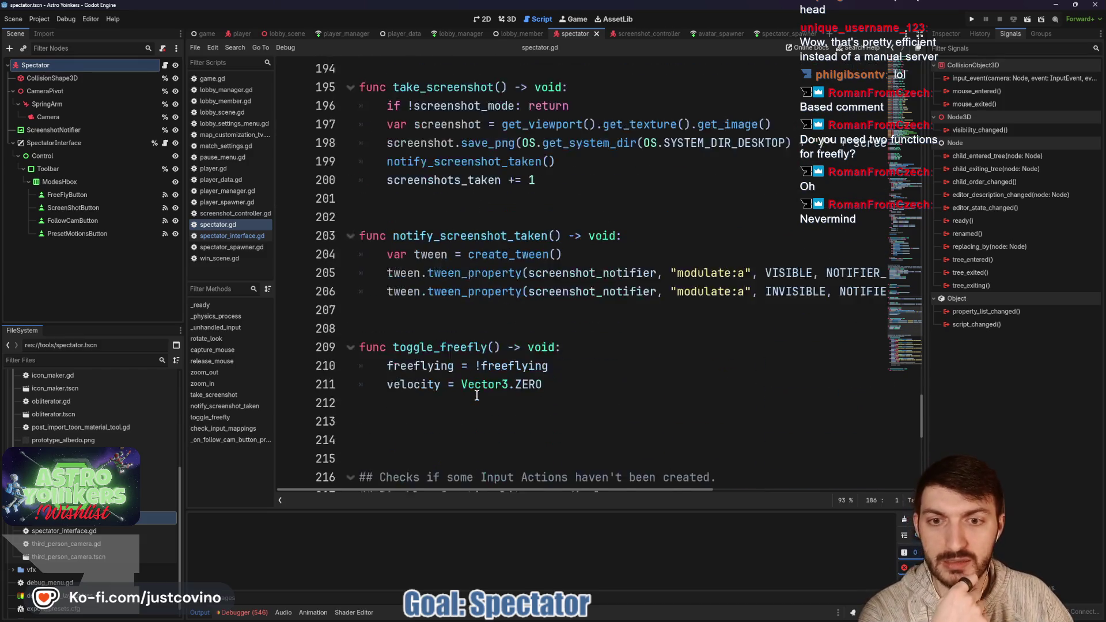
{"action": "scroll", "coordinate": [476, 325], "scroll_direction": "up", "scroll_amount": 3}
{"action": "left_click", "coordinate": [421, 303]}
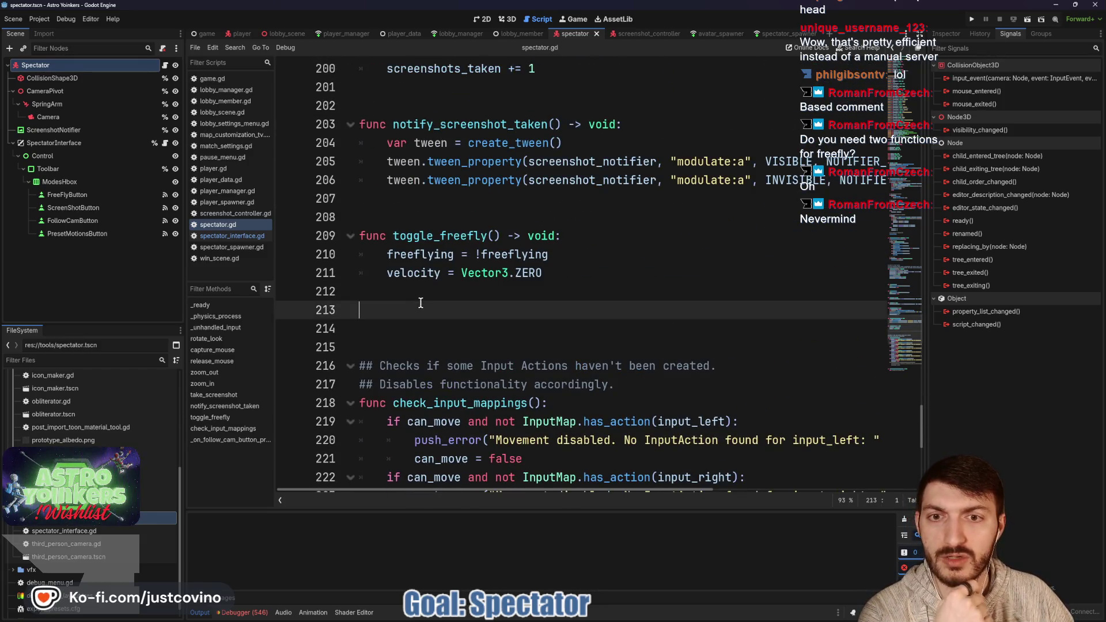
- Declare toggle_screenshot_mode() -> void: and give toggle_freefly an is_toggled parameter
{"action": "type", "text": "functoggle_screens"}
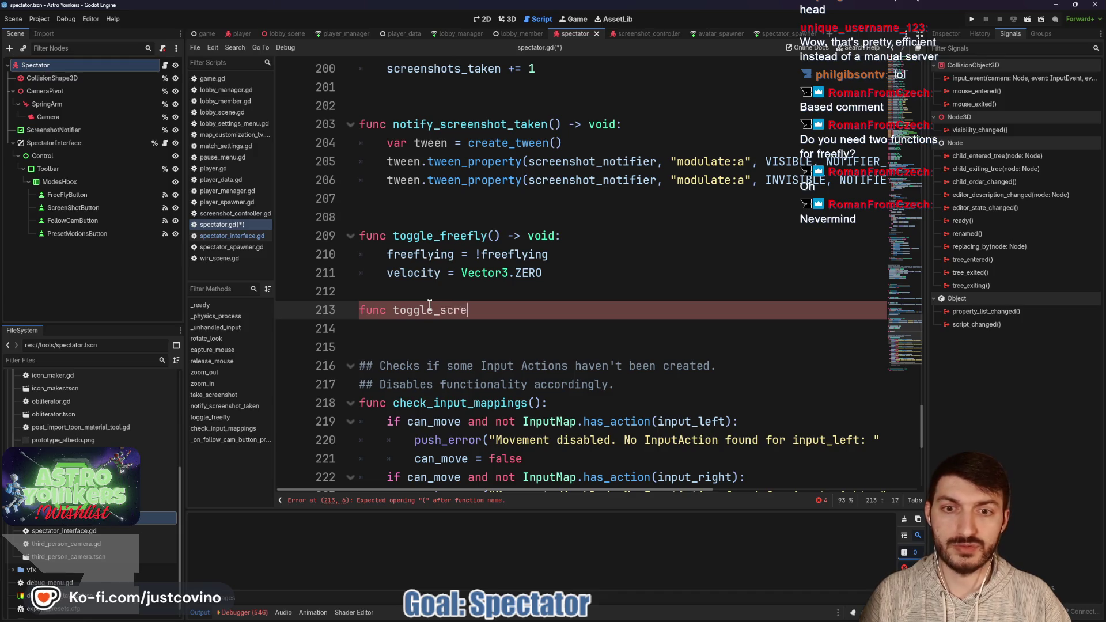
{"action": "type", "text": "hot"}
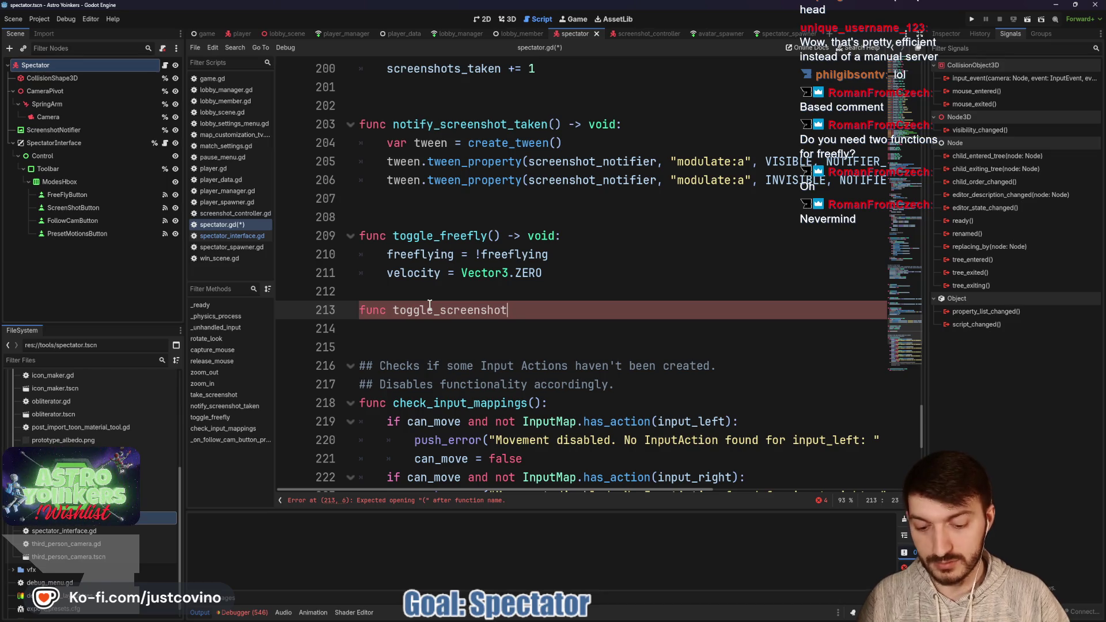
{"action": "type", "text": "() -> void:"}
{"action": "key", "text": "Return"}
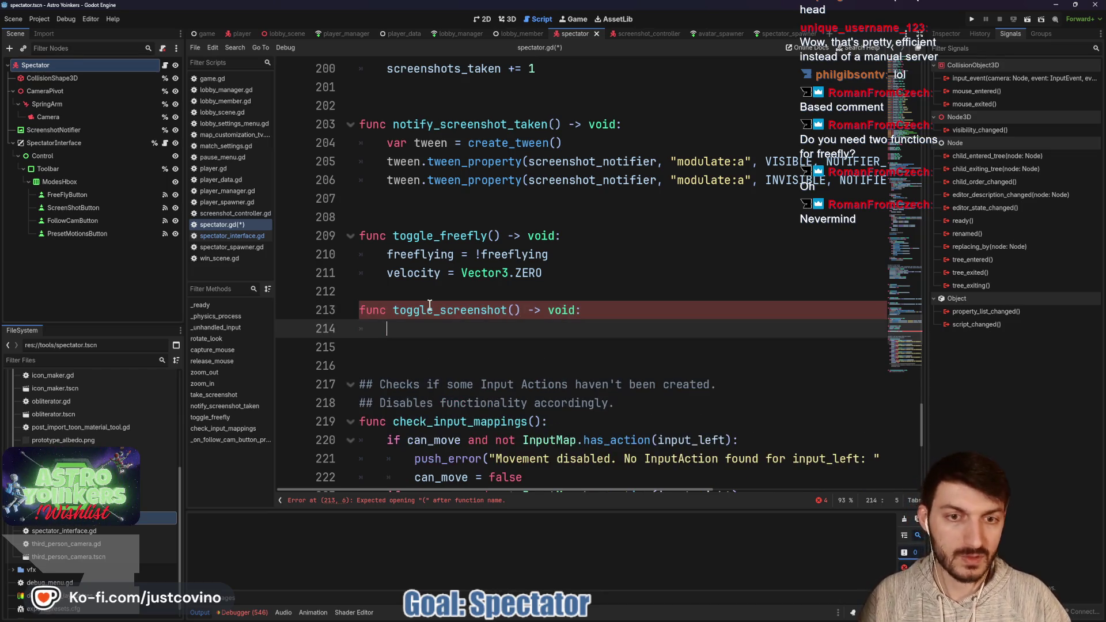
{"action": "scroll", "coordinate": [476, 300], "scroll_direction": "up", "scroll_amount": 3}
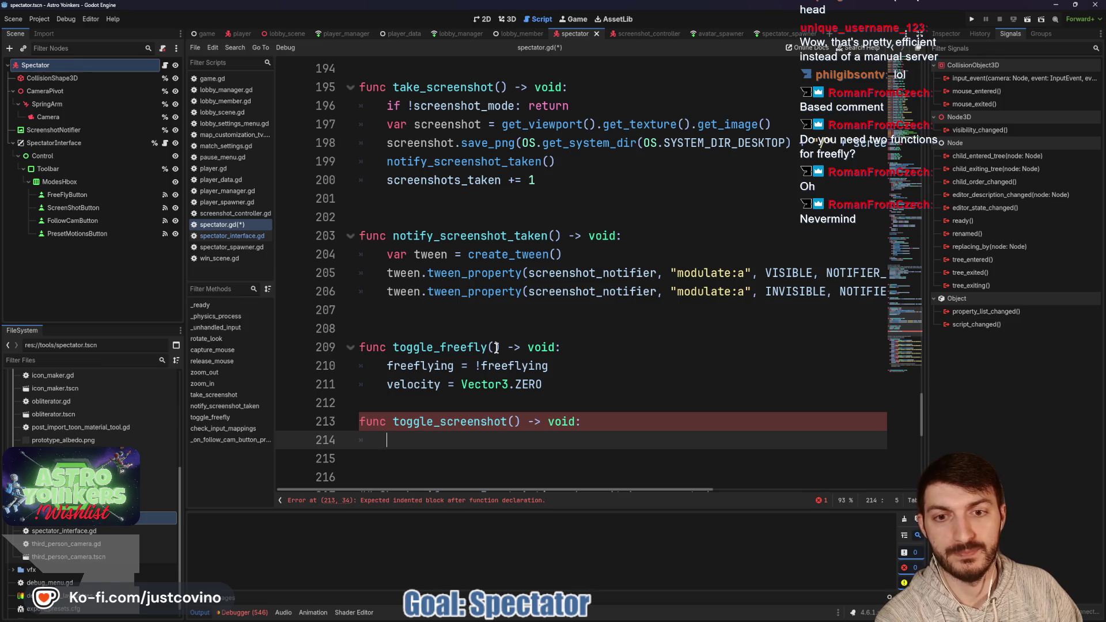
{"action": "left_click", "coordinate": [494, 348]}
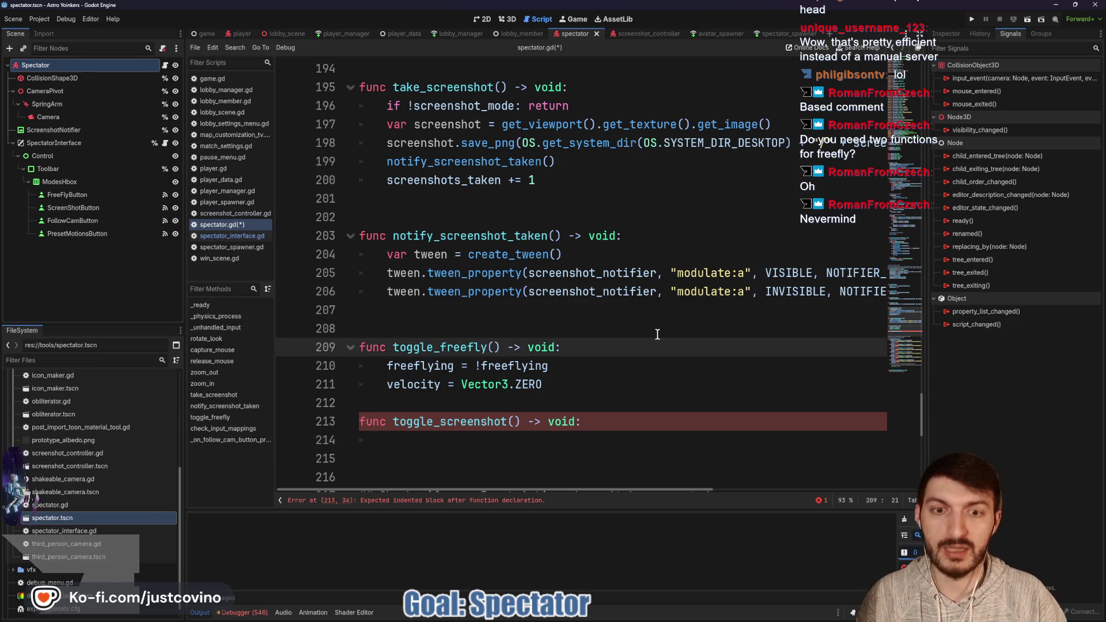
{"action": "type", "text": "is_toggled: bool"}
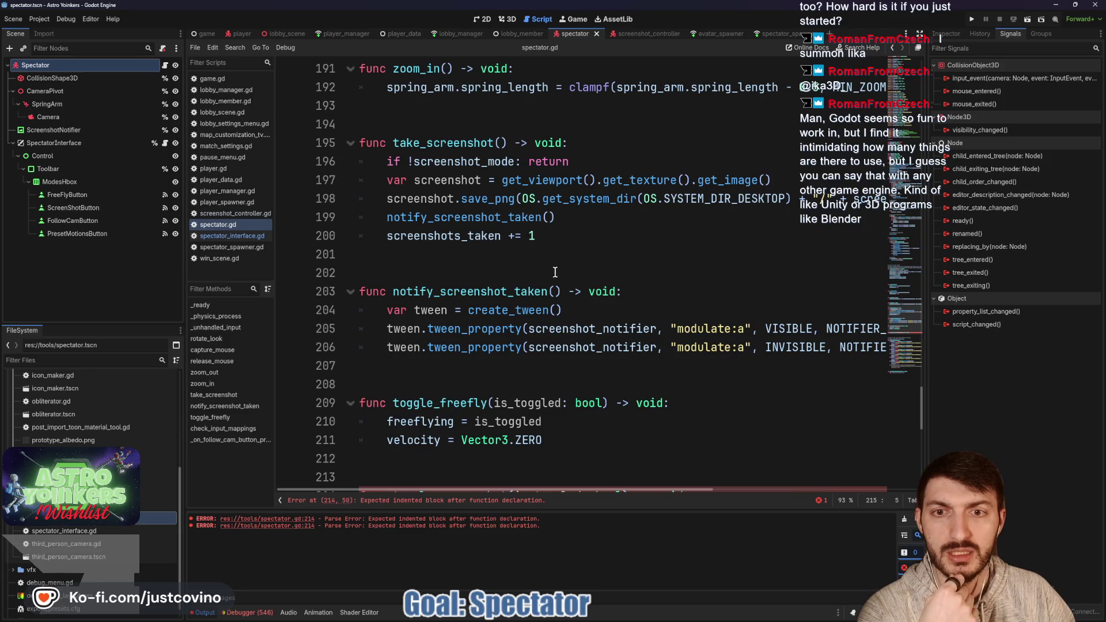
{"action": "scroll", "coordinate": [556, 323], "scroll_direction": "down", "scroll_amount": 2}
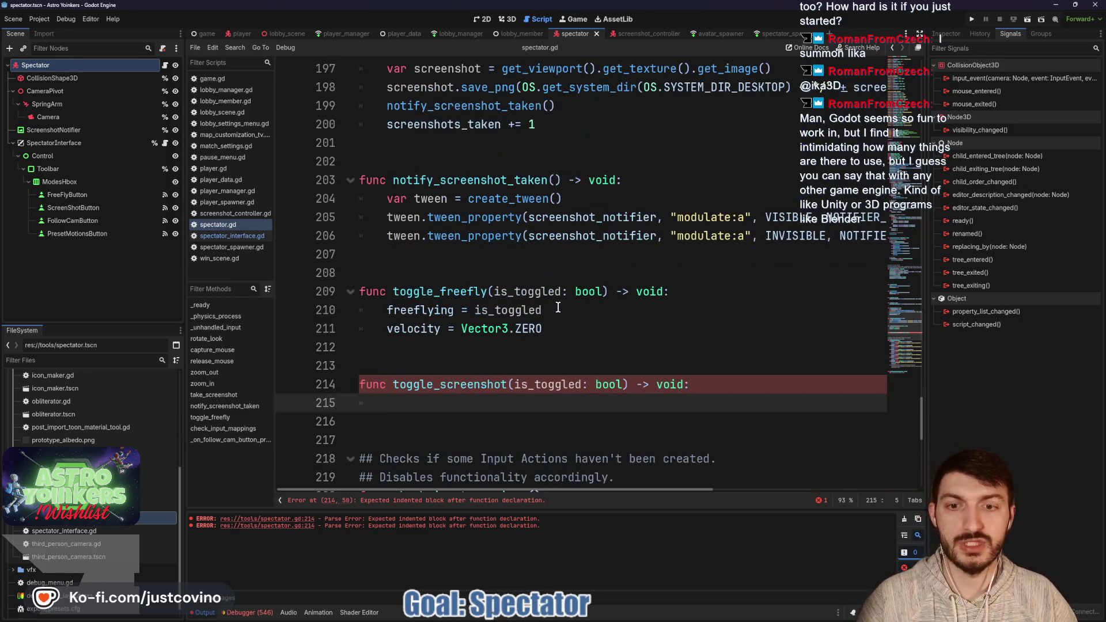
{"action": "left_click", "coordinate": [508, 380]}
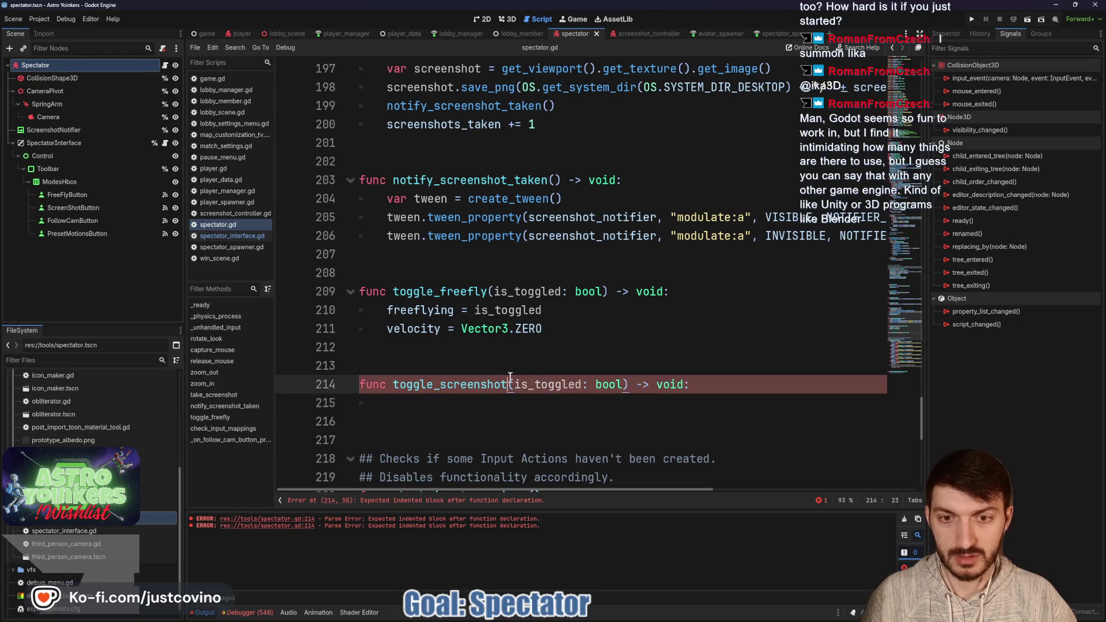
{"action": "type", "text": "_mode"}
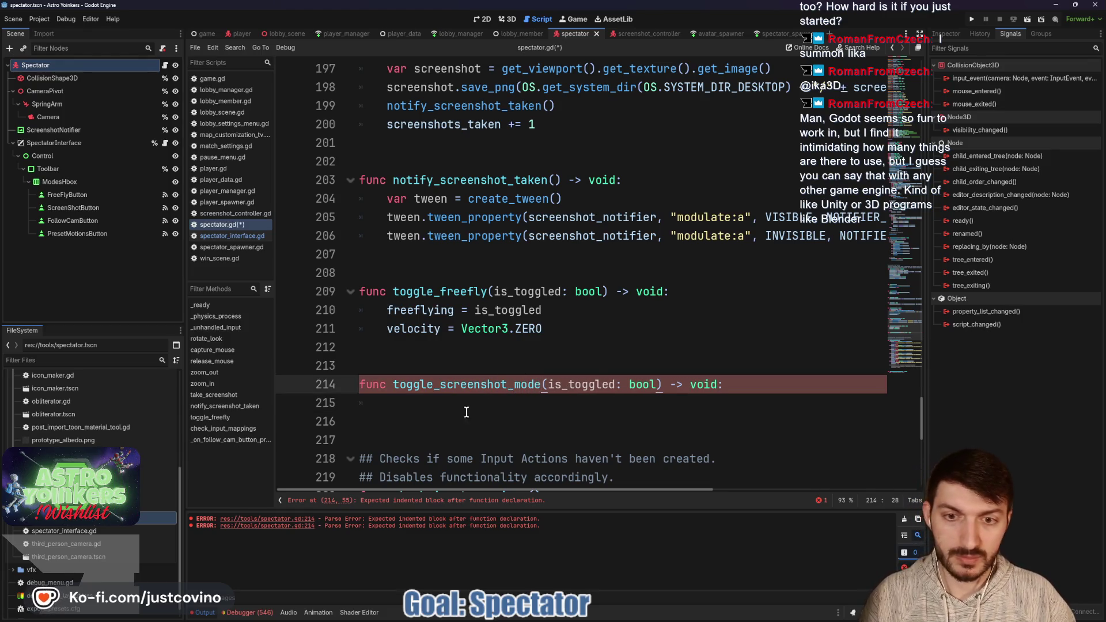
- Set toggle_screenshot_mode's body to 'screenshot_mode = is_toggled' and save the script
{"action": "left_click", "coordinate": [460, 409]}
{"action": "type", "text": "cre"}
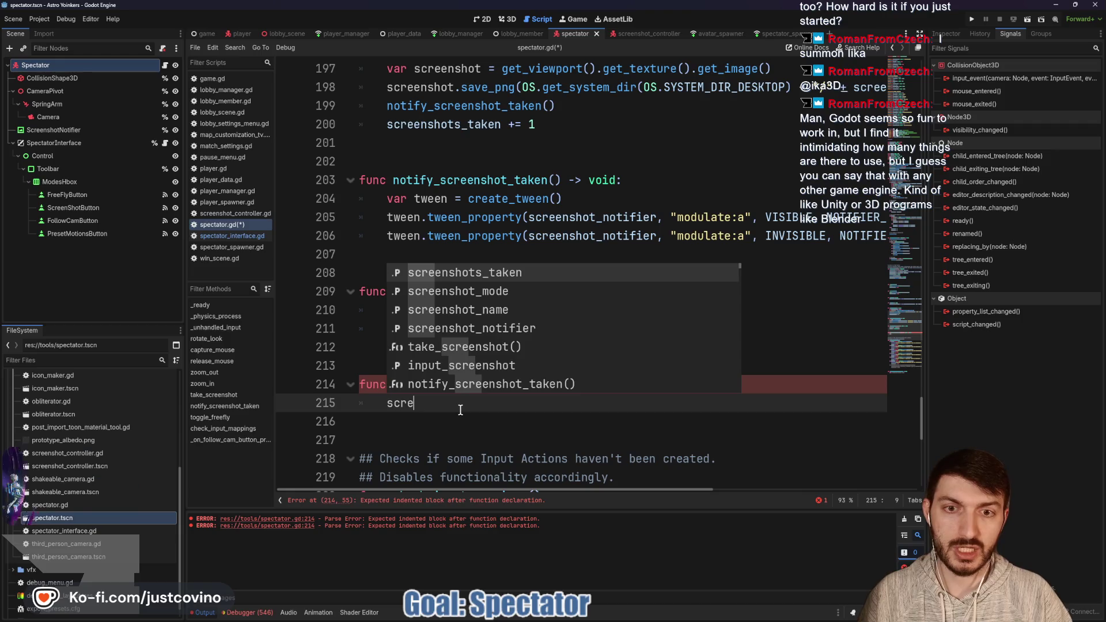
{"action": "key", "text": "Down"}
{"action": "key", "text": "Return"}
{"action": "type", "text": "= is_tog"}
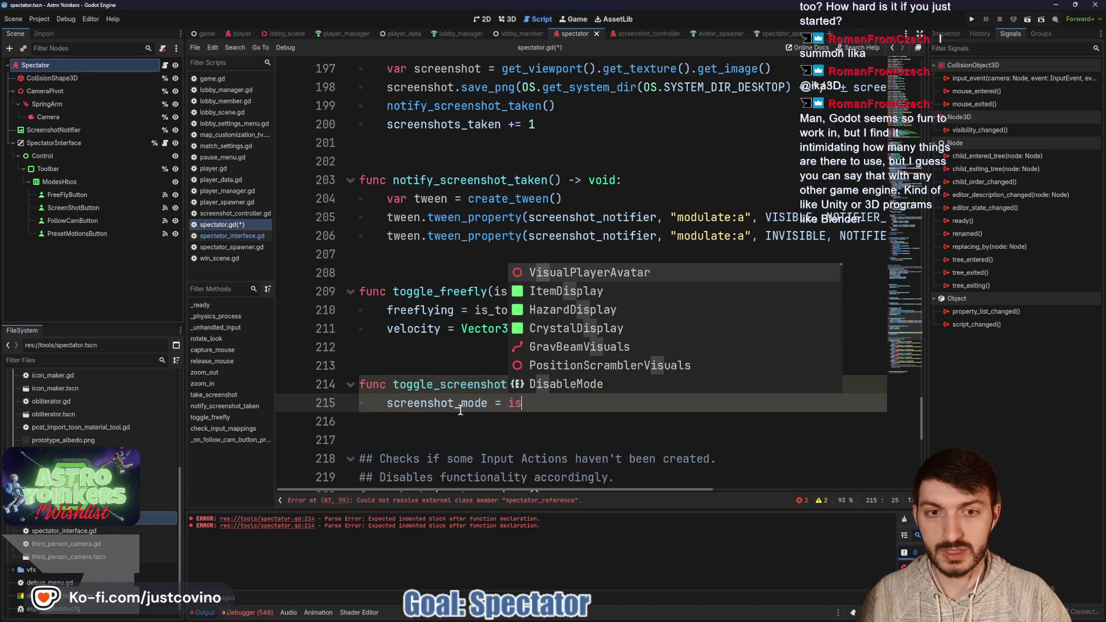
{"action": "key", "text": "Return"}
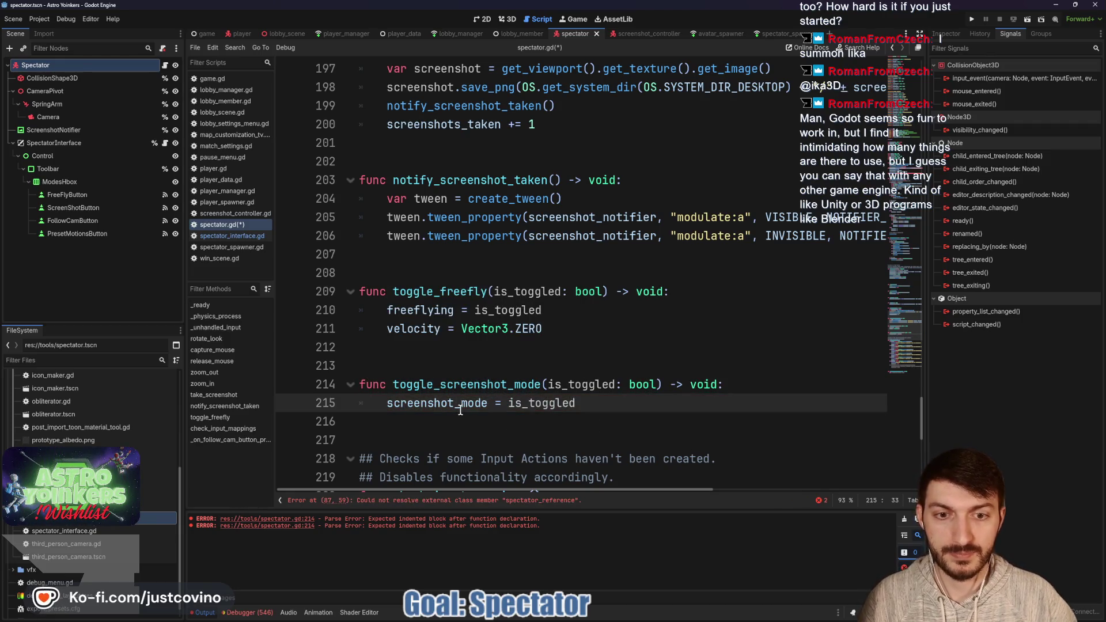
{"action": "key", "text": "ctrl+s"}
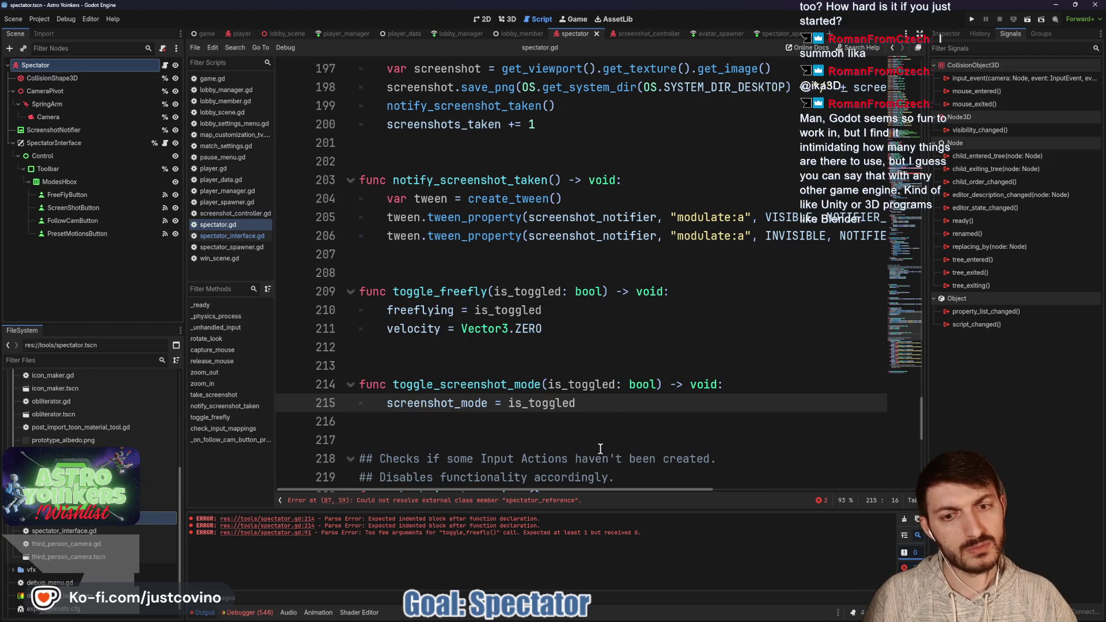
- Jump to the spectator_reference error and append '= self' to line 87
{"action": "left_click", "coordinate": [510, 500]}
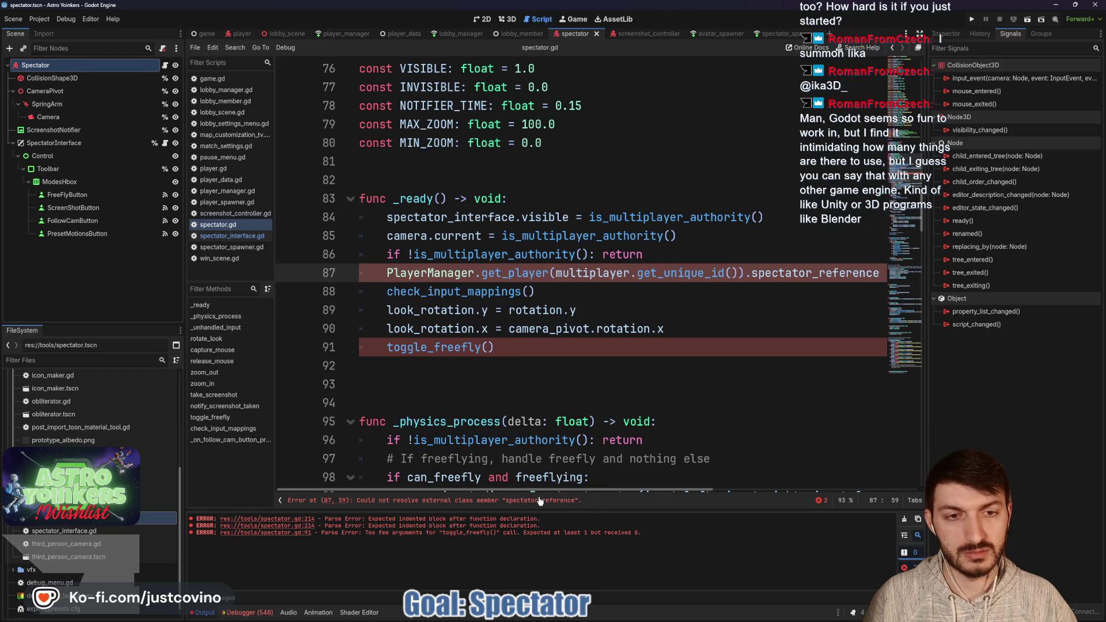
{"action": "key", "text": "End"}
{"action": "type", "text": "= self"}
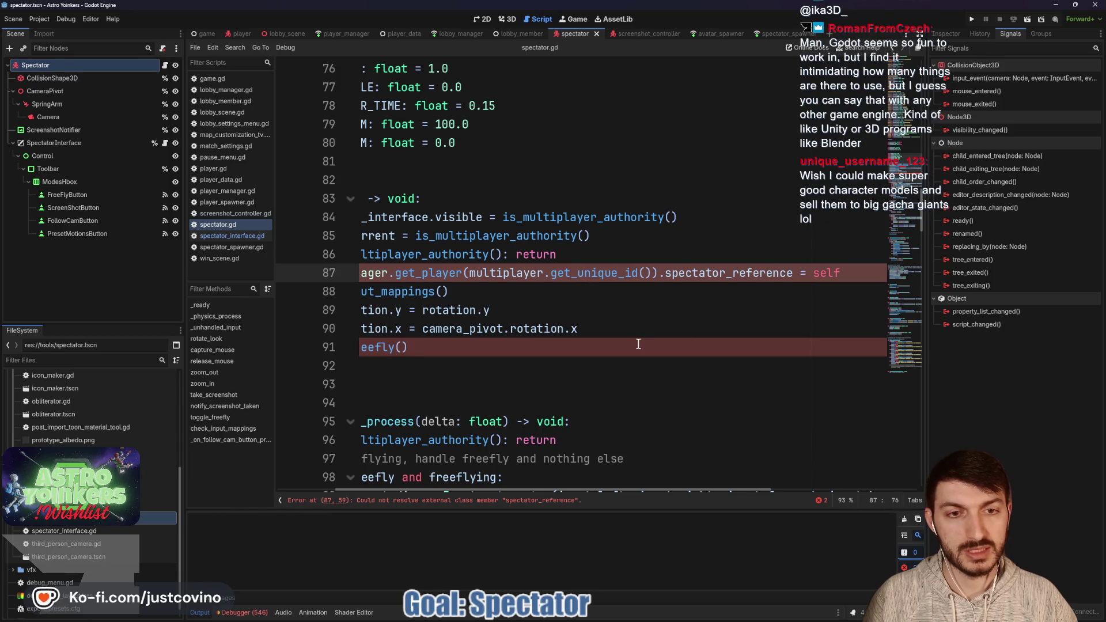
- Undo the '= self' edit, change the _ready call to toggle_freefly(true), and save
{"action": "key", "text": "ctrl+z"}
{"action": "left_click", "coordinate": [559, 373]}
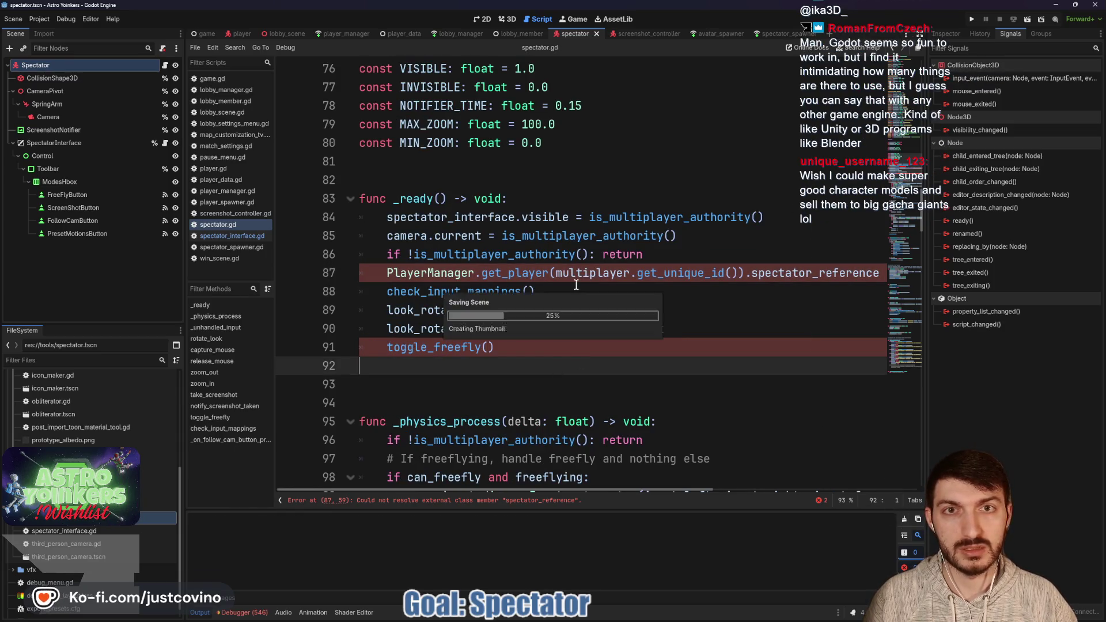
{"action": "left_click", "coordinate": [474, 272]}
{"action": "key", "text": "ctrl+k"}
{"action": "key", "text": "ctrl+k"}
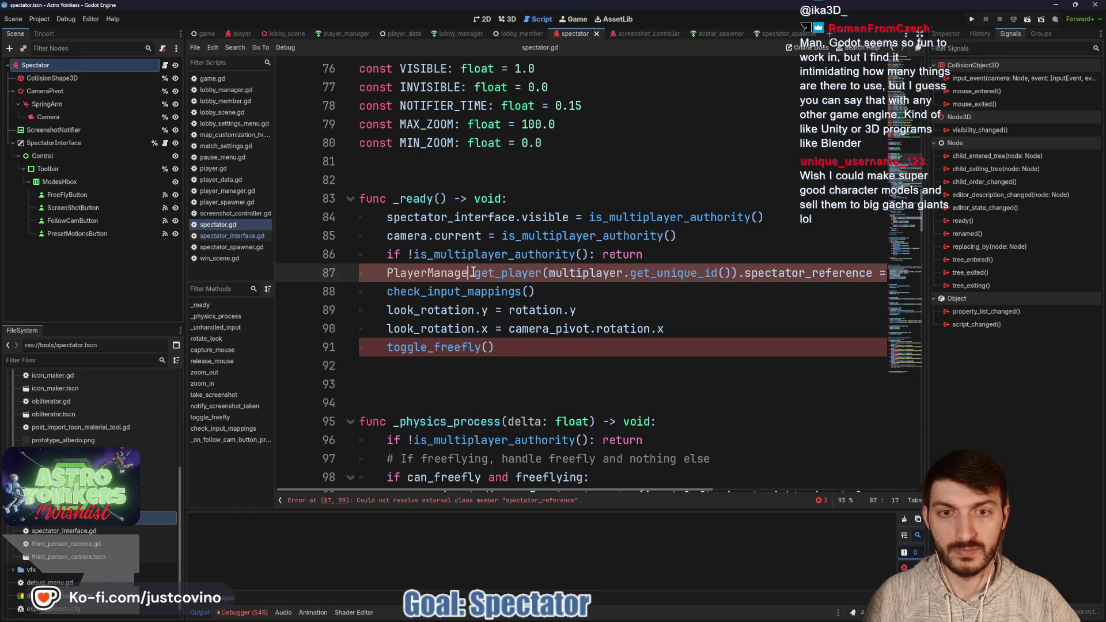
{"action": "left_click", "coordinate": [500, 348]}
{"action": "key", "text": "Left"}
{"action": "type", "text": "true)"}
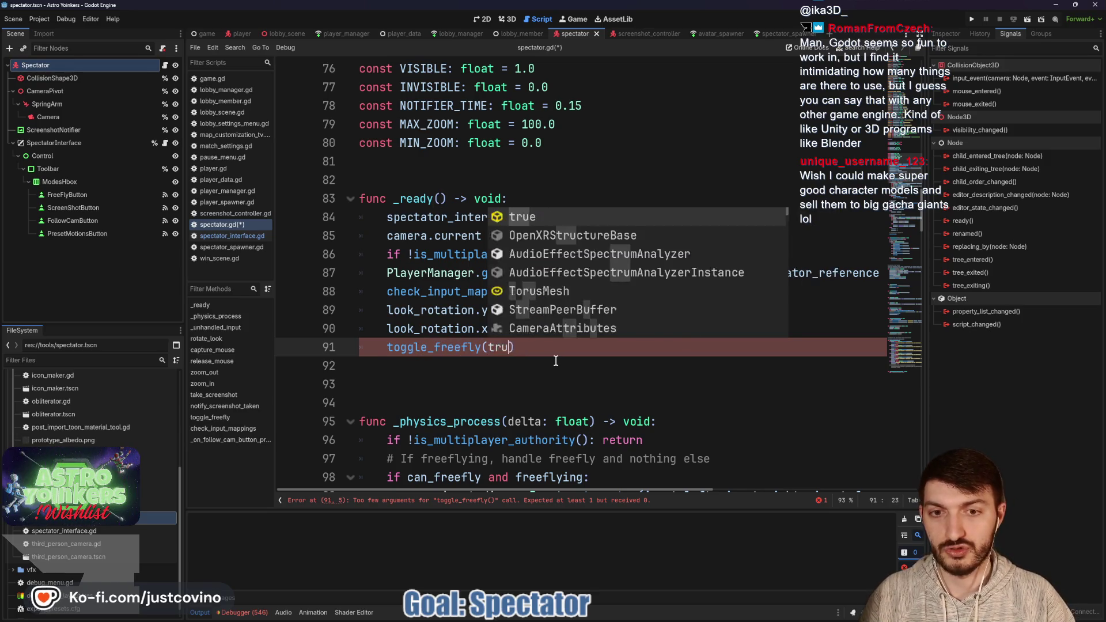
{"action": "key", "text": "ctrl+s"}
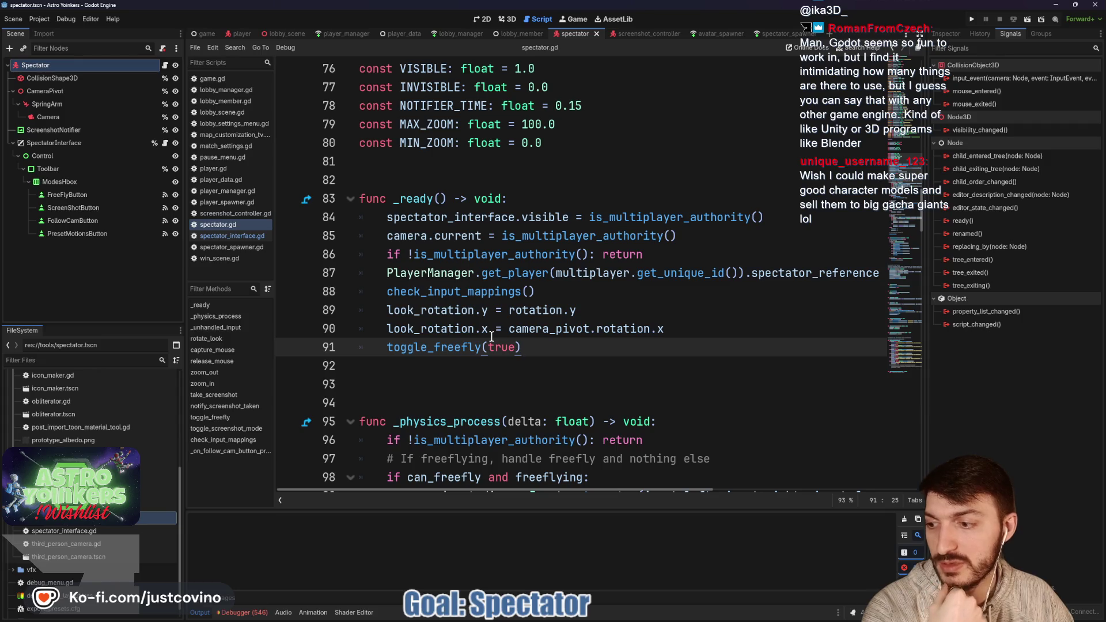
- Delete the extra blank line below _ready
{"action": "scroll", "coordinate": [491, 336], "scroll_direction": "down", "scroll_amount": 3}
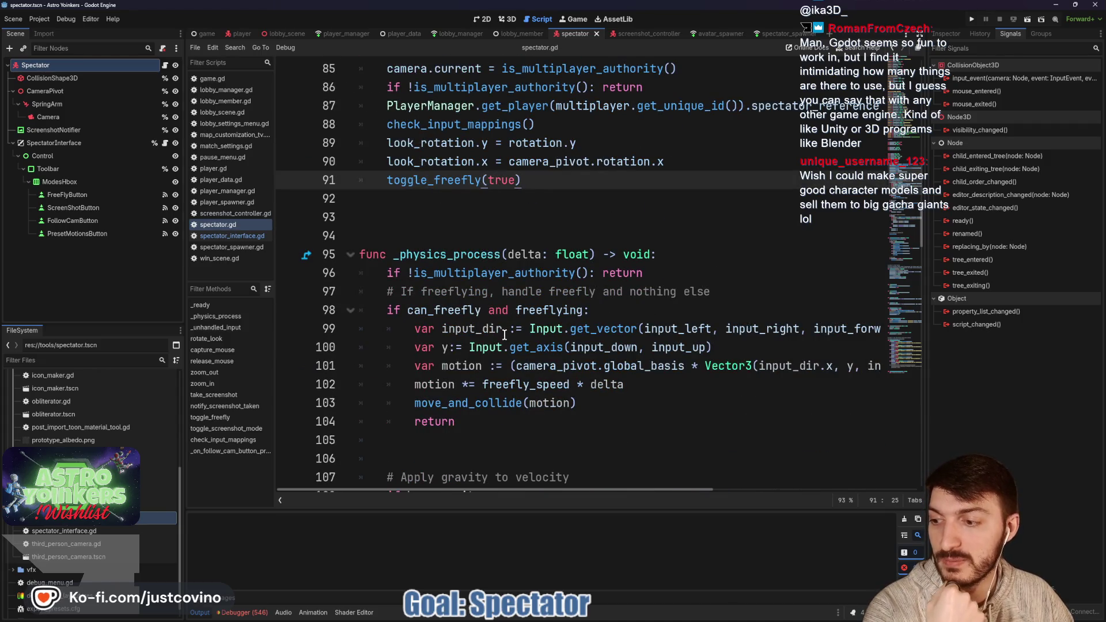
{"action": "scroll", "coordinate": [503, 335], "scroll_direction": "down", "scroll_amount": 1}
{"action": "scroll", "coordinate": [501, 337], "scroll_direction": "down", "scroll_amount": 1}
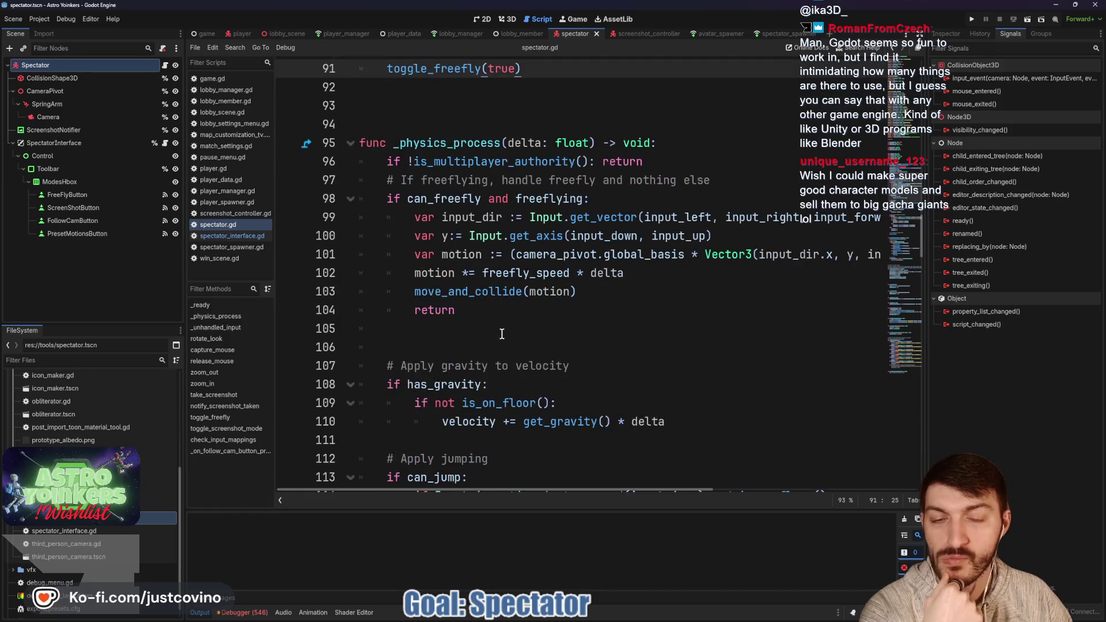
{"action": "scroll", "coordinate": [500, 332], "scroll_direction": "up", "scroll_amount": 4}
{"action": "left_click", "coordinate": [471, 330]}
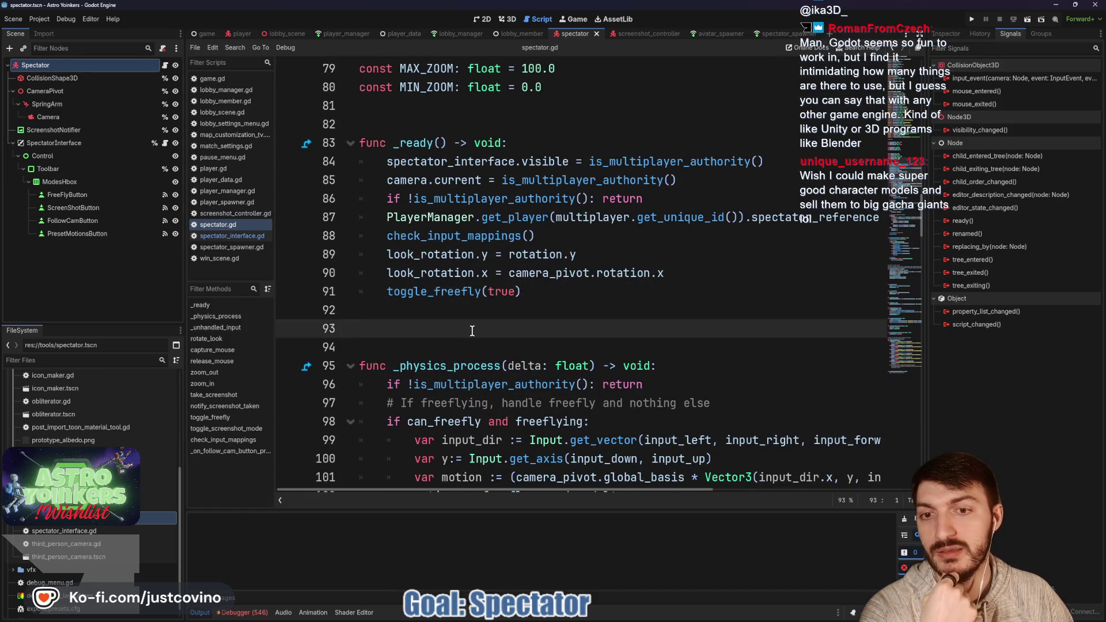
{"action": "key", "text": "BackSpace"}
- Move down through the script to empty line 158 and save spectator.gd
{"action": "scroll", "coordinate": [472, 331], "scroll_direction": "down", "scroll_amount": 2}
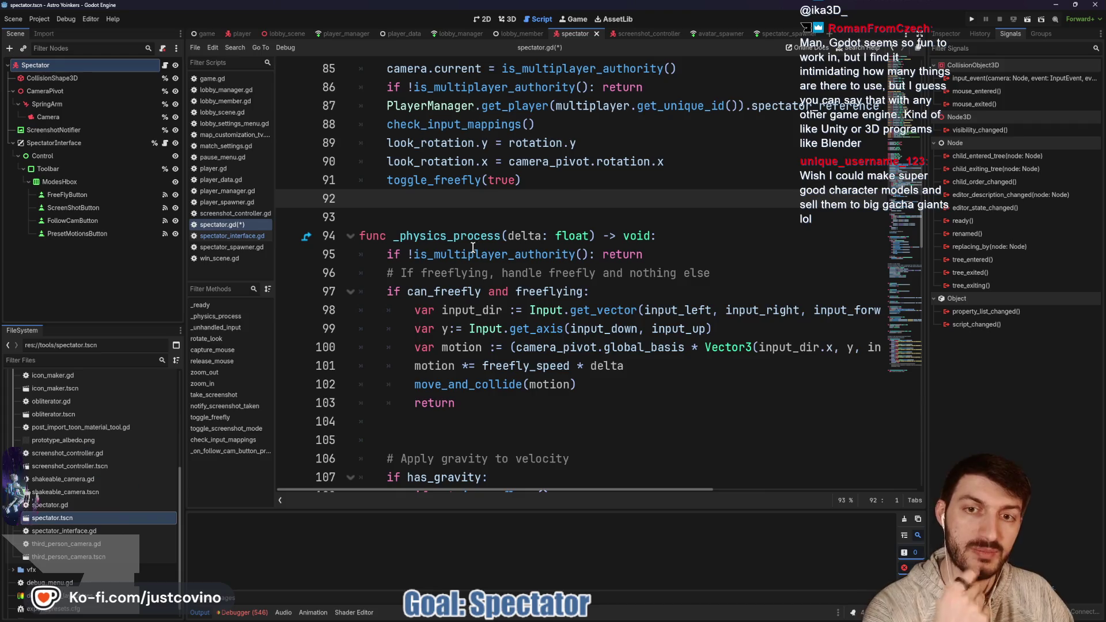
{"action": "scroll", "coordinate": [472, 246], "scroll_direction": "down", "scroll_amount": 4}
{"action": "scroll", "coordinate": [472, 246], "scroll_direction": "down", "scroll_amount": 2}
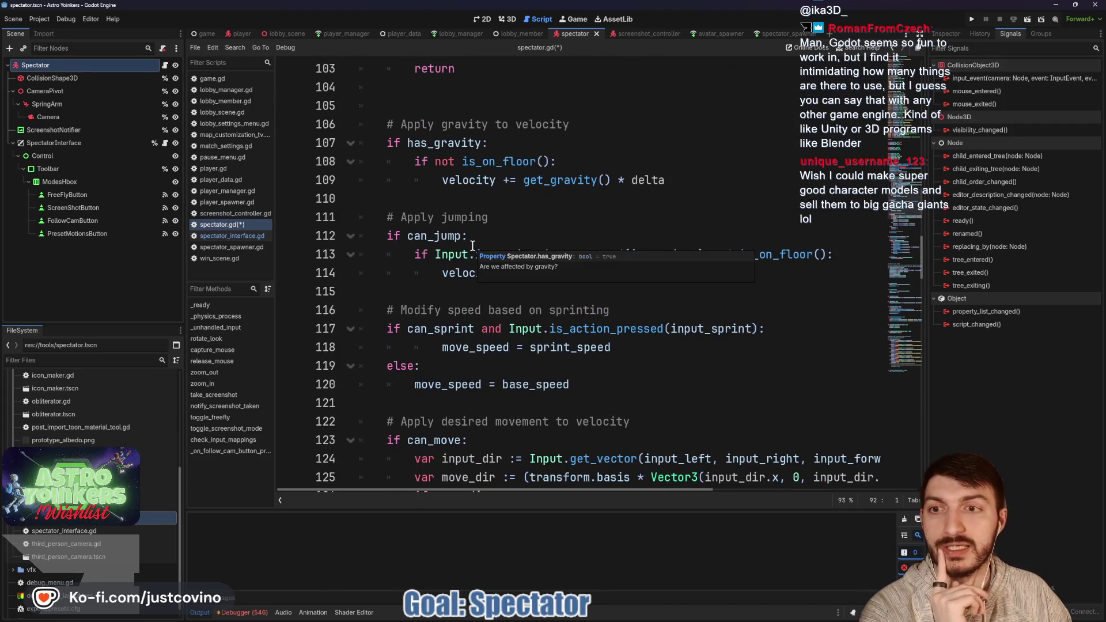
{"action": "scroll", "coordinate": [473, 245], "scroll_direction": "down", "scroll_amount": 2}
{"action": "scroll", "coordinate": [474, 245], "scroll_direction": "down", "scroll_amount": 7}
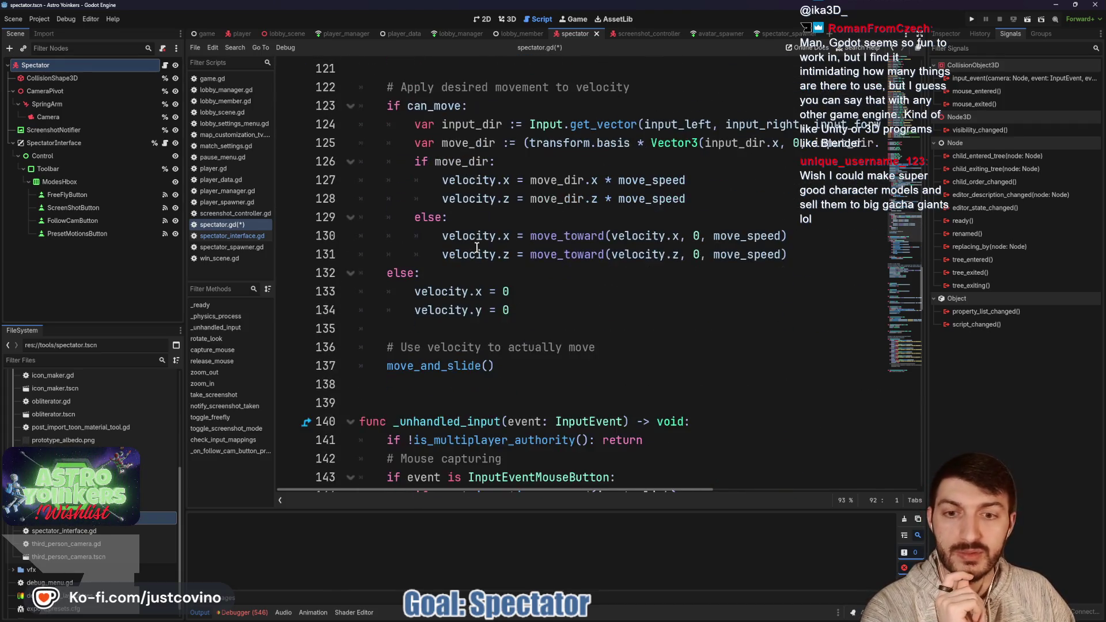
{"action": "left_click", "coordinate": [466, 236]}
{"action": "scroll", "coordinate": [467, 242], "scroll_direction": "down", "scroll_amount": 4}
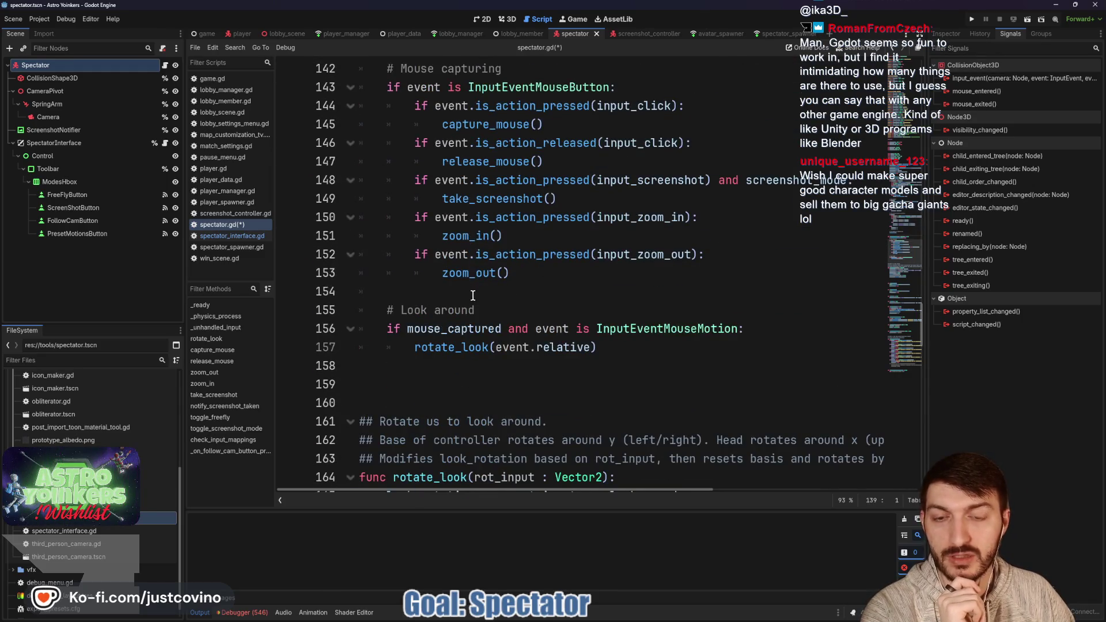
{"action": "scroll", "coordinate": [473, 294], "scroll_direction": "down", "scroll_amount": 2}
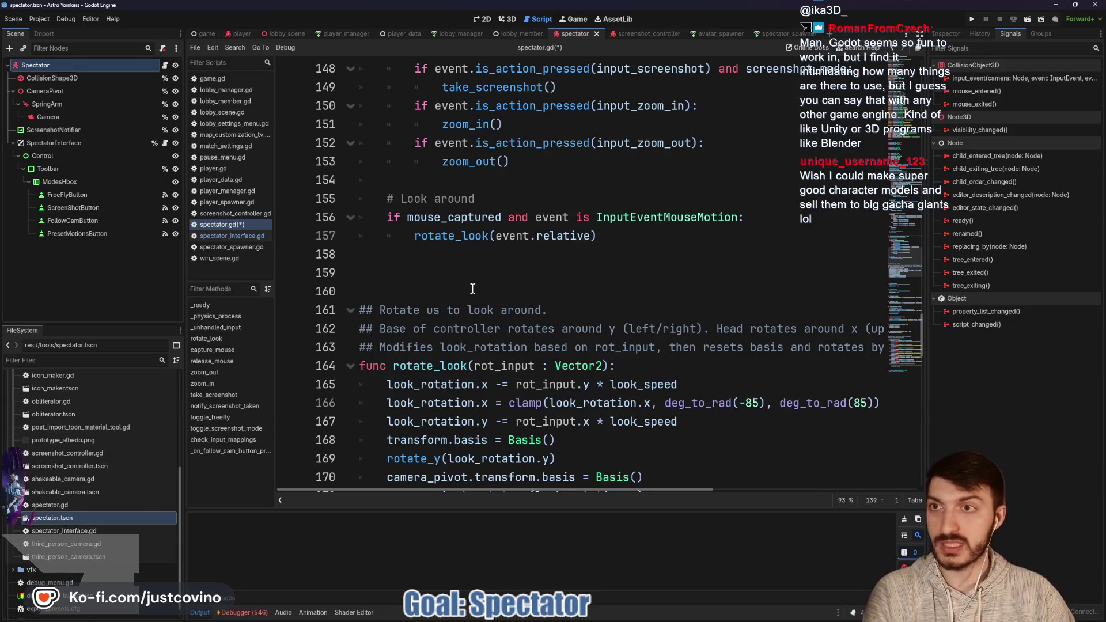
{"action": "left_click", "coordinate": [439, 258]}
{"action": "key", "text": "ctrl+s"}
- Dismiss the Basis documentation tooltip and place the caret on a line above toggle_freefly
{"action": "scroll", "coordinate": [463, 272], "scroll_direction": "down", "scroll_amount": 1}
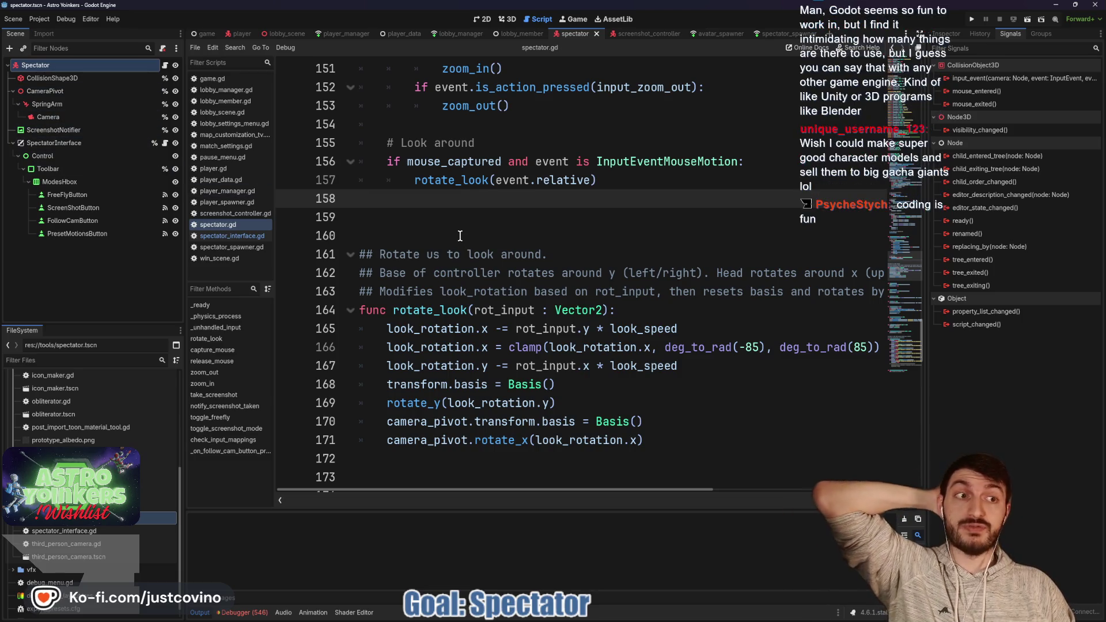
{"action": "scroll", "coordinate": [458, 231], "scroll_direction": "down", "scroll_amount": 3}
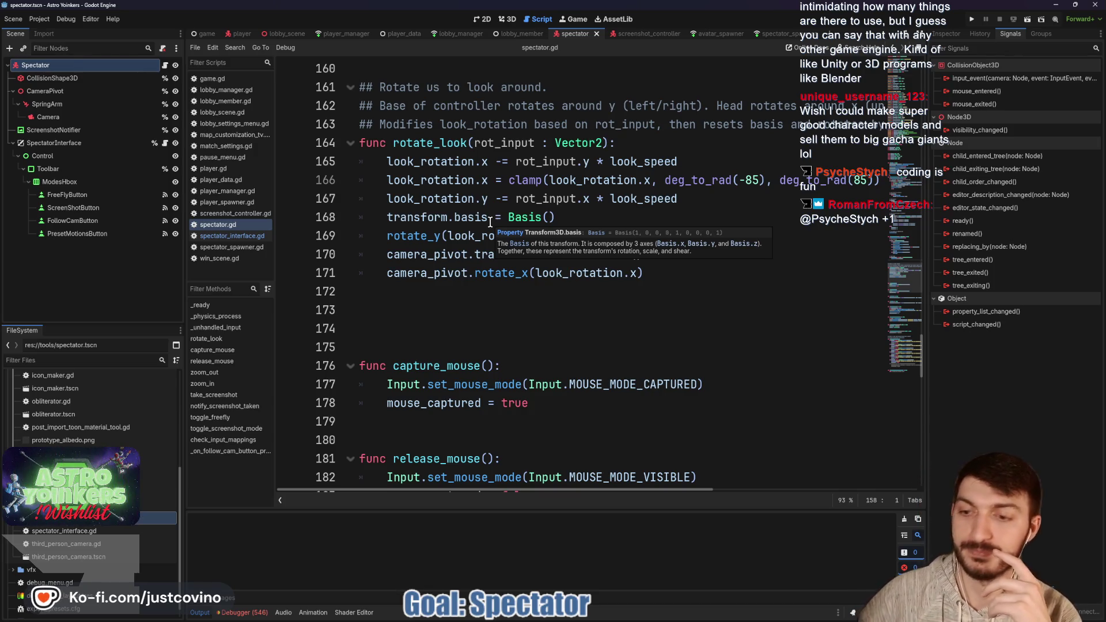
{"action": "left_click", "coordinate": [488, 294]}
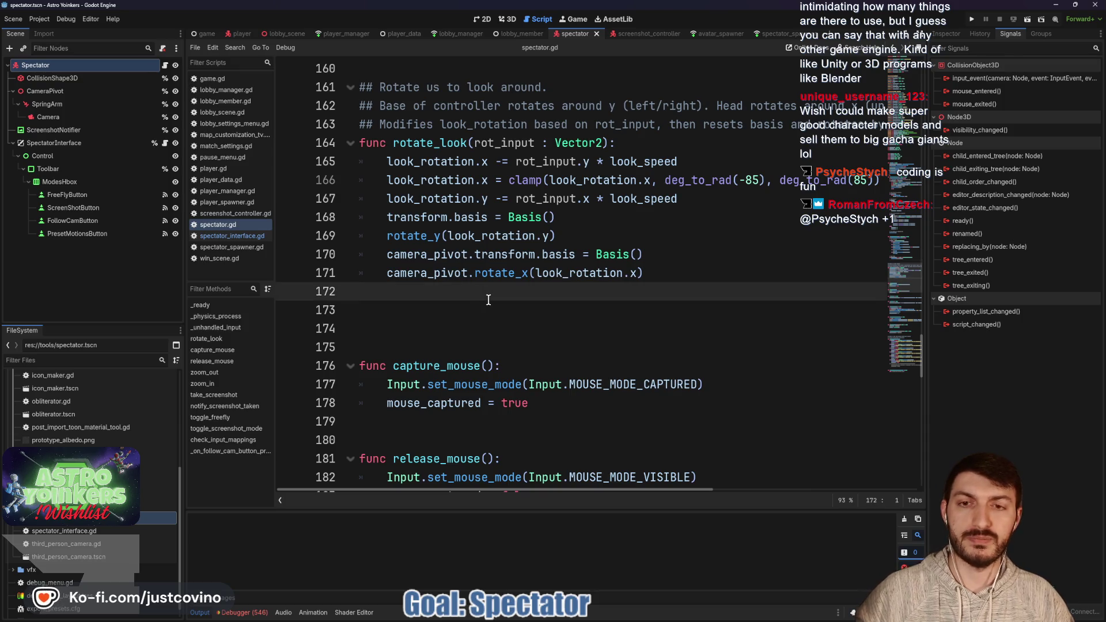
{"action": "scroll", "coordinate": [461, 288], "scroll_direction": "down", "scroll_amount": 4}
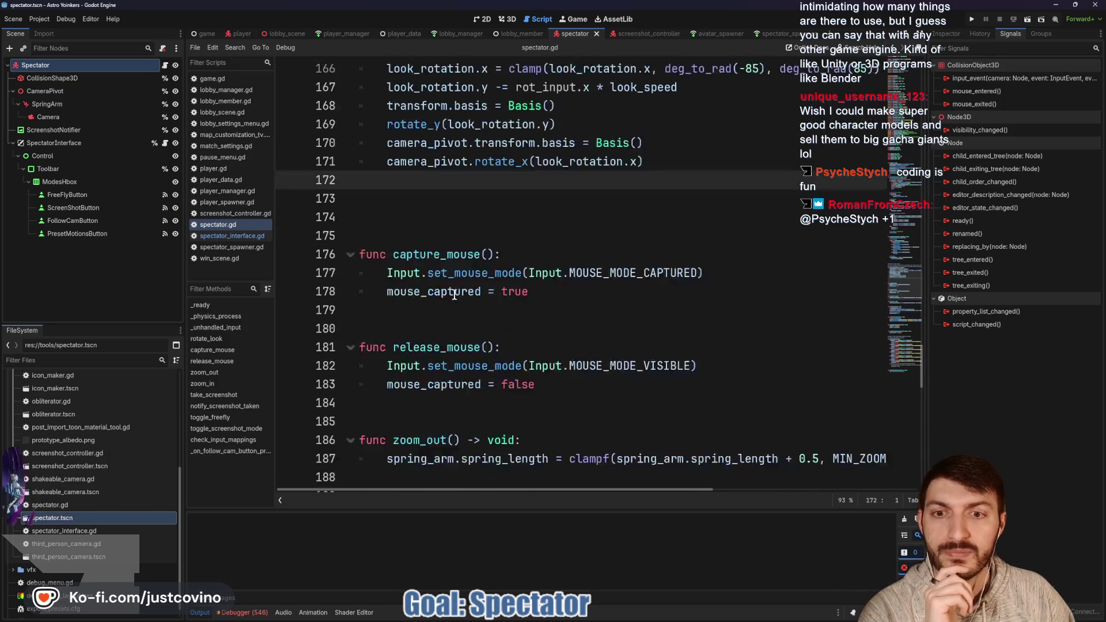
{"action": "left_click", "coordinate": [475, 296]}
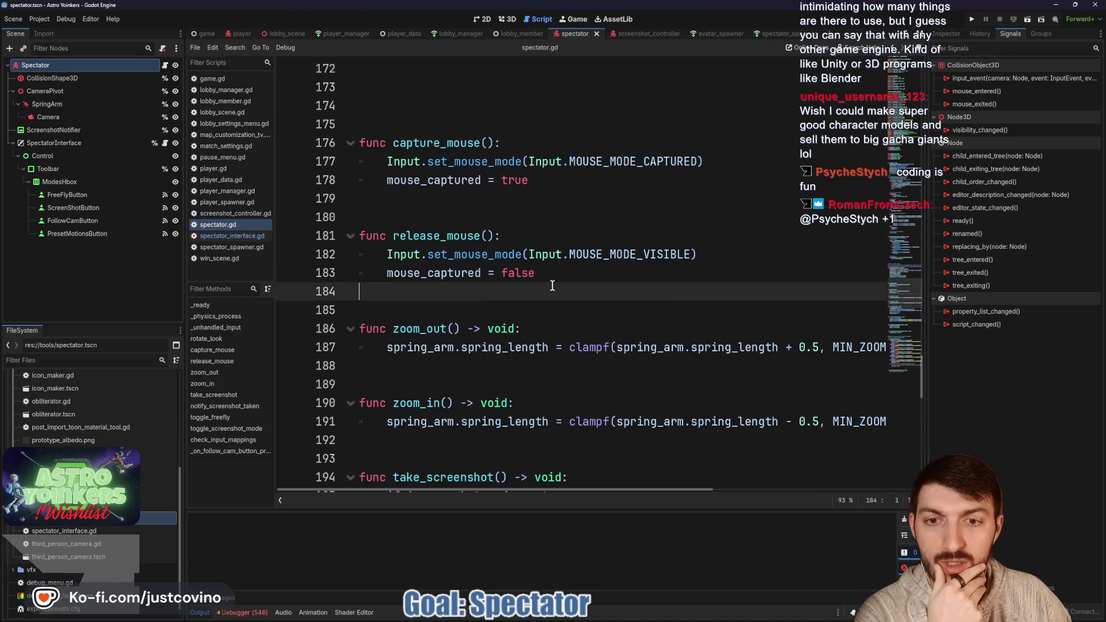
{"action": "scroll", "coordinate": [552, 286], "scroll_direction": "down", "scroll_amount": 3}
{"action": "scroll", "coordinate": [551, 286], "scroll_direction": "down", "scroll_amount": 7}
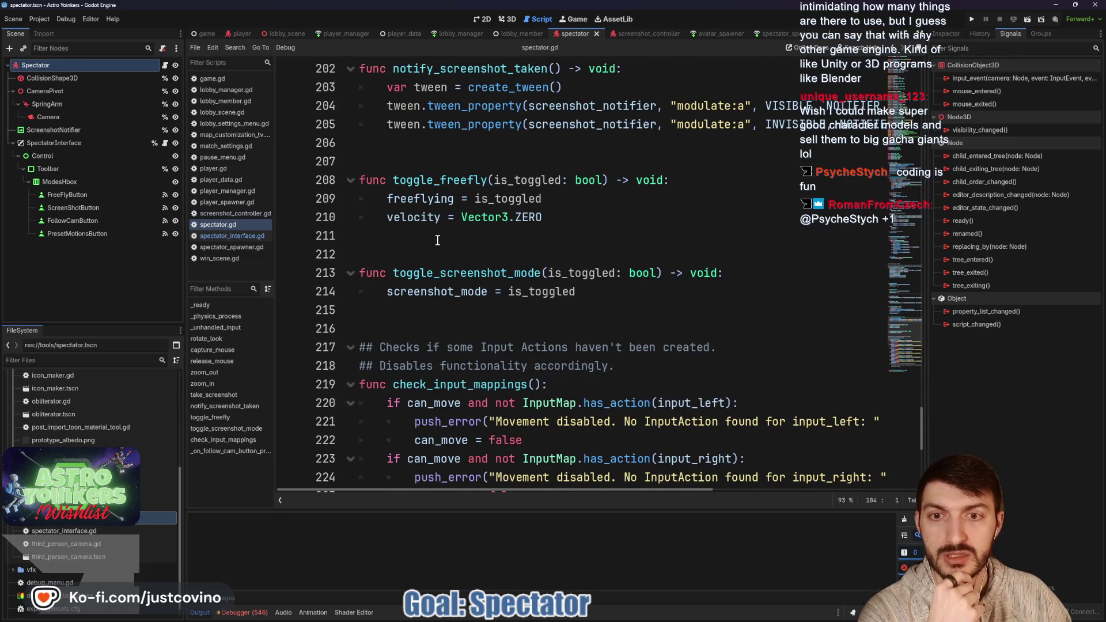
{"action": "left_click", "coordinate": [389, 163]}
- Type '#region Mode Toggles' above toggle_freefly
{"action": "type", "text": "#region Toggles"}
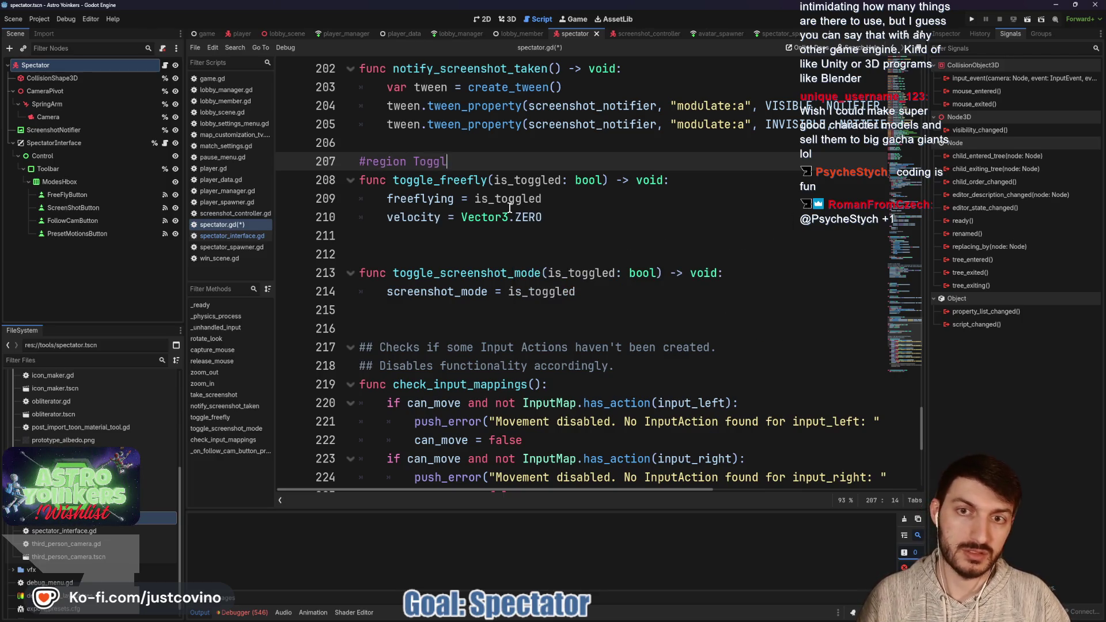
{"action": "key", "text": "BackSpace"}
{"action": "key", "text": "BackSpace"}
{"action": "key", "text": "BackSpace"}
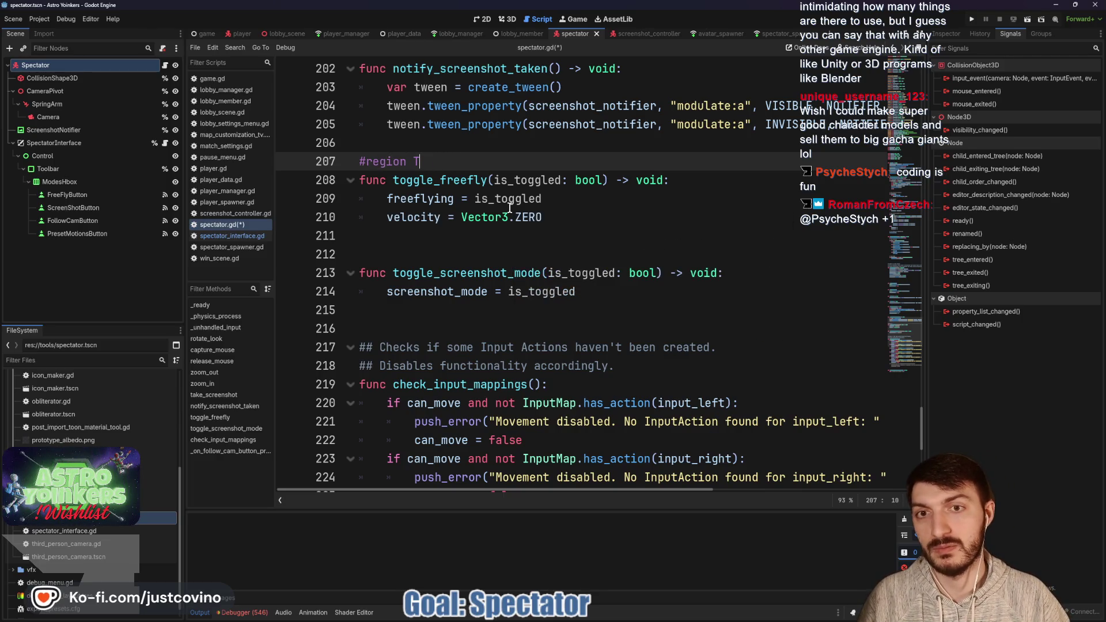
{"action": "type", "text": "Mode Toggle"}
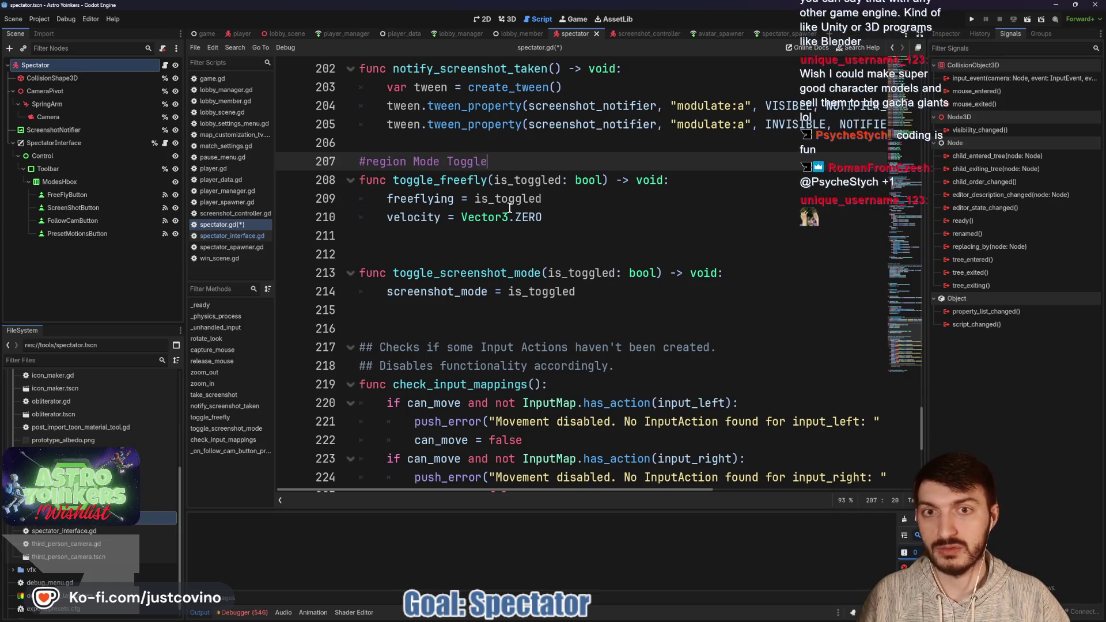
- Close the region with '#endregion' after toggle_screenshot_mode and save spectator.gd
{"action": "left_click", "coordinate": [377, 321]}
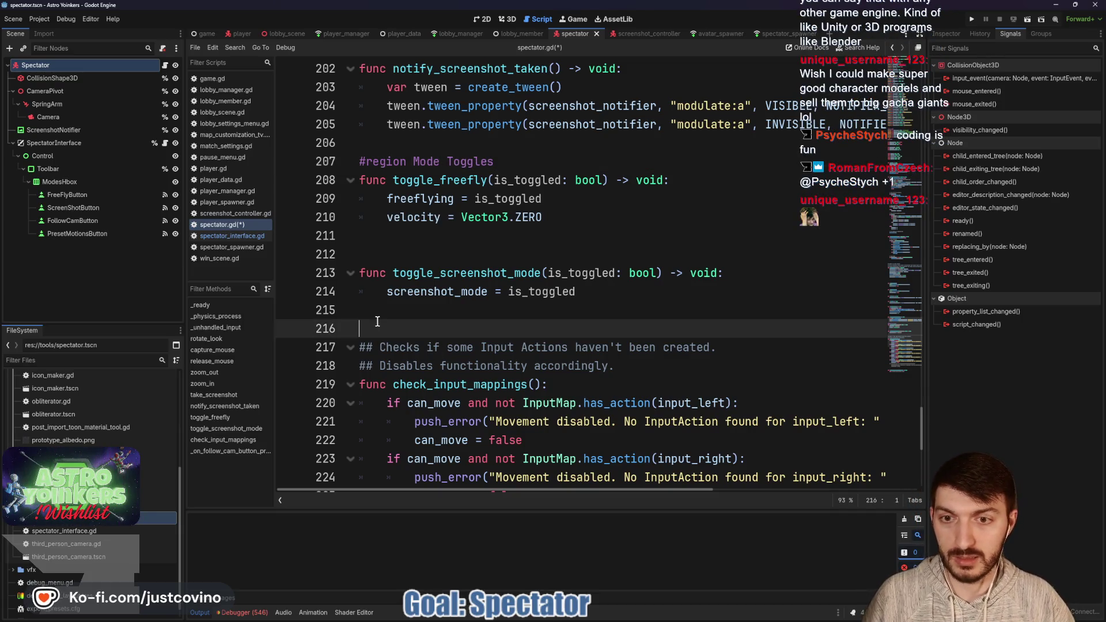
{"action": "key", "text": "Return"}
{"action": "key", "text": "Return"}
{"action": "key", "text": "Up"}
{"action": "key", "text": "Up"}
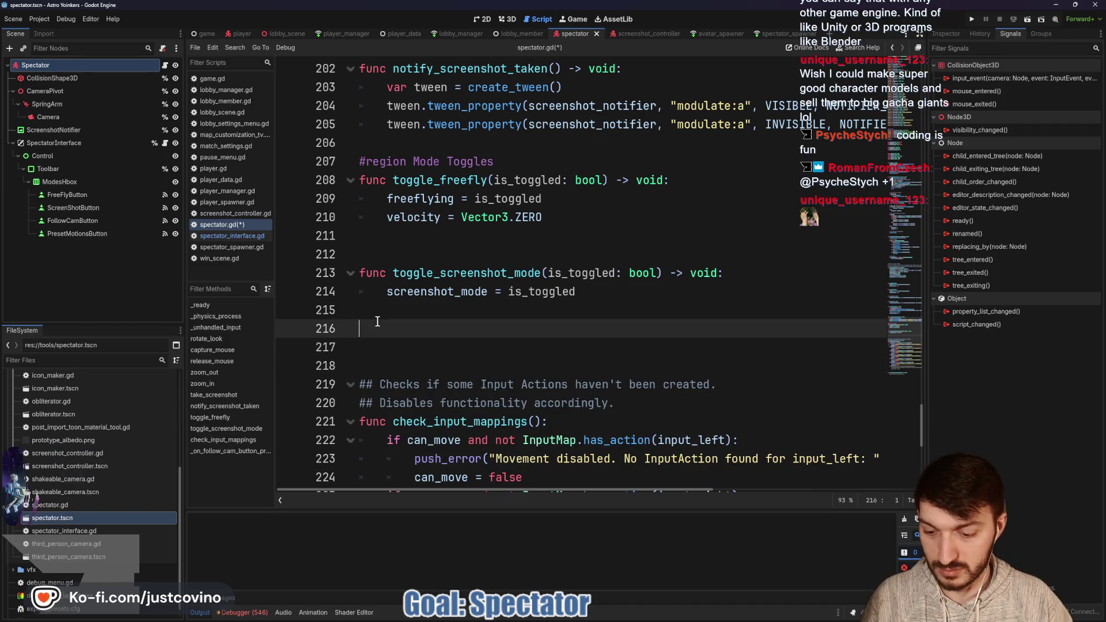
{"action": "type", "text": "#endreio"}
{"action": "key", "text": "BackSpace"}
{"action": "key", "text": "BackSpace"}
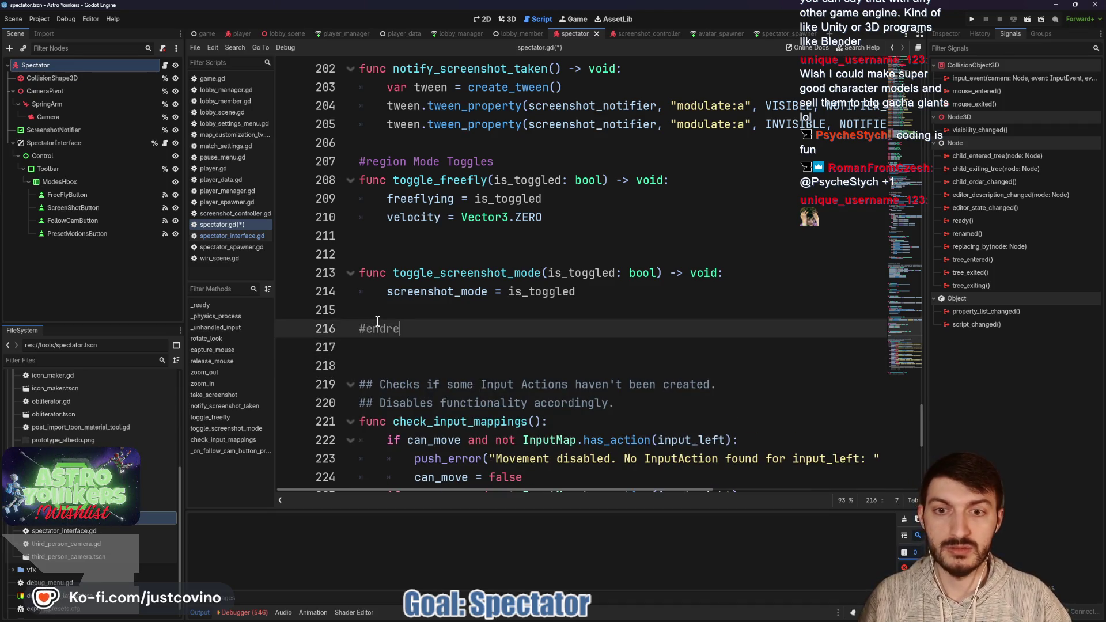
{"action": "left_click", "coordinate": [411, 258]}
{"action": "key", "text": "ctrl+s"}
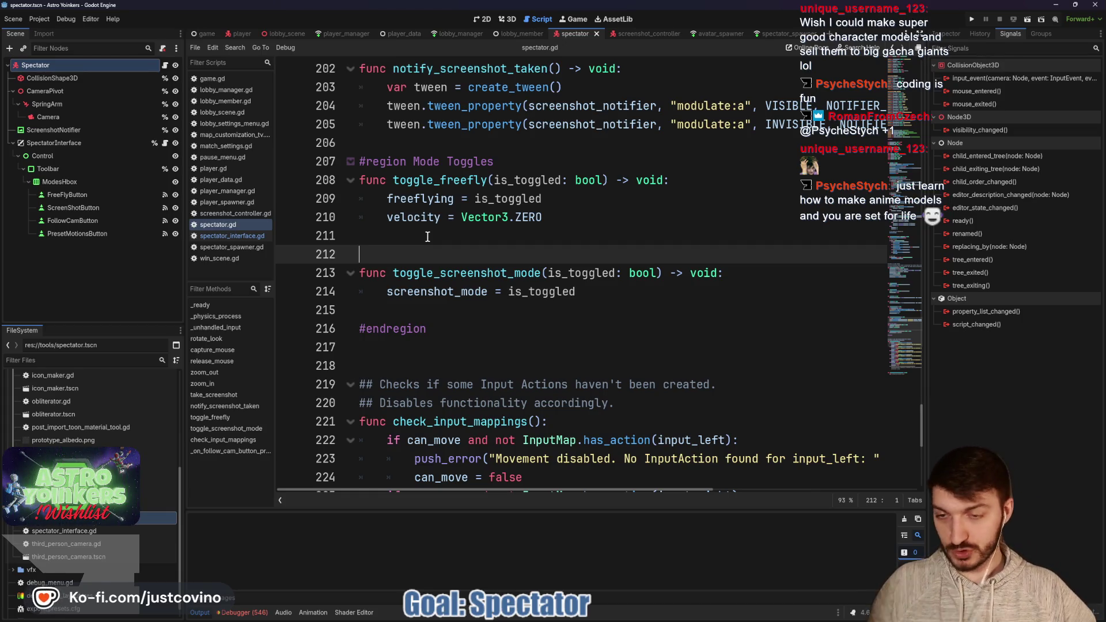
{"action": "left_click", "coordinate": [437, 311]}
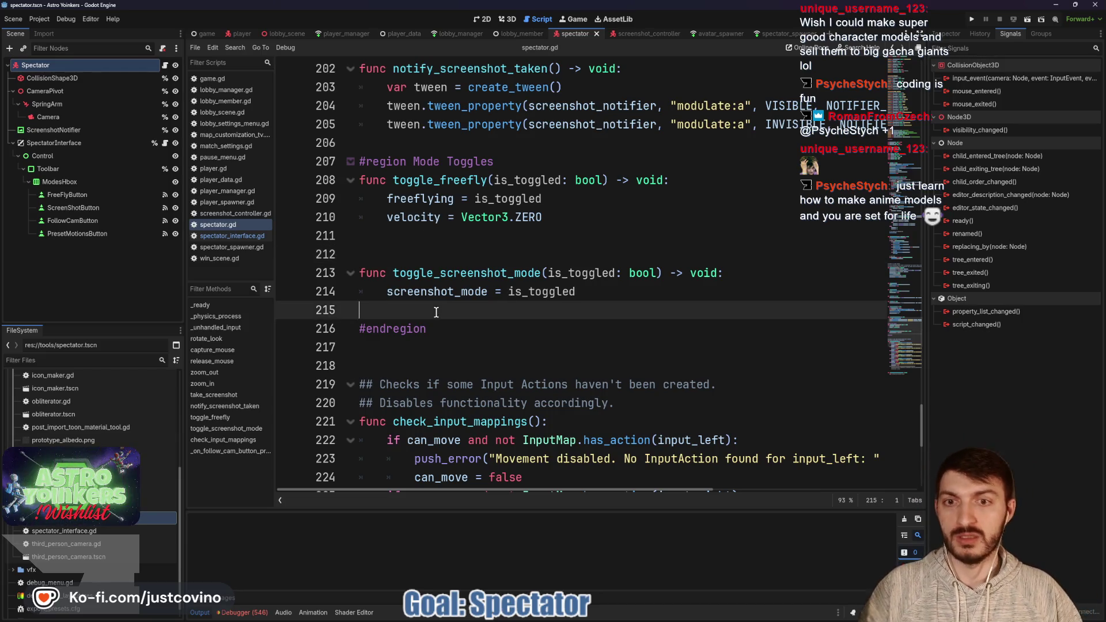
- Write toggle_follow_mode(is_toggled: bool) -> void printing "Follow Mode Enabled" before #endregion, then save spectator.gd
{"action": "key", "text": "Return"}
{"action": "key", "text": "Return"}
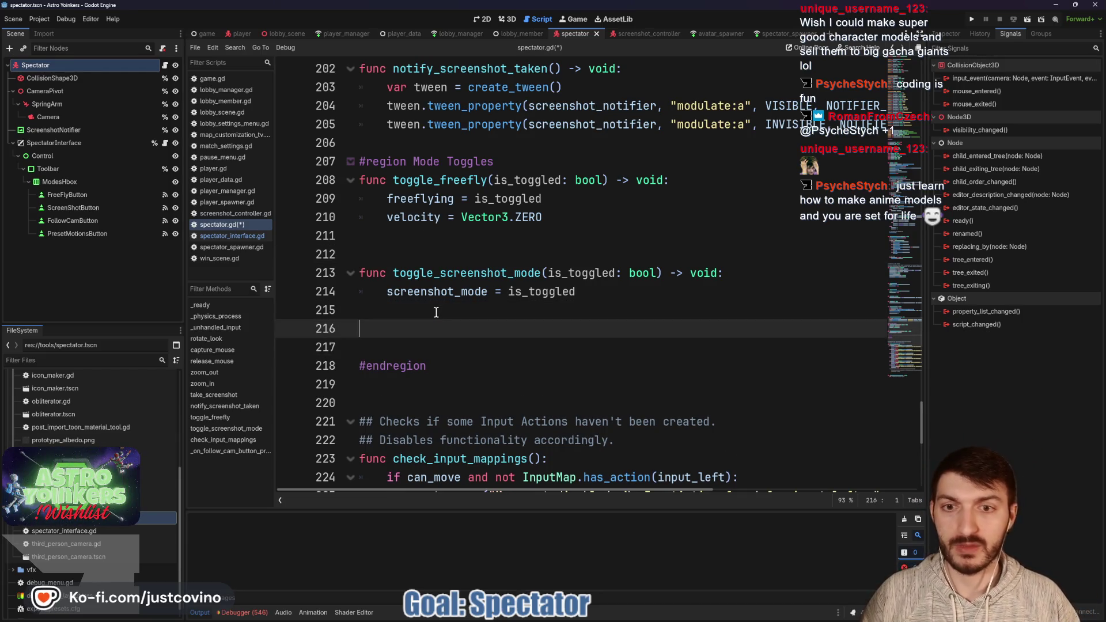
{"action": "type", "text": "func toggle_"}
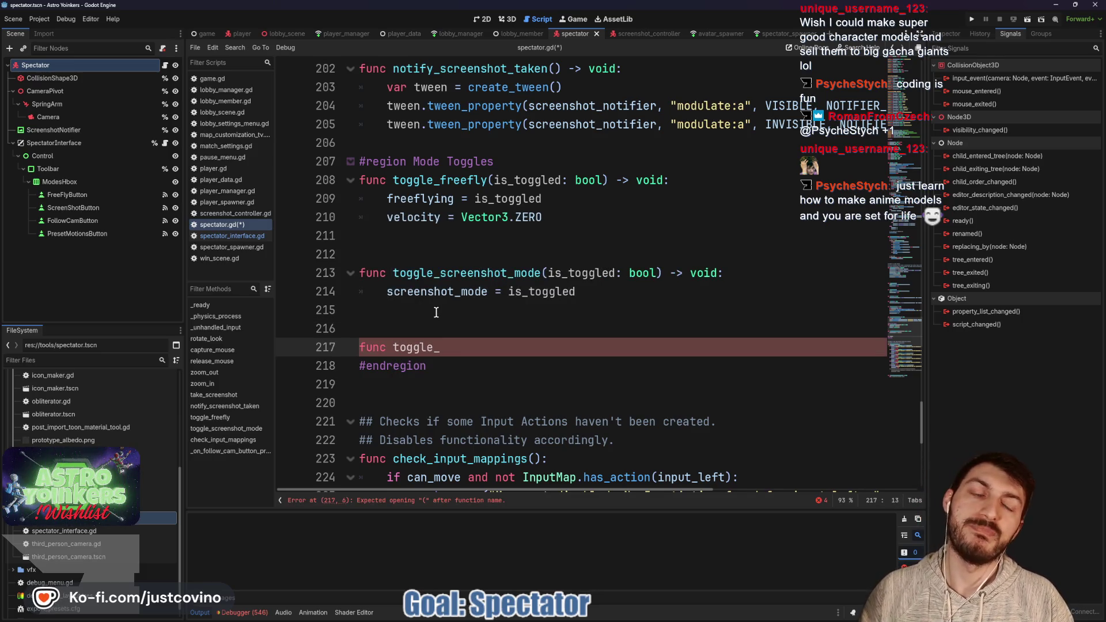
{"action": "type", "text": "foll"}
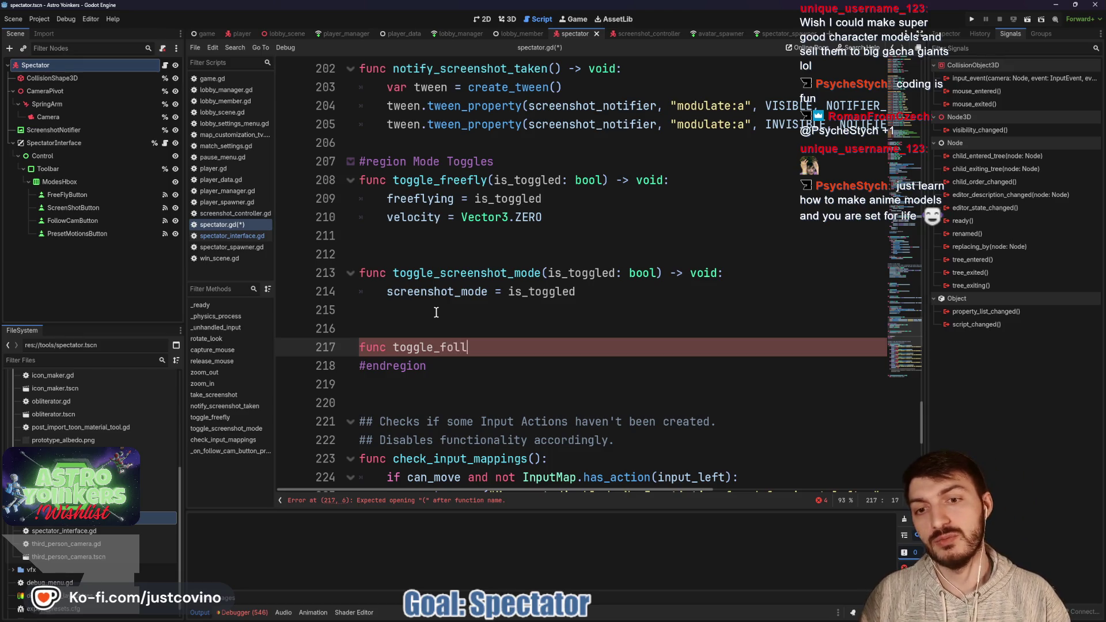
{"action": "type", "text": "ow_mode"}
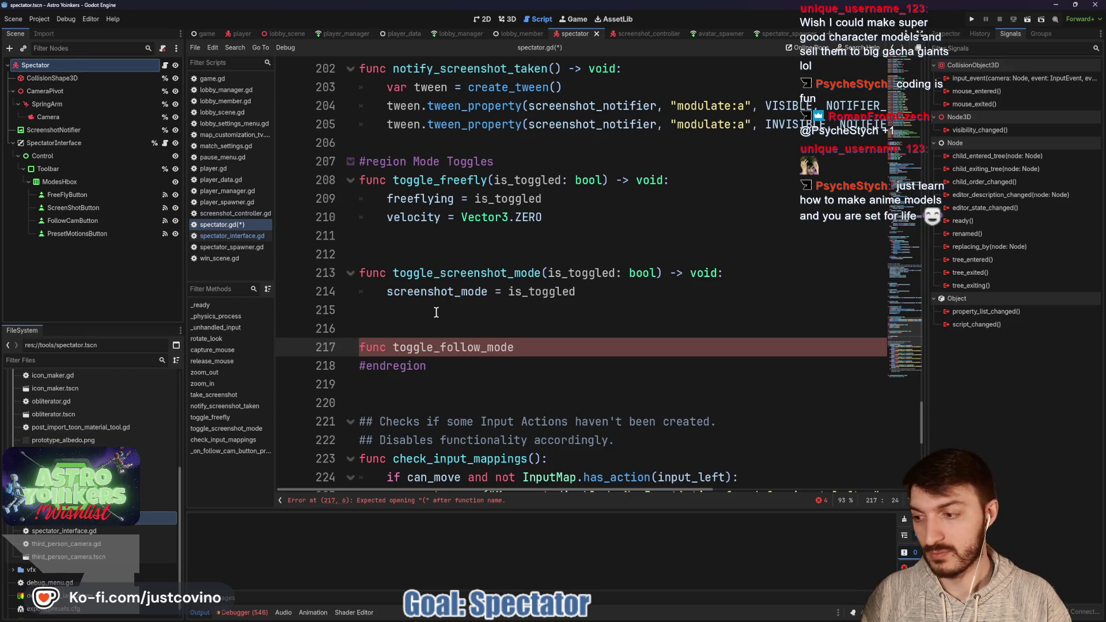
{"action": "type", "text": "is_to"}
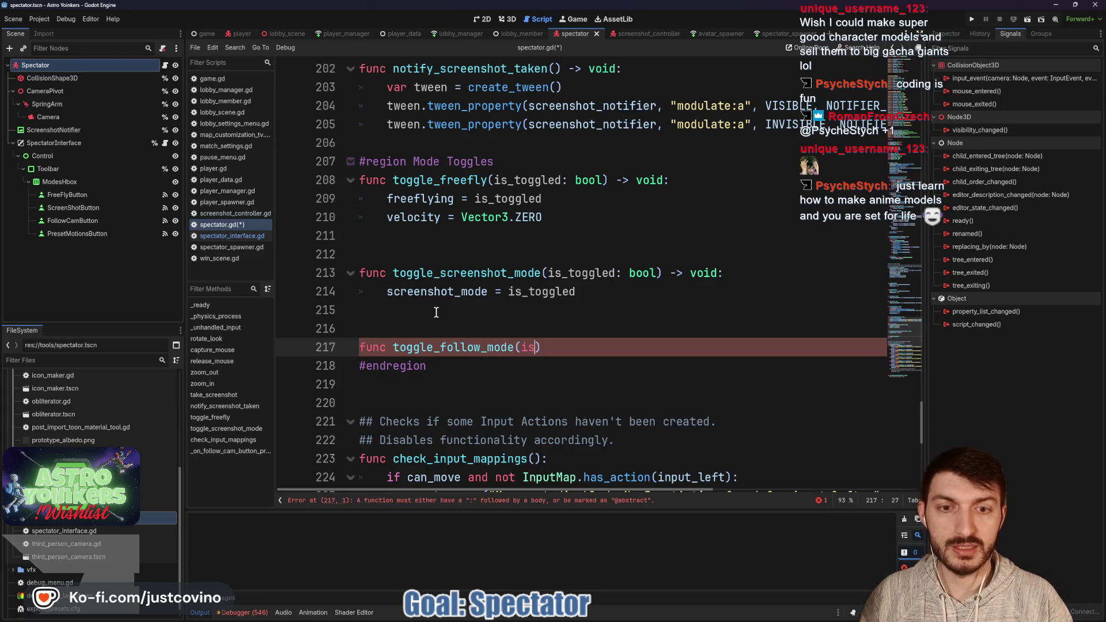
{"action": "type", "text": "ggled: bool"}
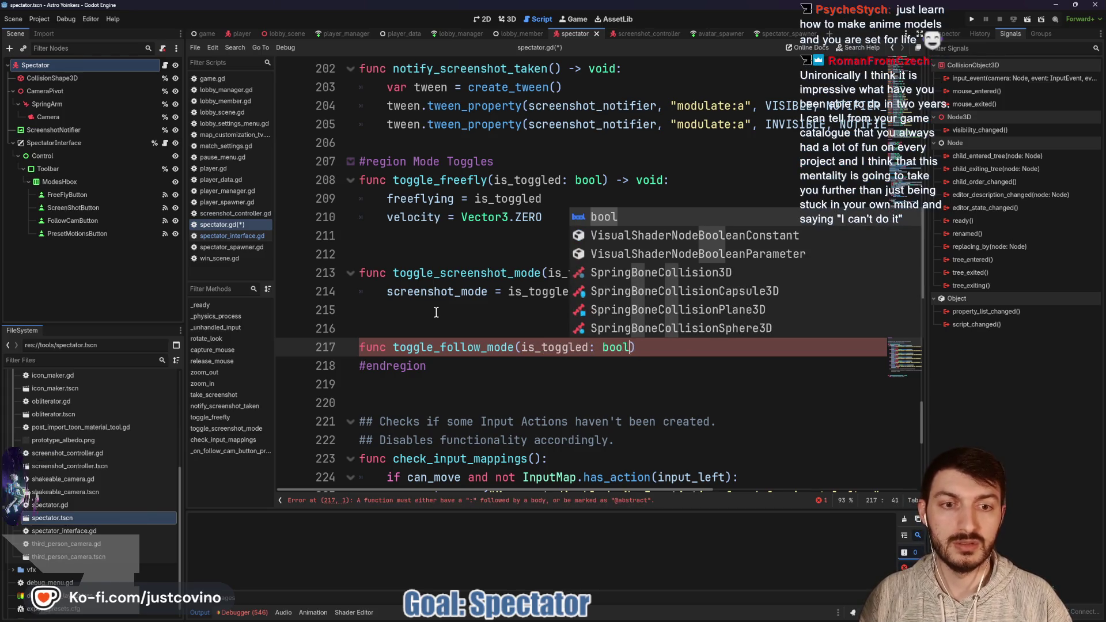
{"action": "key", "text": "Return"}
{"action": "type", "text": ") -> void:"}
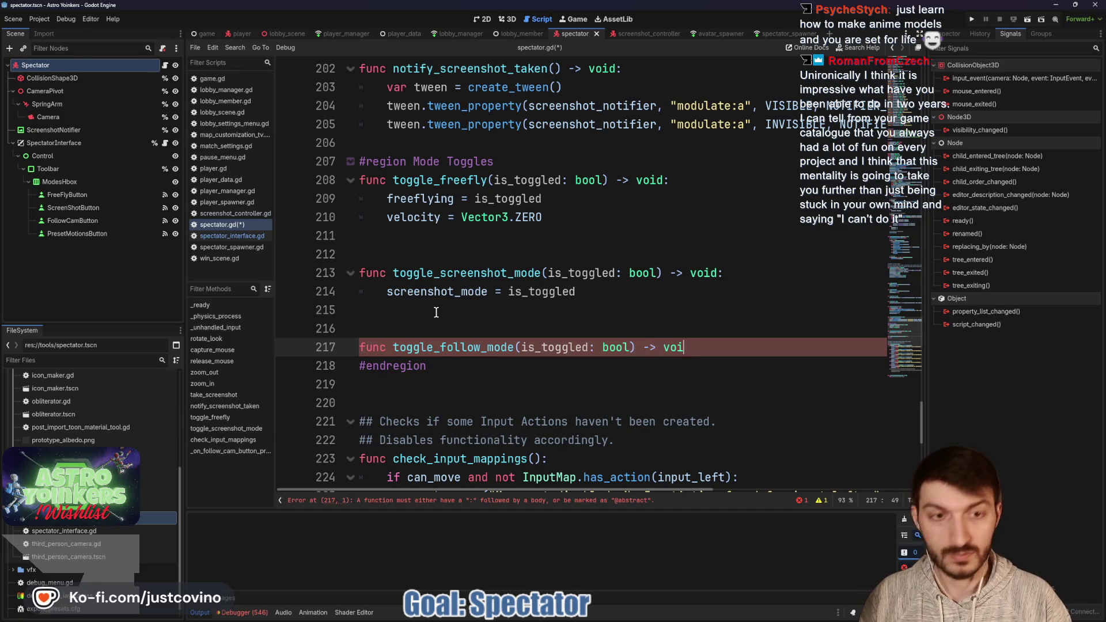
{"action": "key", "text": "Return"}
{"action": "type", "text": "print(\"F"}
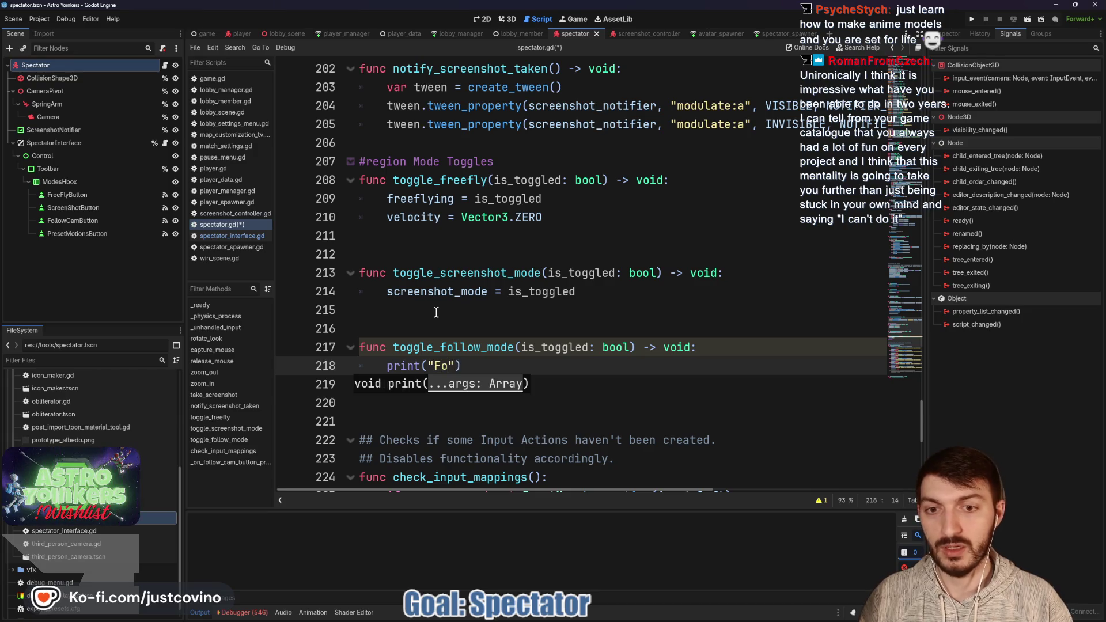
{"action": "type", "text": "ollow Mode "}
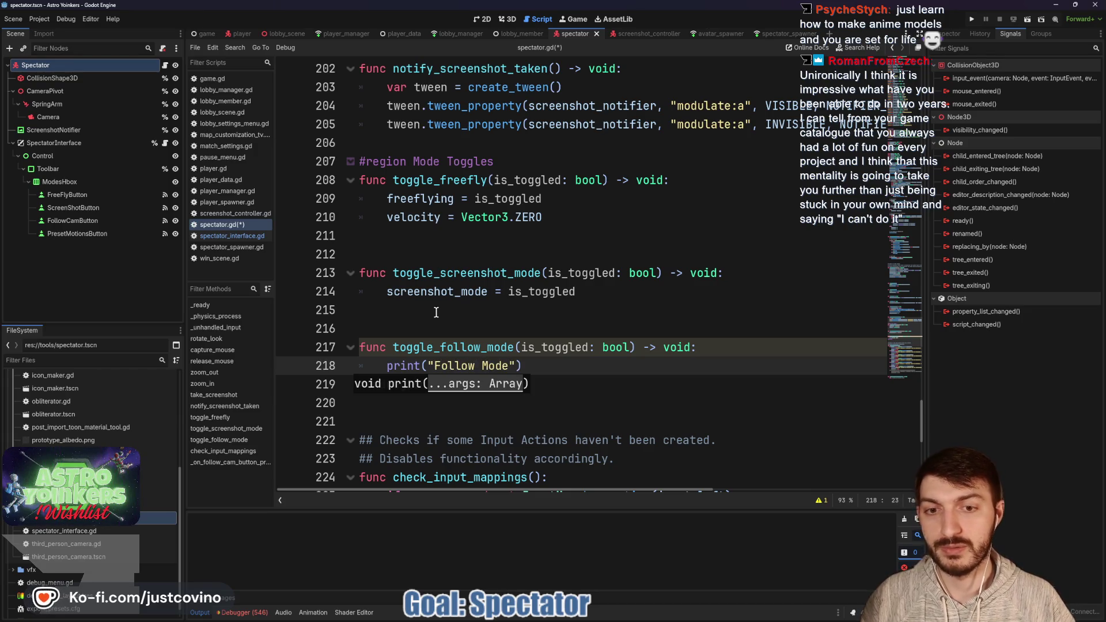
{"action": "type", "text": "Enab"}
{"action": "left_click", "coordinate": [659, 368]}
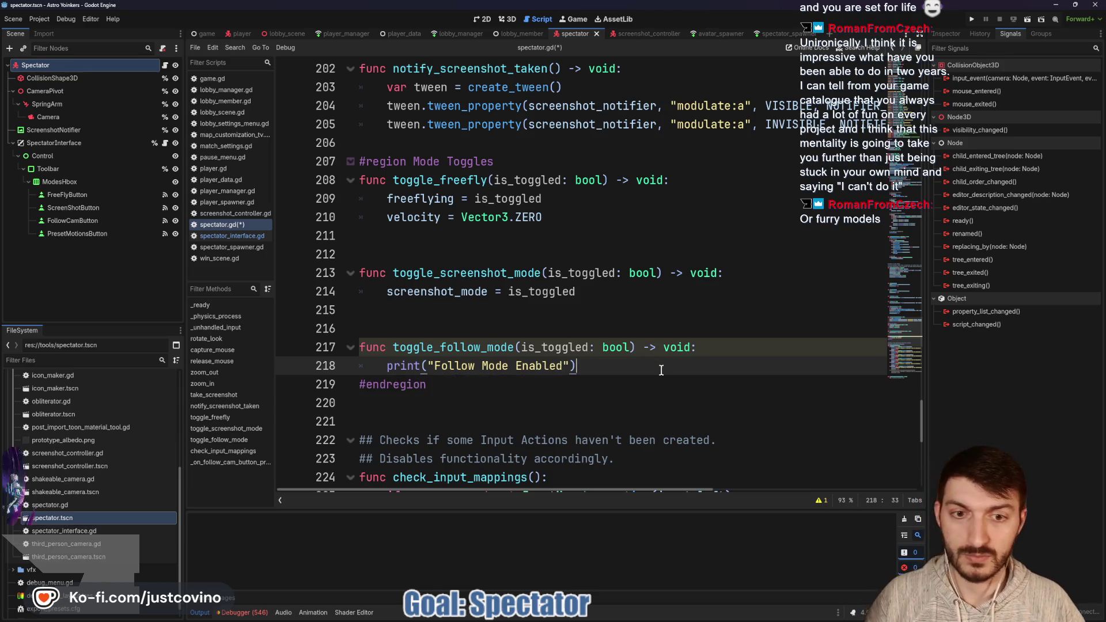
{"action": "key", "text": "ctrl+s"}
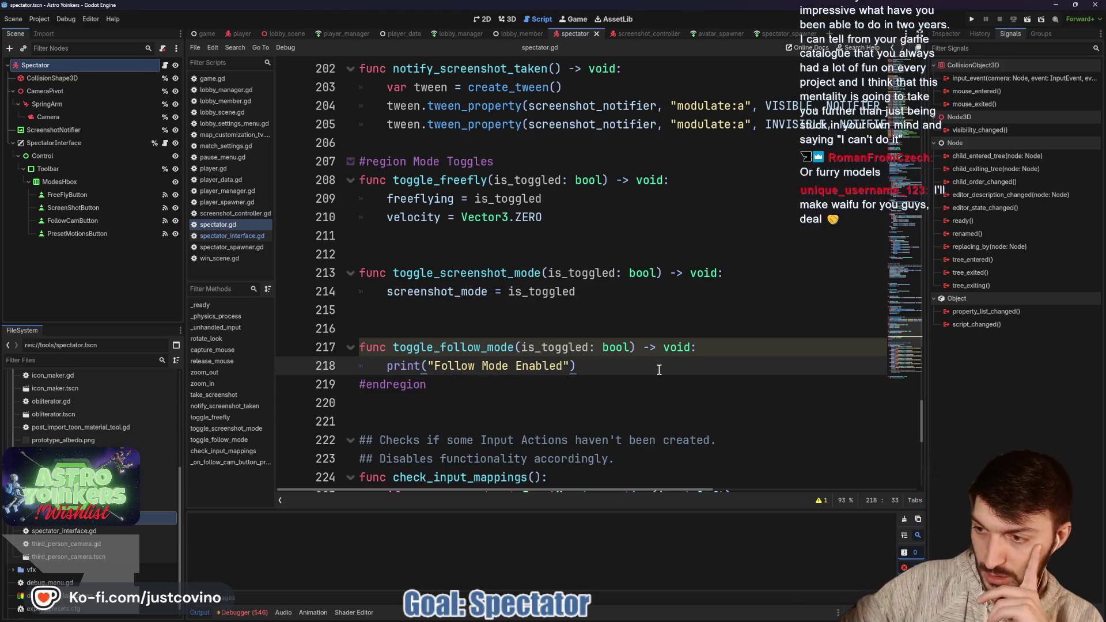
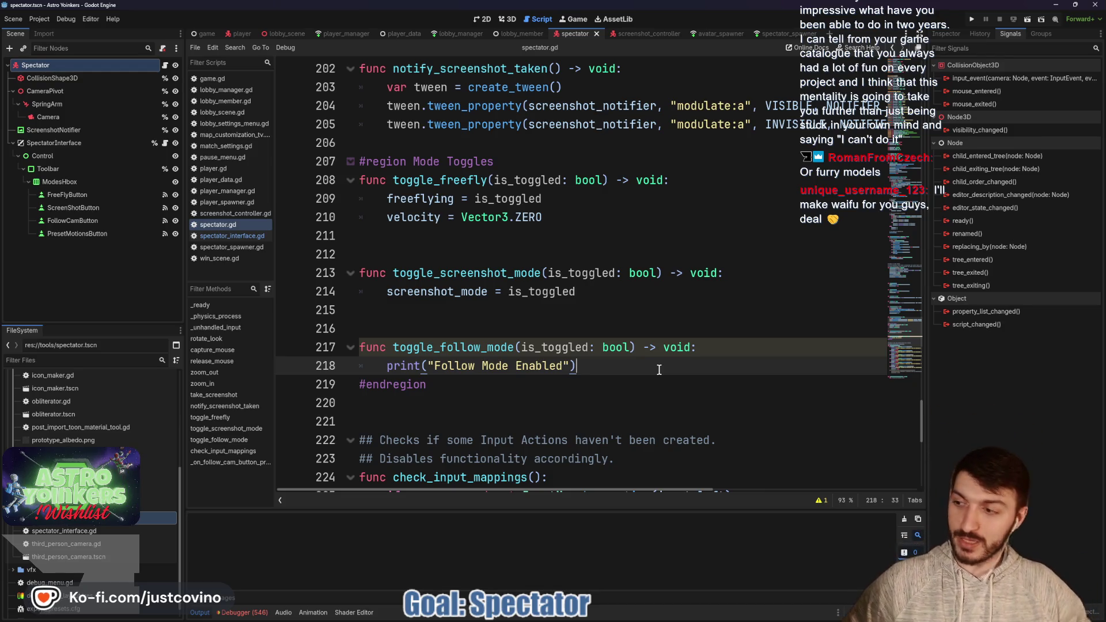
- Switch the dock to Inspector and add a blank line below the follow mode print
{"action": "left_click", "coordinate": [542, 236]}
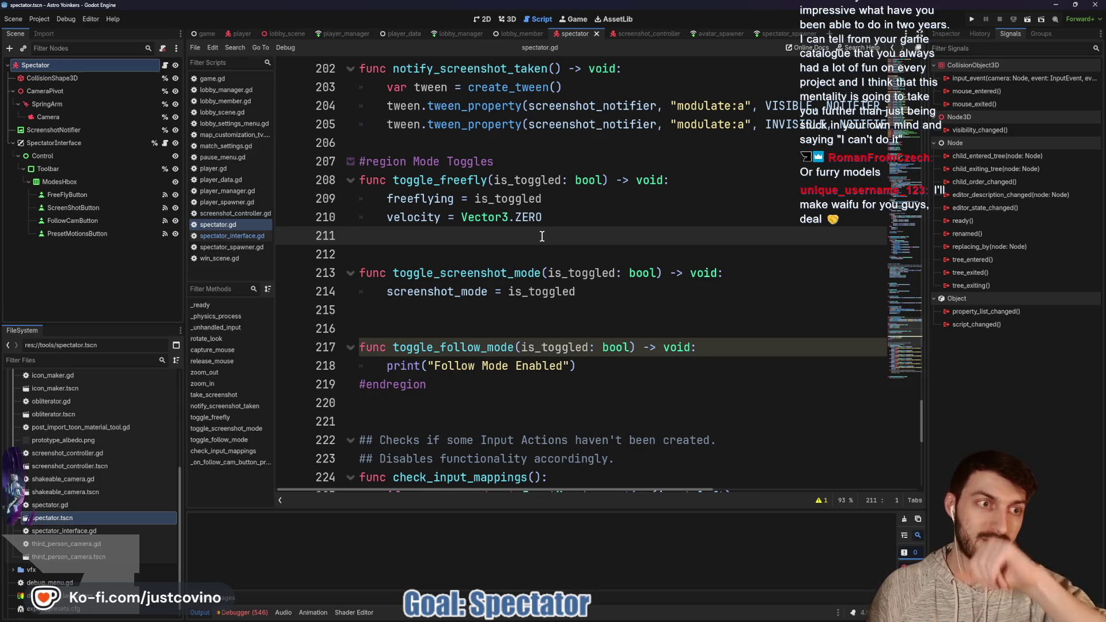
{"action": "left_click", "coordinate": [950, 34]}
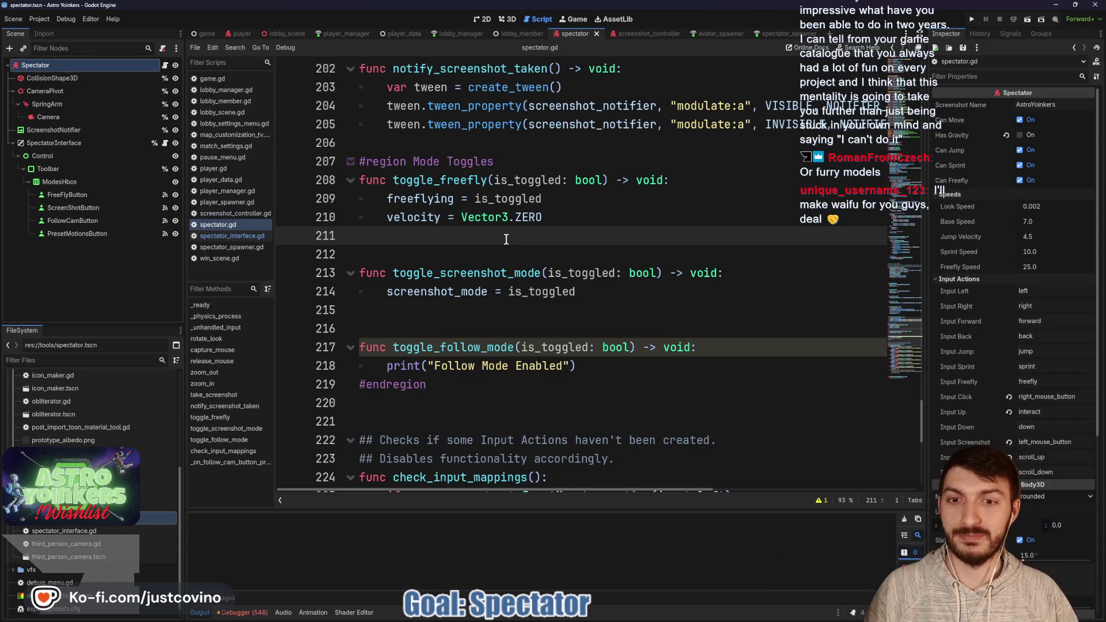
{"action": "left_click", "coordinate": [625, 365]}
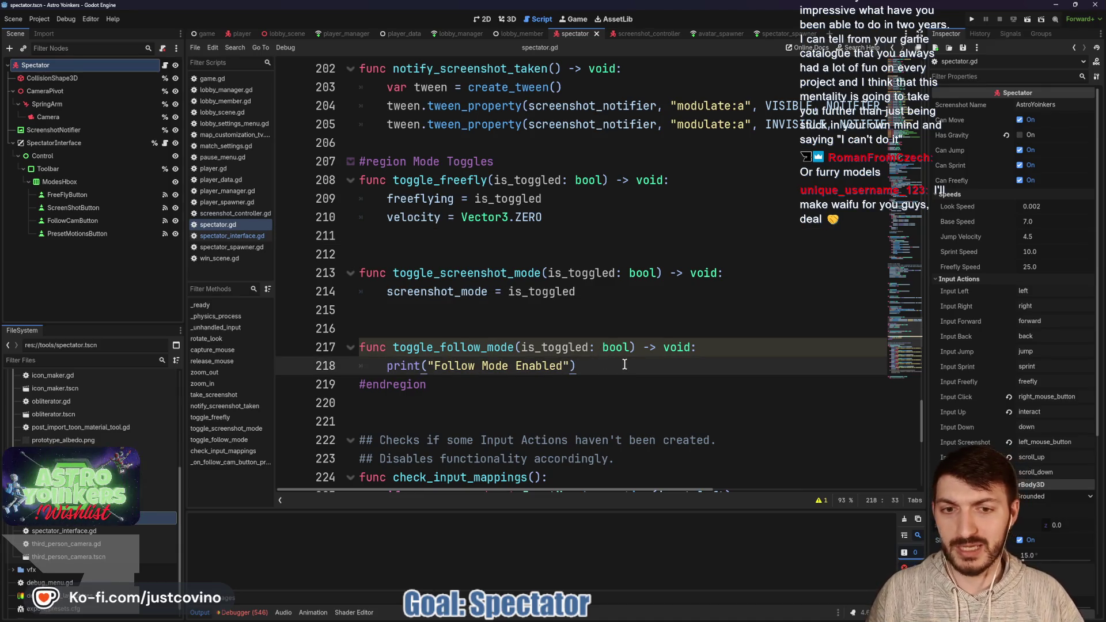
{"action": "key", "text": "Return"}
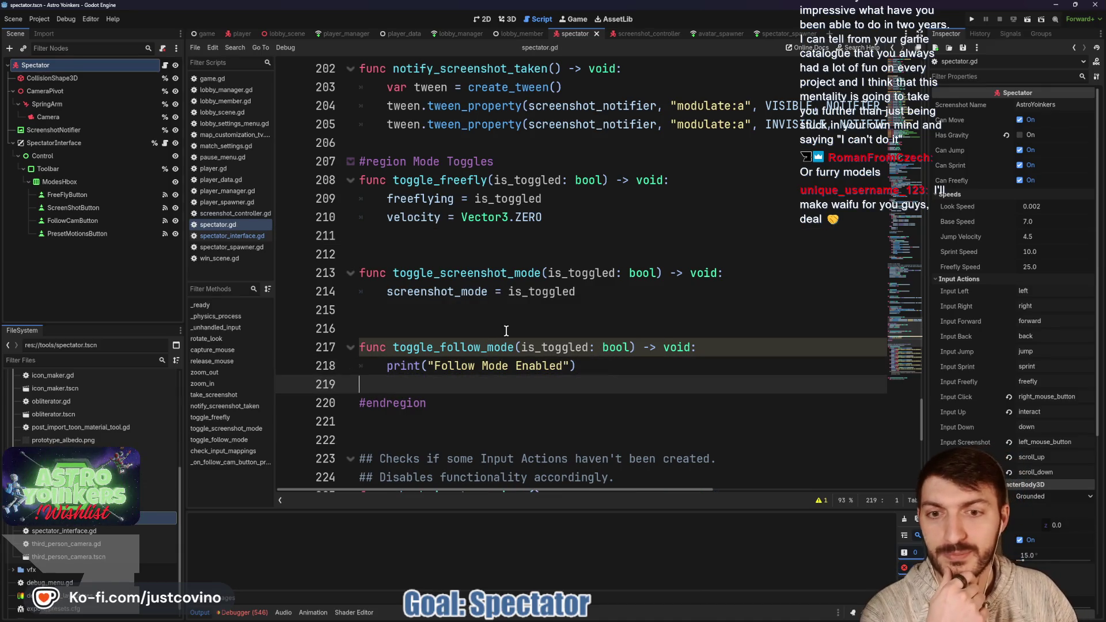
- Add print("Screenshot Mode Activated!") inside toggle_screenshot_mode
{"action": "left_click", "coordinate": [622, 294]}
{"action": "key", "text": "Return"}
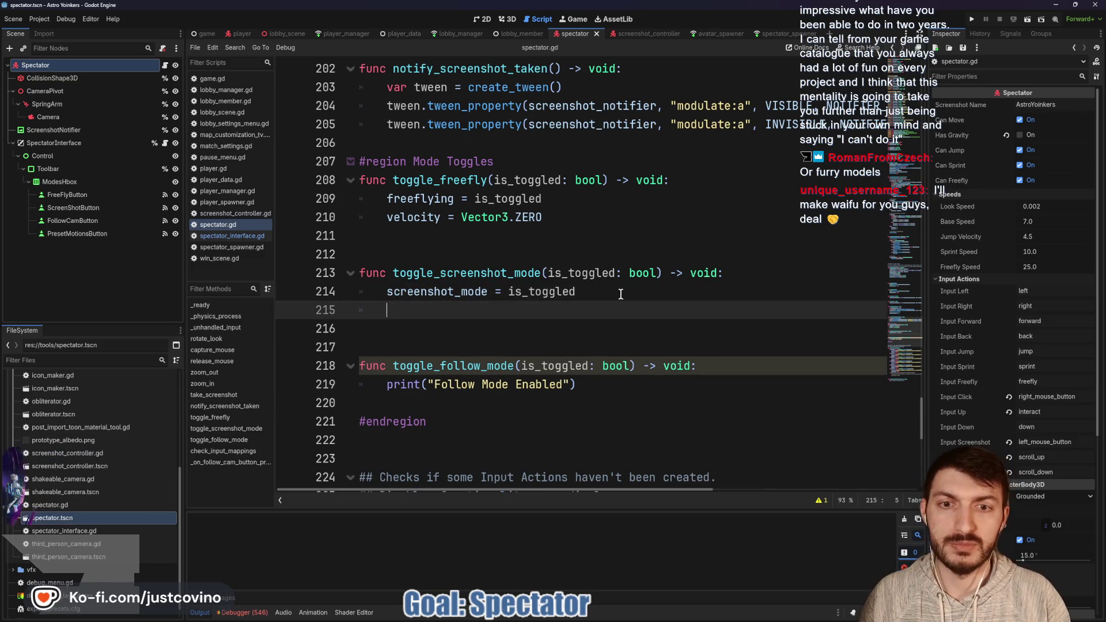
{"action": "type", "text": "print(\"Screen"}
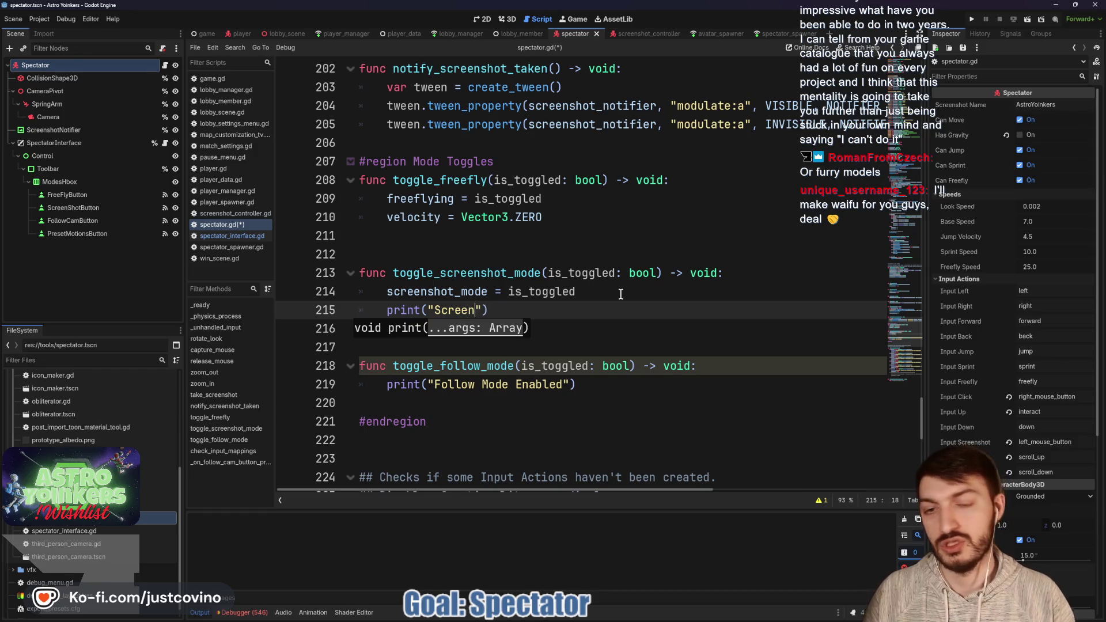
{"action": "type", "text": "shot Mode Activa"}
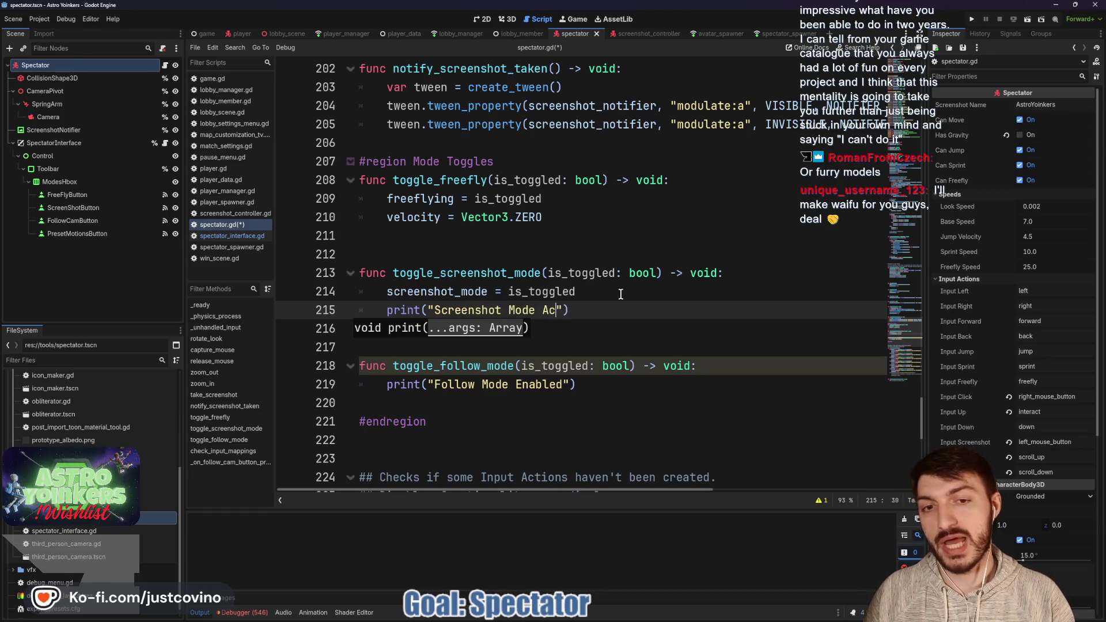
{"action": "type", "text": "ted!"}
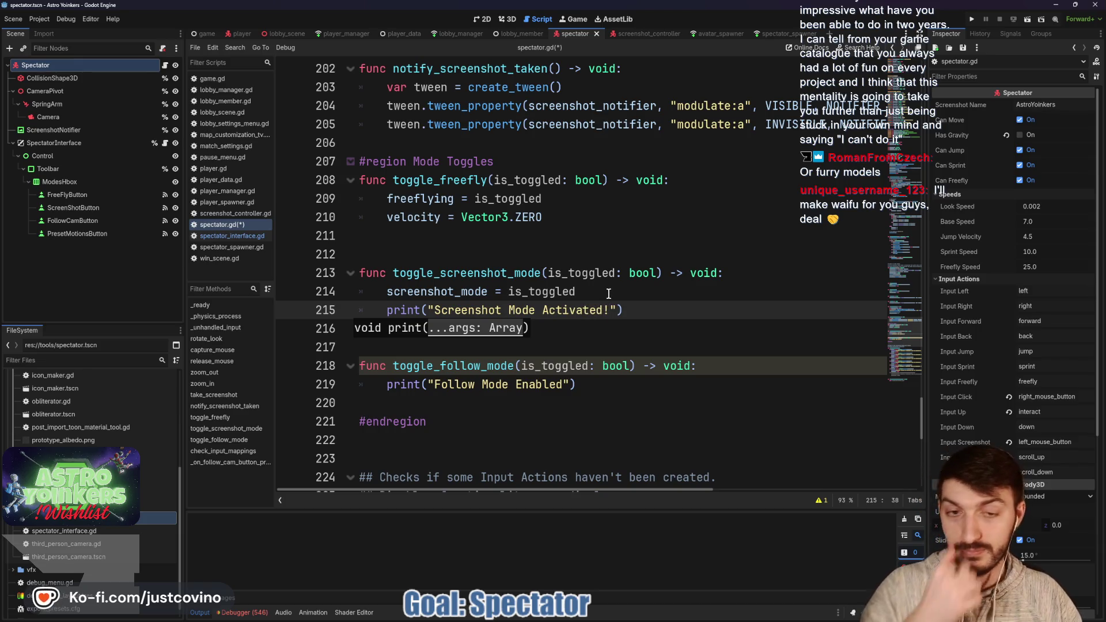
- Add print("Freefly Mode Activated!") after the velocity reset in toggle_freefly and save spectator.gd
{"action": "left_click", "coordinate": [593, 219]}
{"action": "key", "text": "Return"}
{"action": "type", "text": "print("}
{"action": "type", "text": "\"Freefly Mode Ac"}
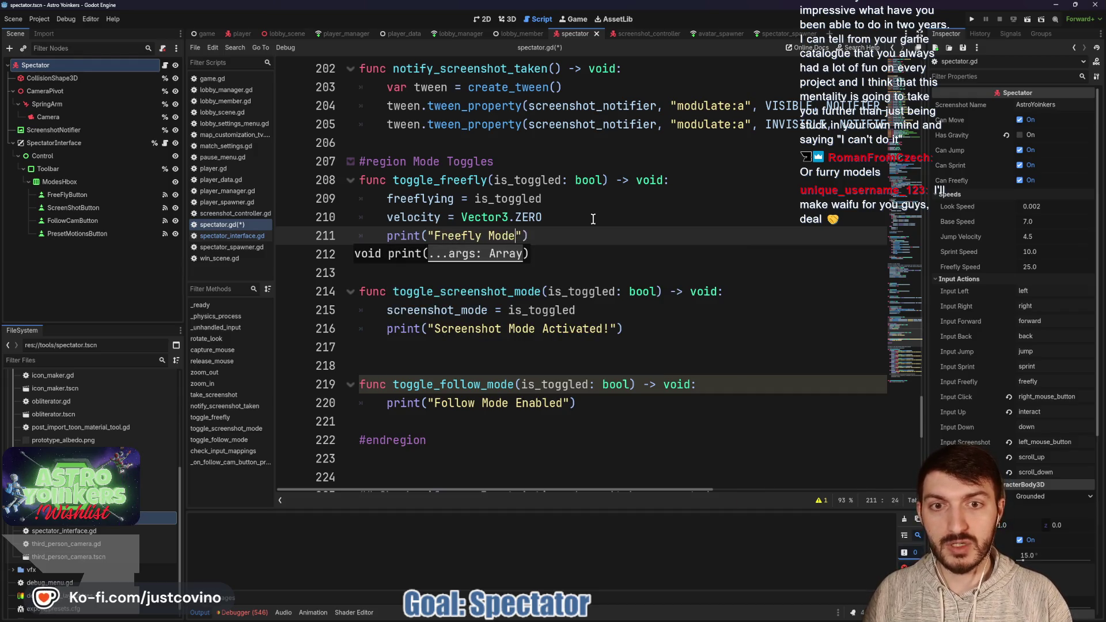
{"action": "type", "text": "tivated!"}
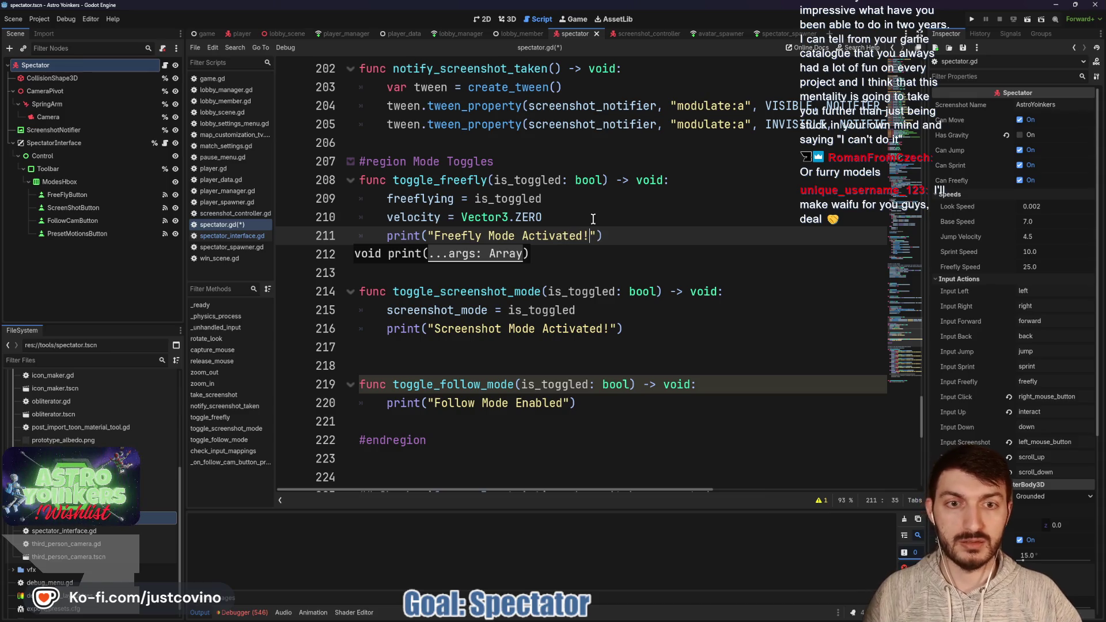
{"action": "left_click", "coordinate": [595, 265]}
{"action": "key", "text": "ctrl+s"}
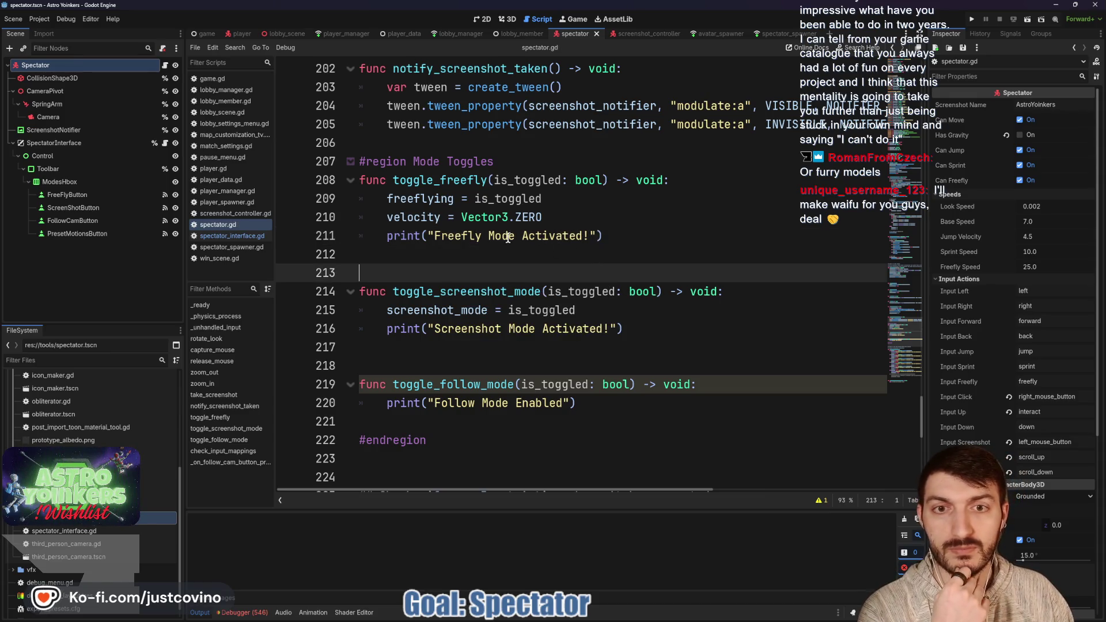
{"action": "left_click", "coordinate": [386, 232]}
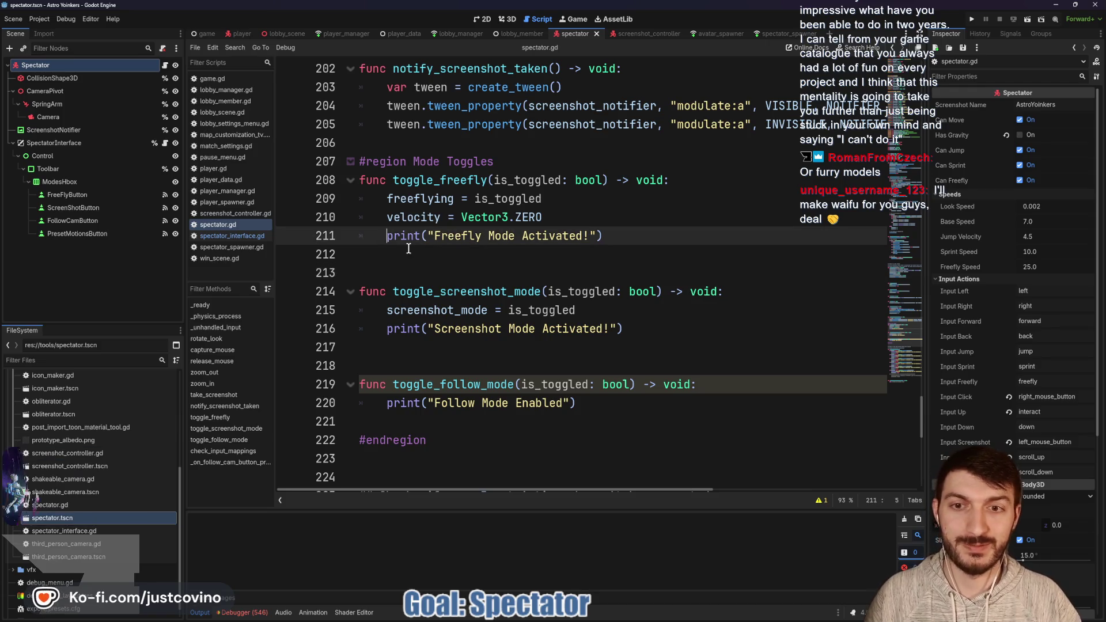
{"action": "left_click", "coordinate": [558, 216]}
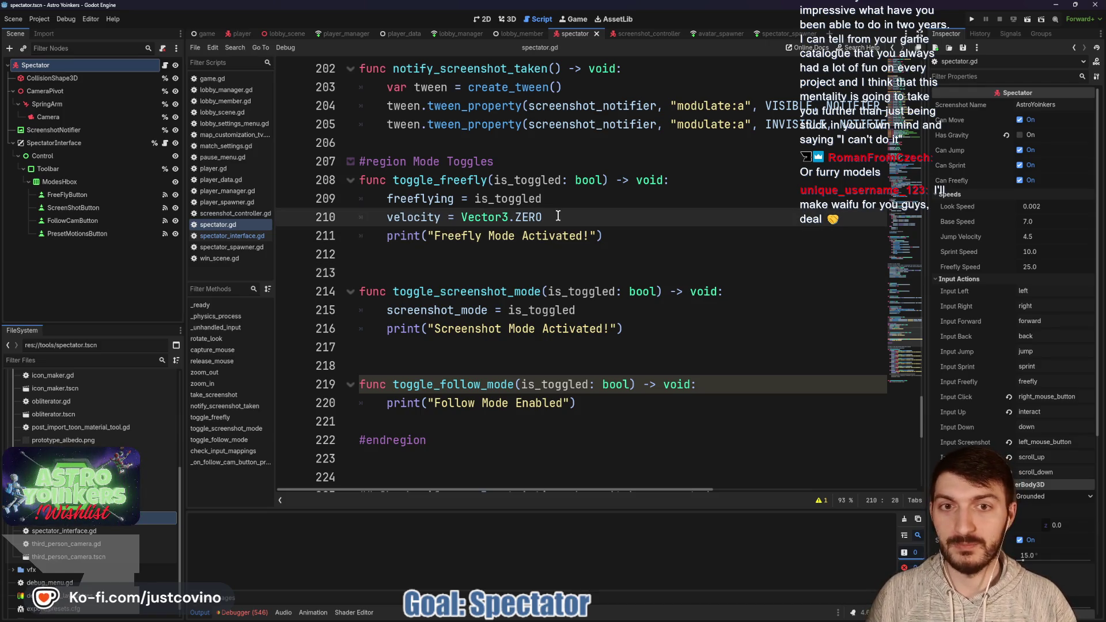
- Change the freefly message to print("Freefly Mode: ", is_toggled)
{"action": "left_click_drag", "start_coordinate": [586, 235], "coordinate": [517, 235]}
{"action": "key", "text": "BackSpace"}
{"action": "type", "text": ": \", "}
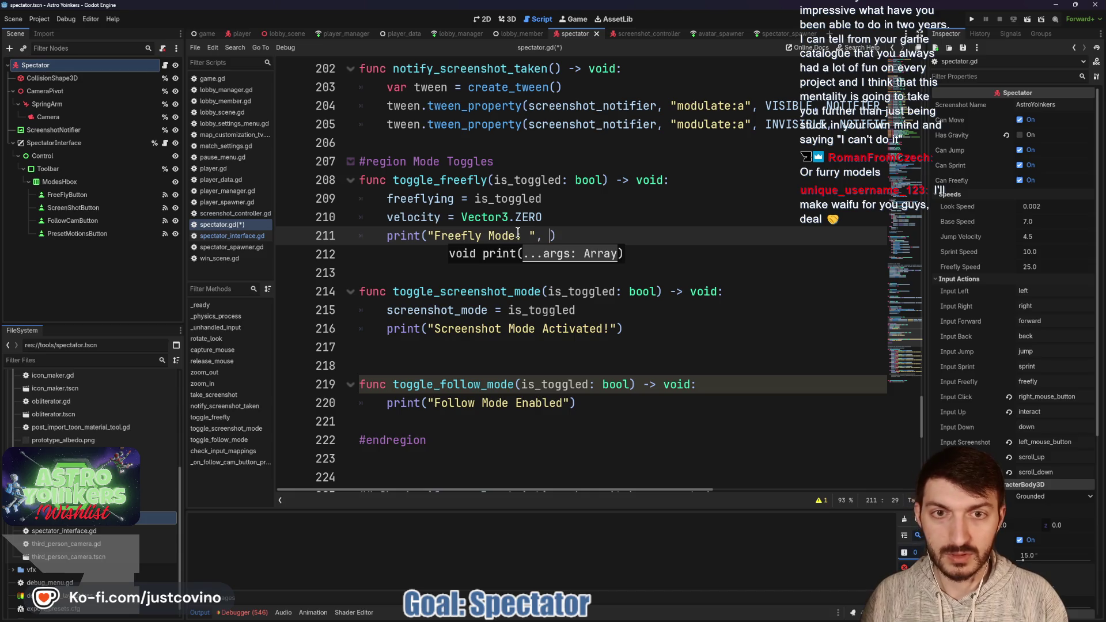
{"action": "type", "text": "is_toggled"}
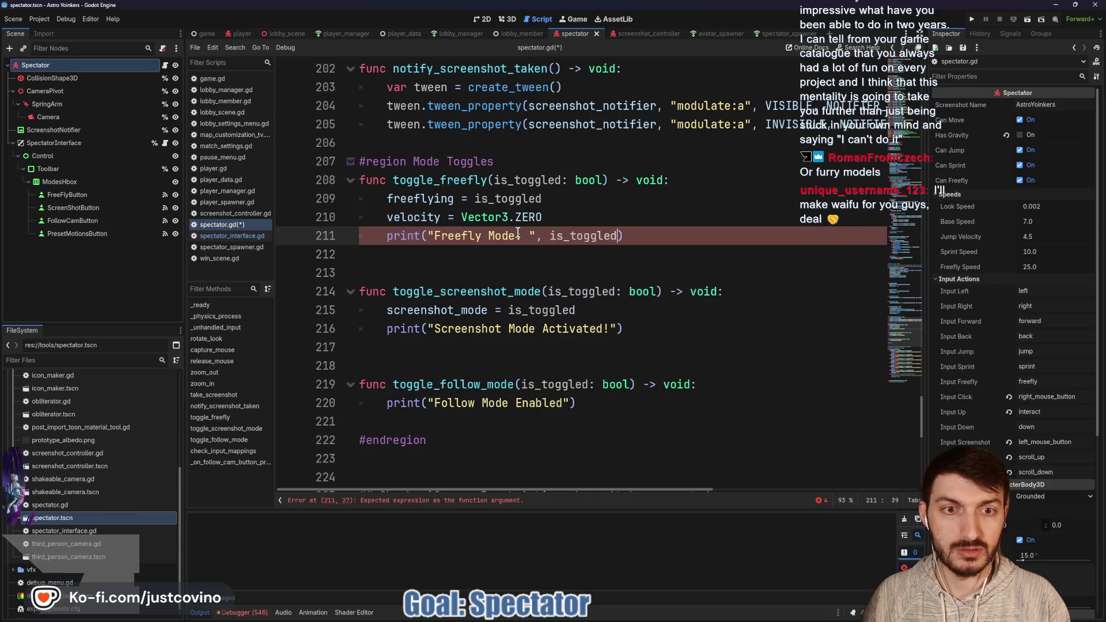
- Change the screenshot message to print("Screenshot Mode: ", is_toggled) and save the script
{"action": "left_click_drag", "start_coordinate": [618, 328], "coordinate": [535, 328]}
{"action": "left_click_drag", "start_coordinate": [609, 329], "coordinate": [541, 328]}
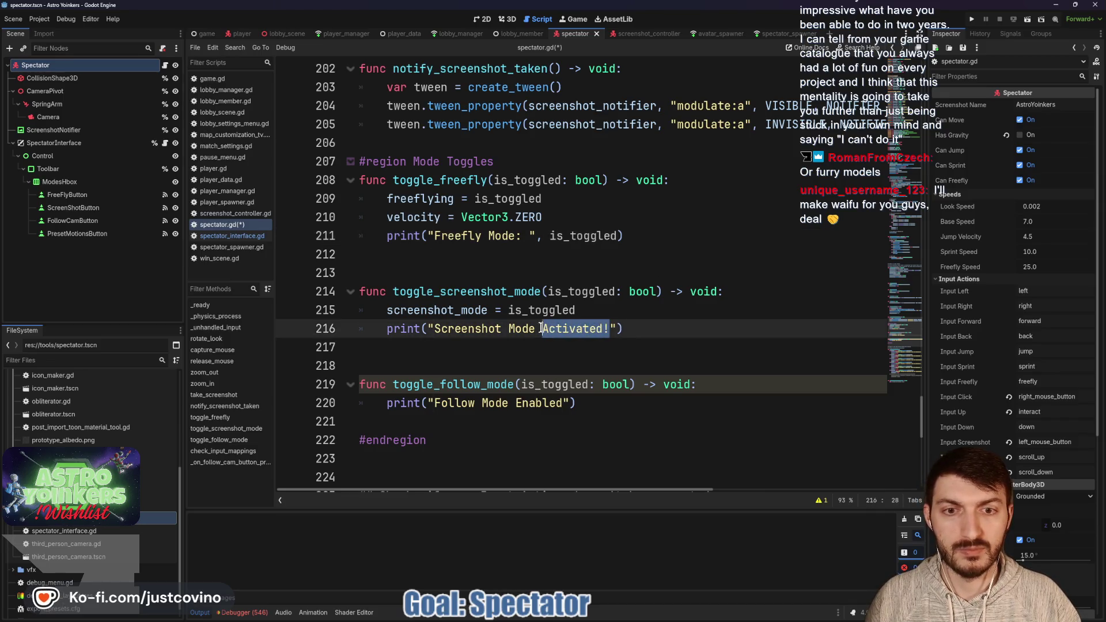
{"action": "key", "text": "BackSpace"}
{"action": "key", "text": "BackSpace"}
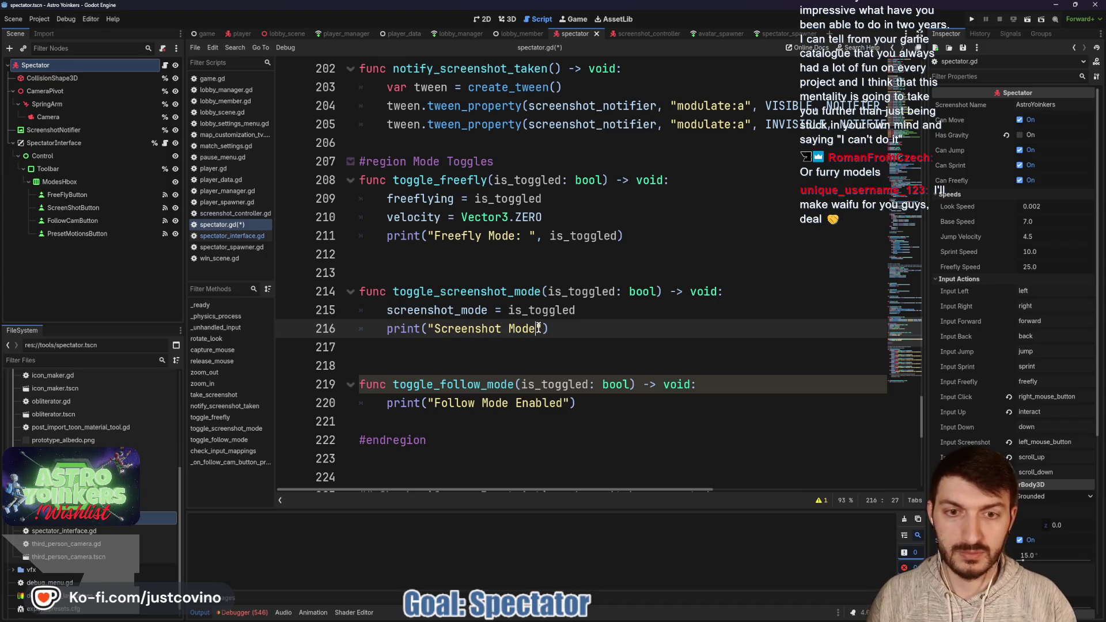
{"action": "type", "text": "\", is"}
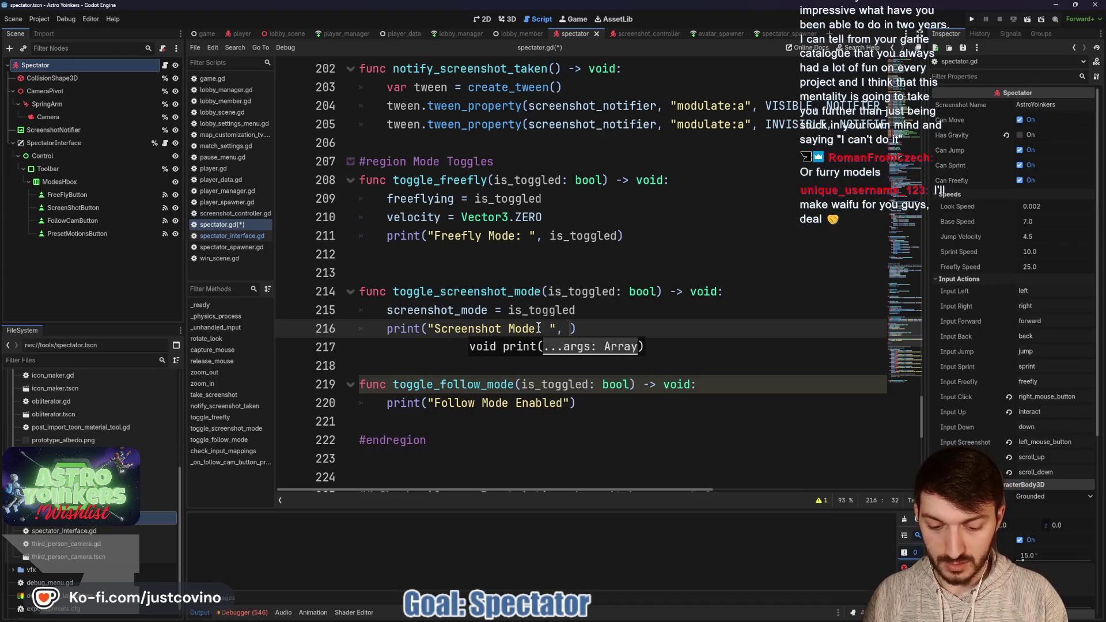
{"action": "type", "text": "_tog"}
{"action": "key", "text": "Return"}
{"action": "left_click", "coordinate": [540, 329]}
{"action": "type", "text": ":"}
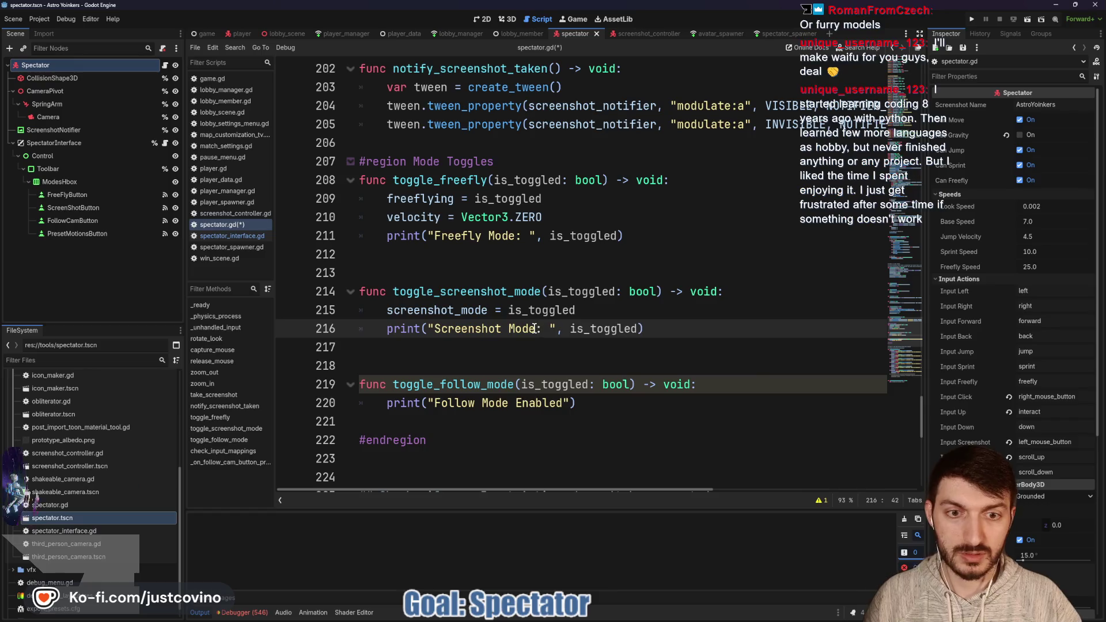
{"action": "left_click", "coordinate": [556, 361]}
{"action": "key", "text": "ctrl+s"}
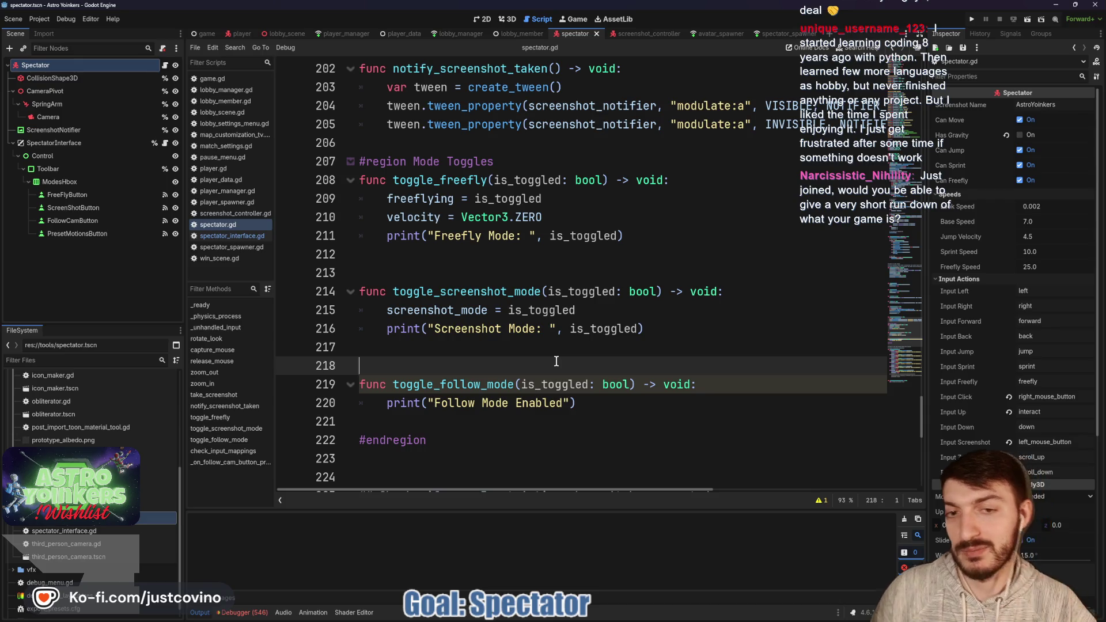
- Replace ' Enabled' in the follow mode print with ': ', is_toggled and save spectator.gd
{"action": "left_click", "coordinate": [578, 403]}
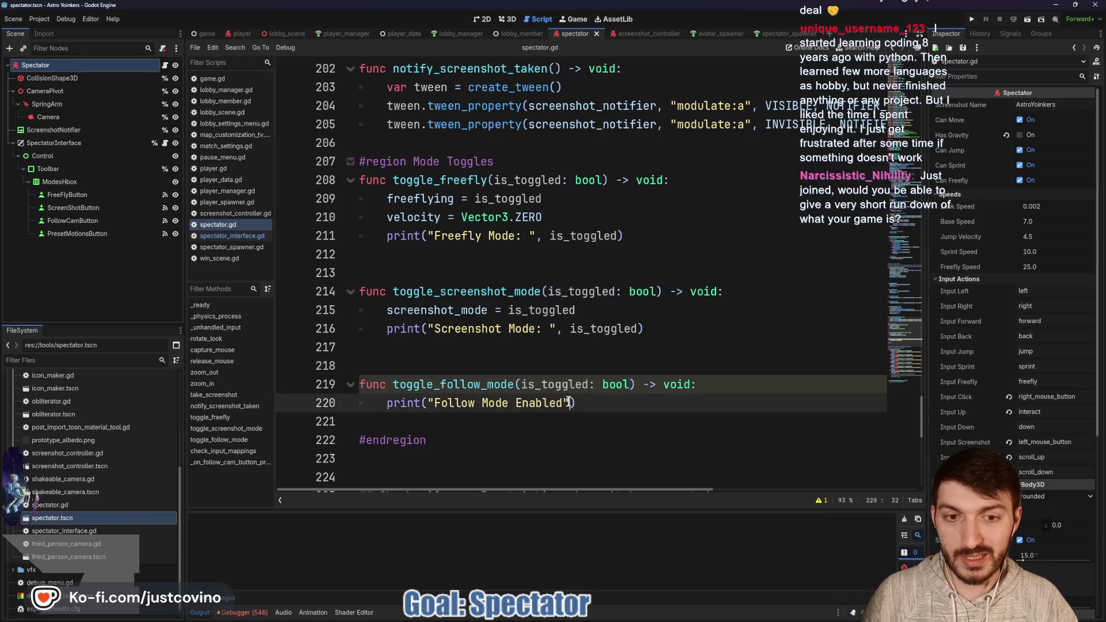
{"action": "left_click_drag", "start_coordinate": [563, 402], "coordinate": [510, 403]}
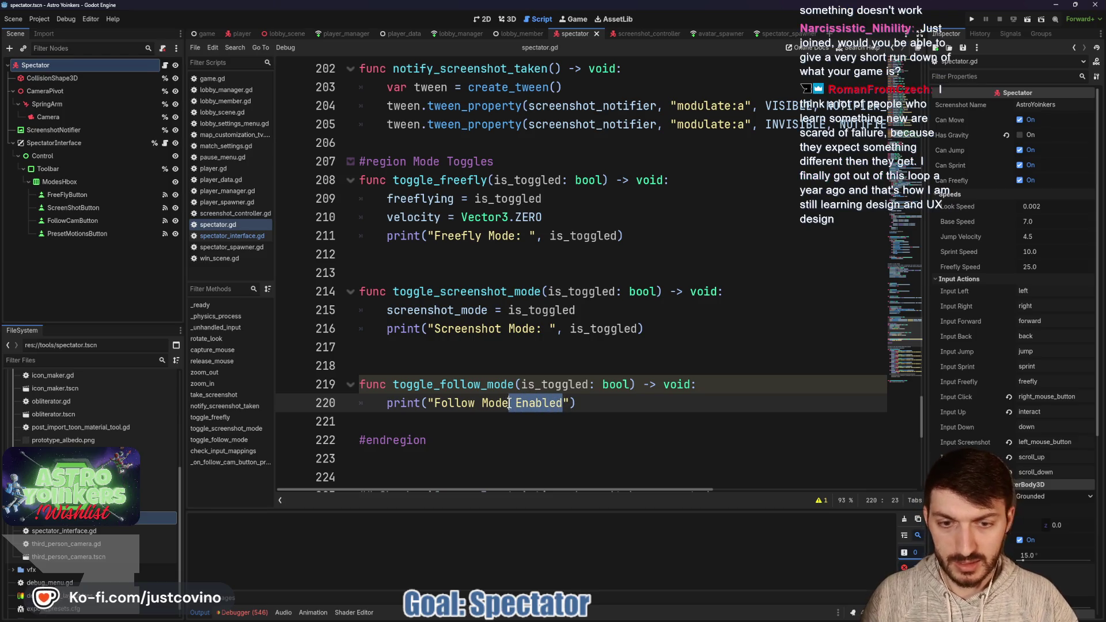
{"action": "key", "text": "BackSpace"}
{"action": "type", "text": ":"}
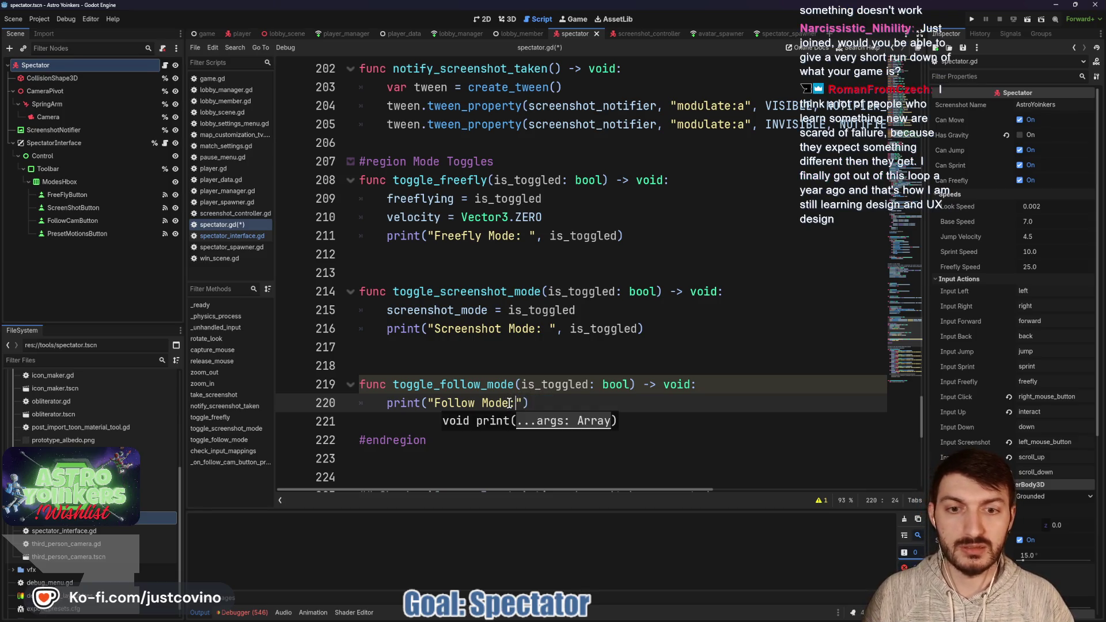
{"action": "type", "text": " \", "}
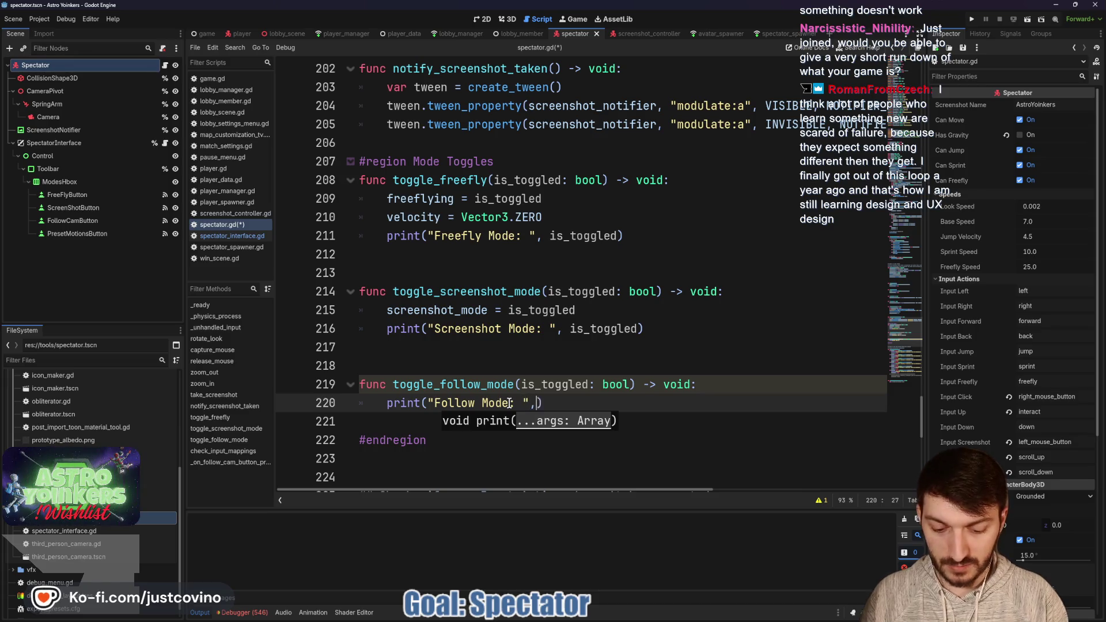
{"action": "type", "text": "is_tog"}
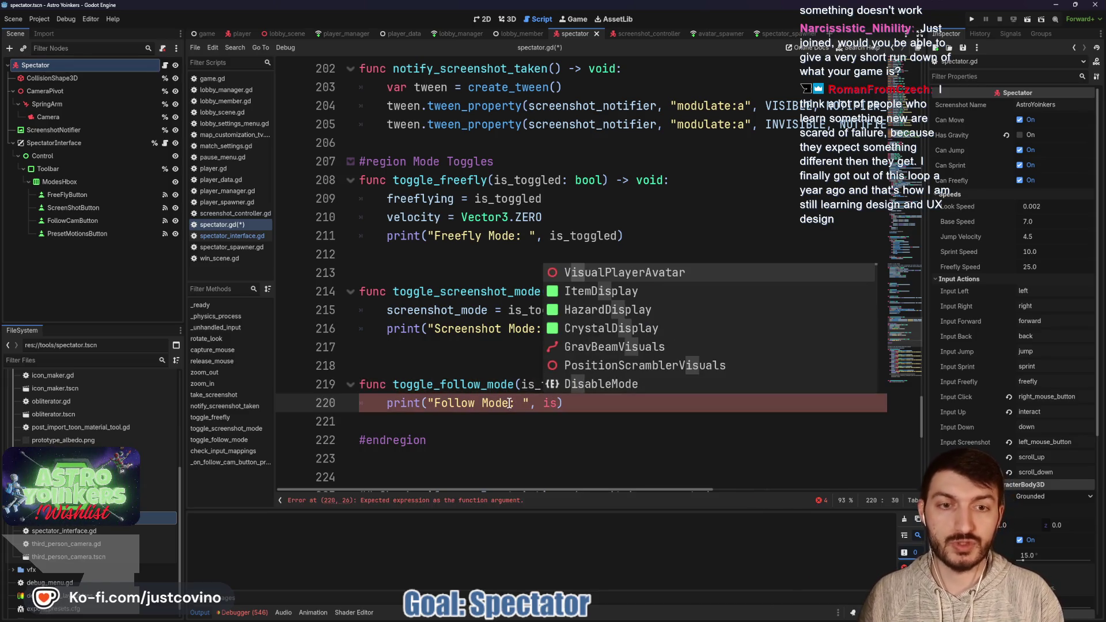
{"action": "key", "text": "Return"}
{"action": "type", "text": ")"}
{"action": "key", "text": "ctrl+s"}
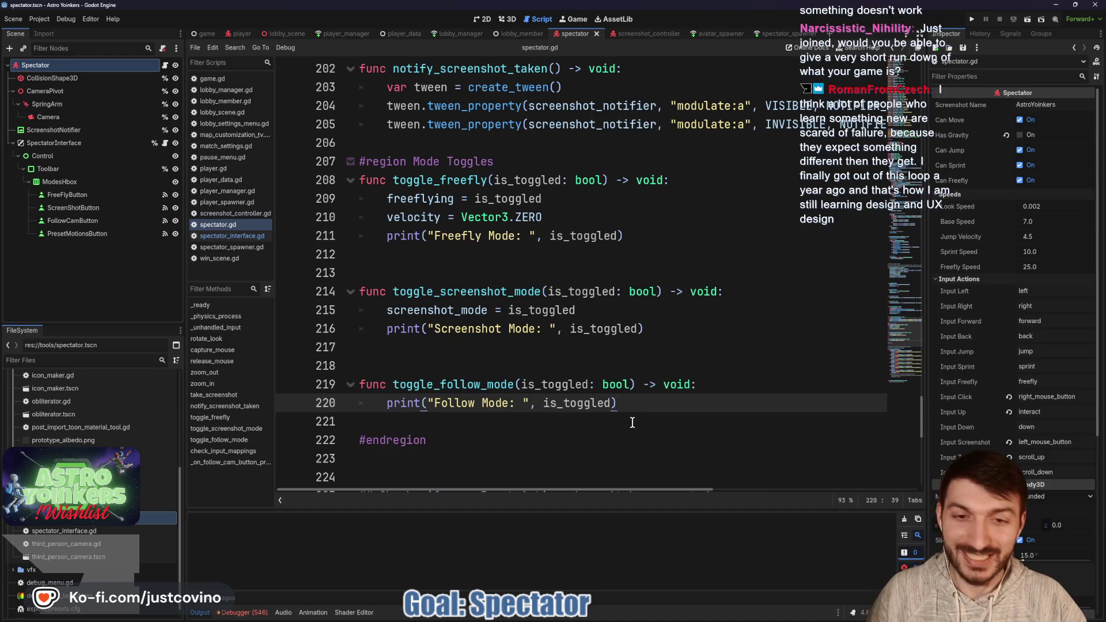
{"action": "left_click", "coordinate": [658, 612]}
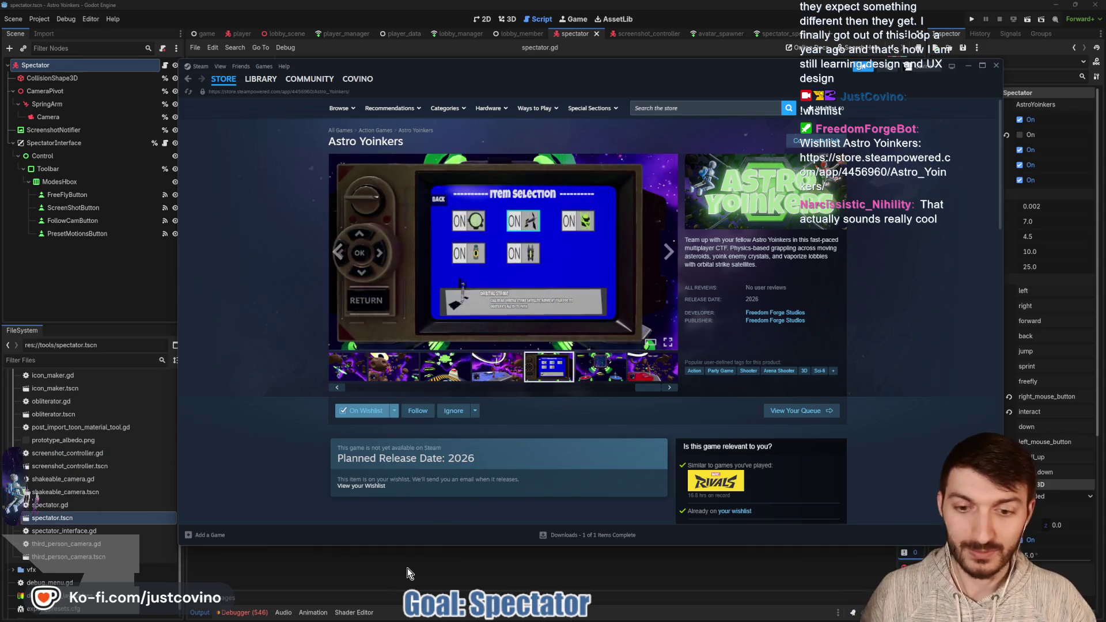
- Return from the Steam store page to Godot's script editor and save with Ctrl+S
{"action": "left_click", "coordinate": [409, 568]}
{"action": "key", "text": "ctrl+s"}
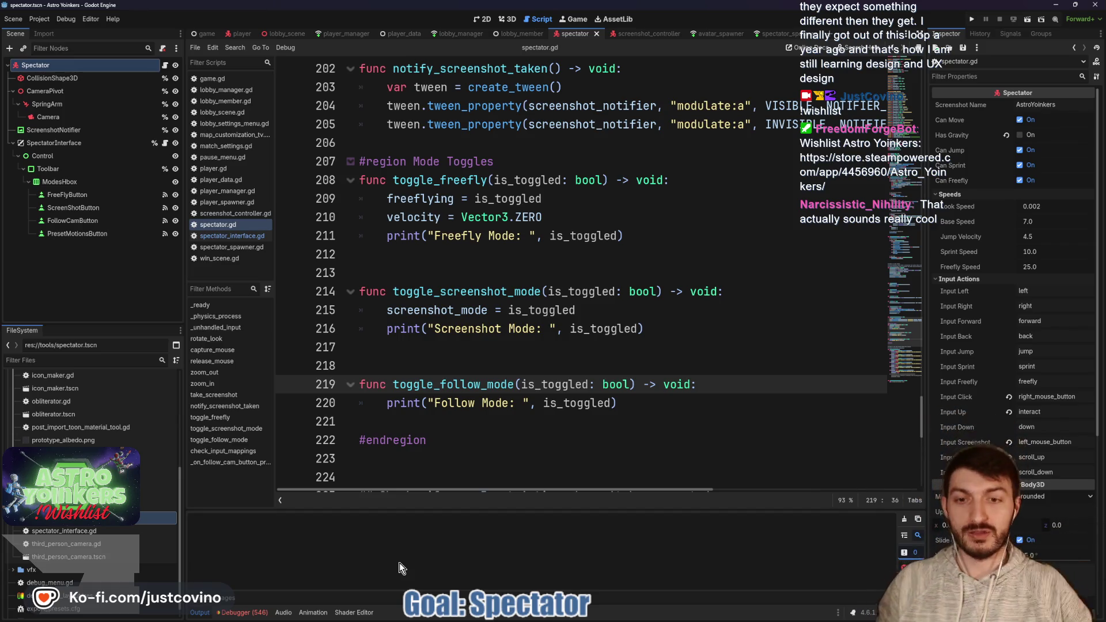
{"action": "left_click", "coordinate": [515, 347]}
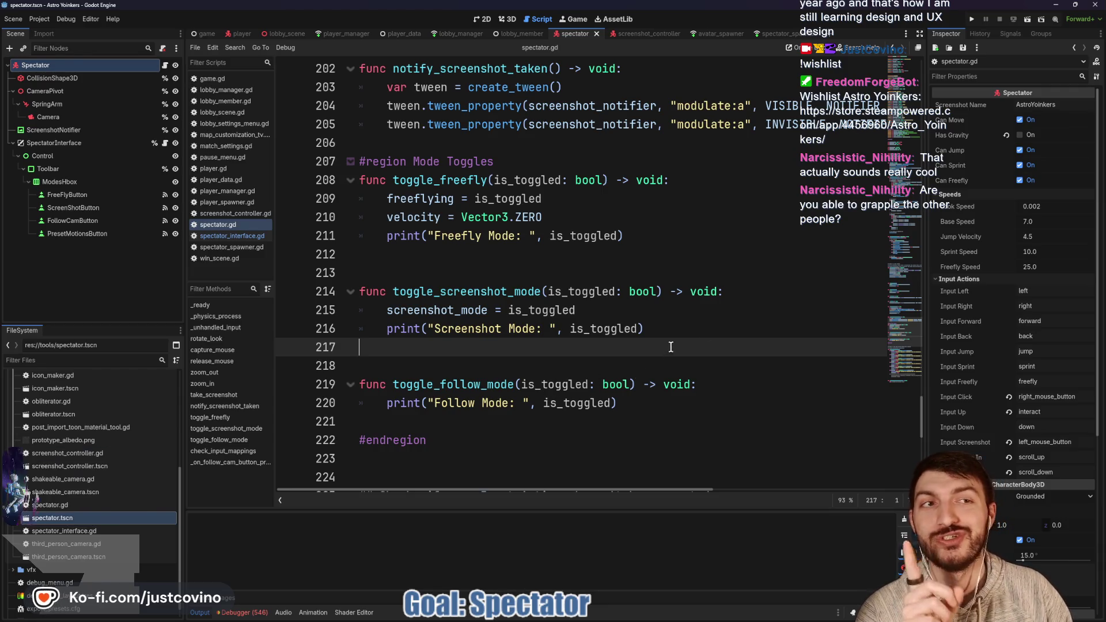
- Run the Astro Yoinkers project in a debug game window
{"action": "mouse_move", "coordinate": [675, 585]}
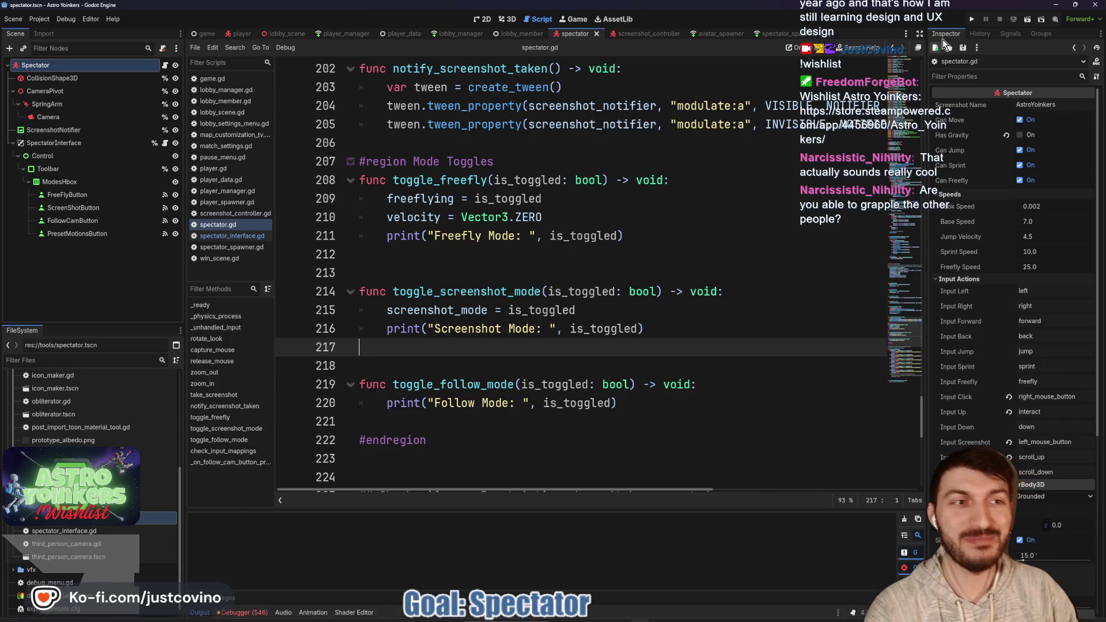
{"action": "left_click", "coordinate": [972, 20]}
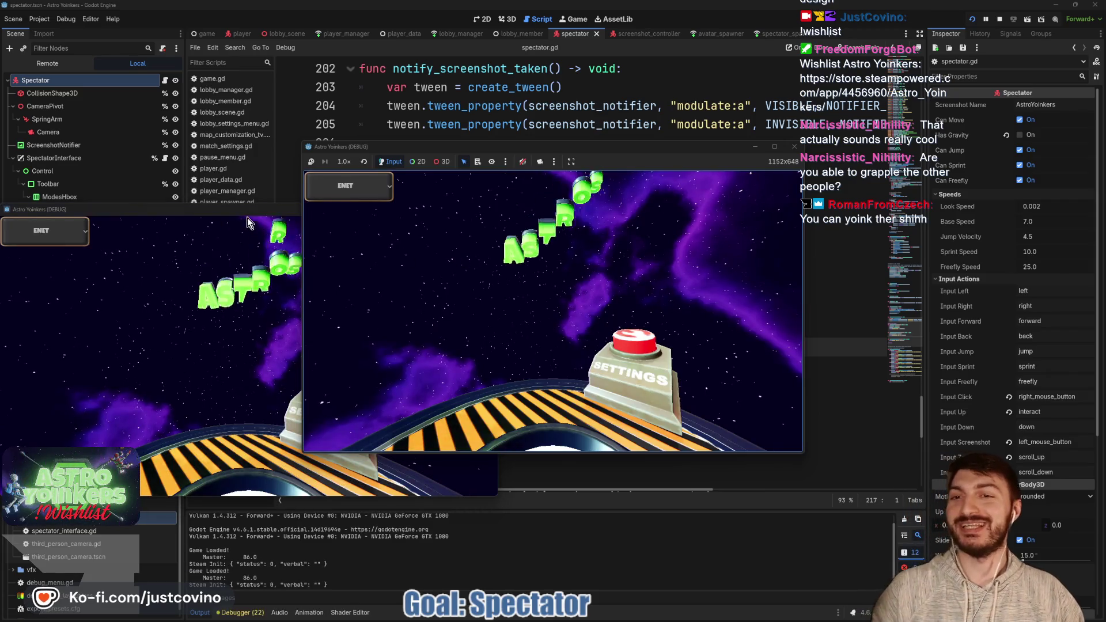
- Host a private lobby in the left window, join lobby 0 from the right, and start the game
{"action": "left_click_drag", "start_coordinate": [248, 210], "coordinate": [574, 214]}
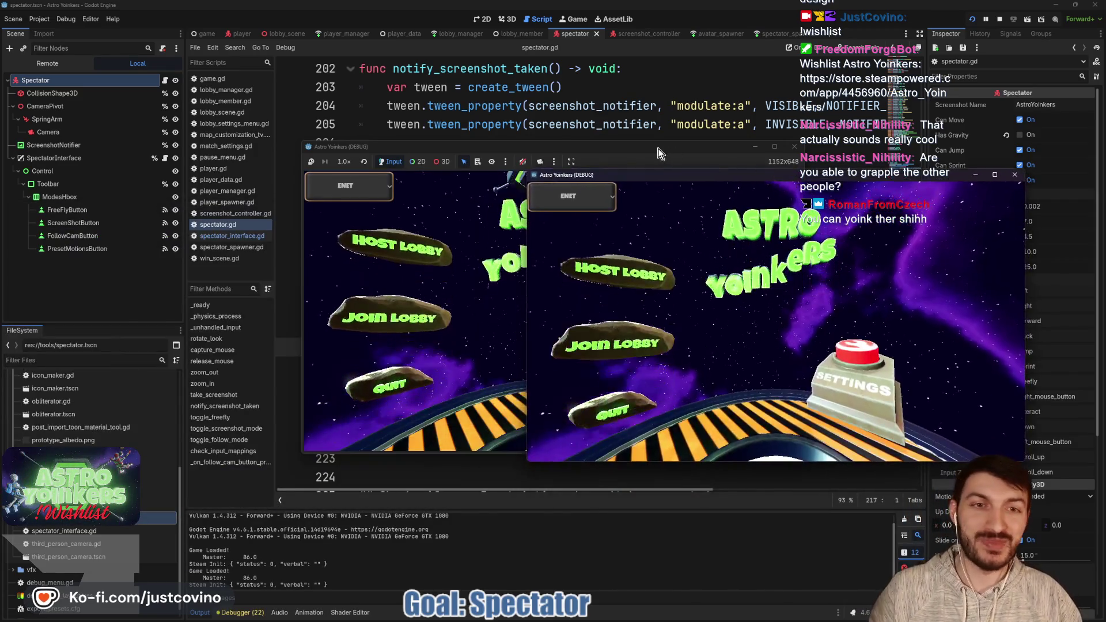
{"action": "left_click", "coordinate": [158, 302]}
{"action": "left_click", "coordinate": [296, 287]}
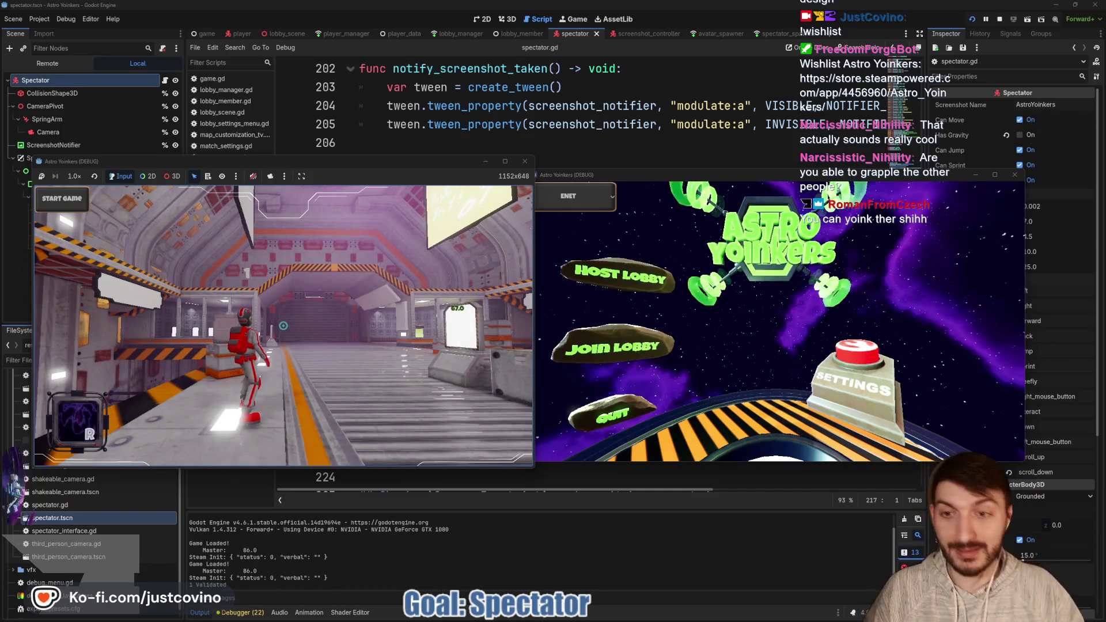
{"action": "left_click", "coordinate": [639, 346]}
{"action": "left_click", "coordinate": [806, 276]}
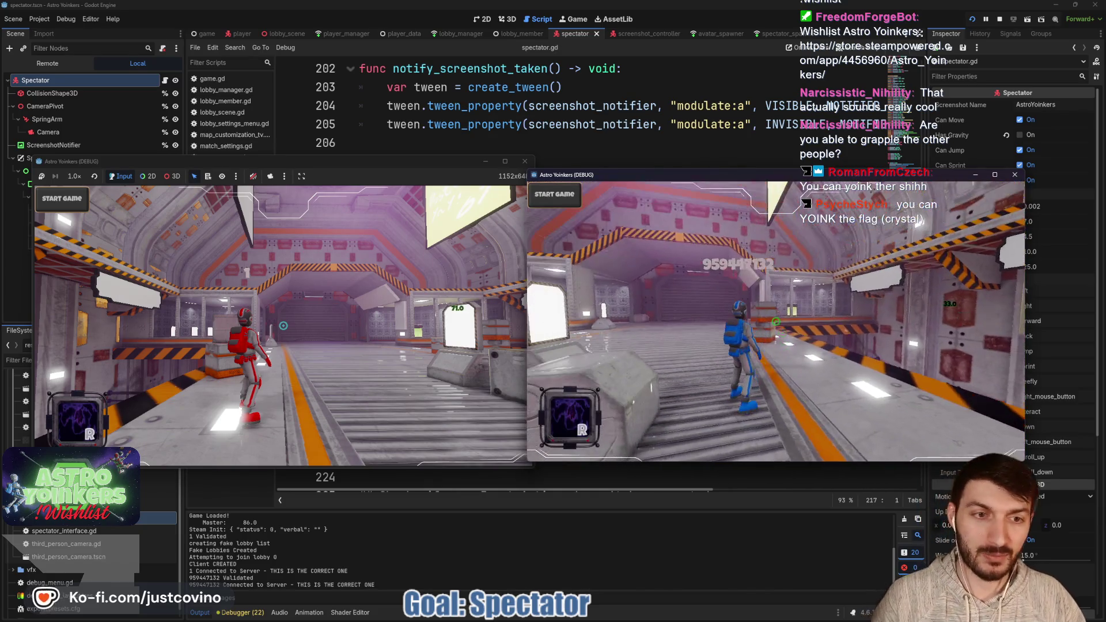
{"action": "left_click", "coordinate": [267, 185]}
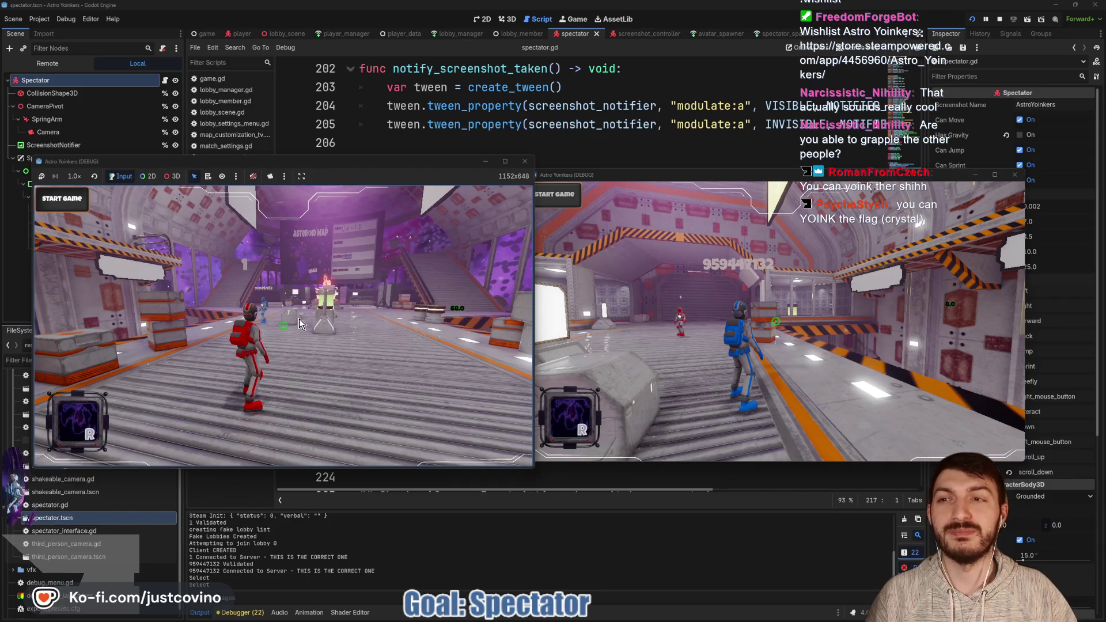
{"action": "left_click", "coordinate": [63, 199]}
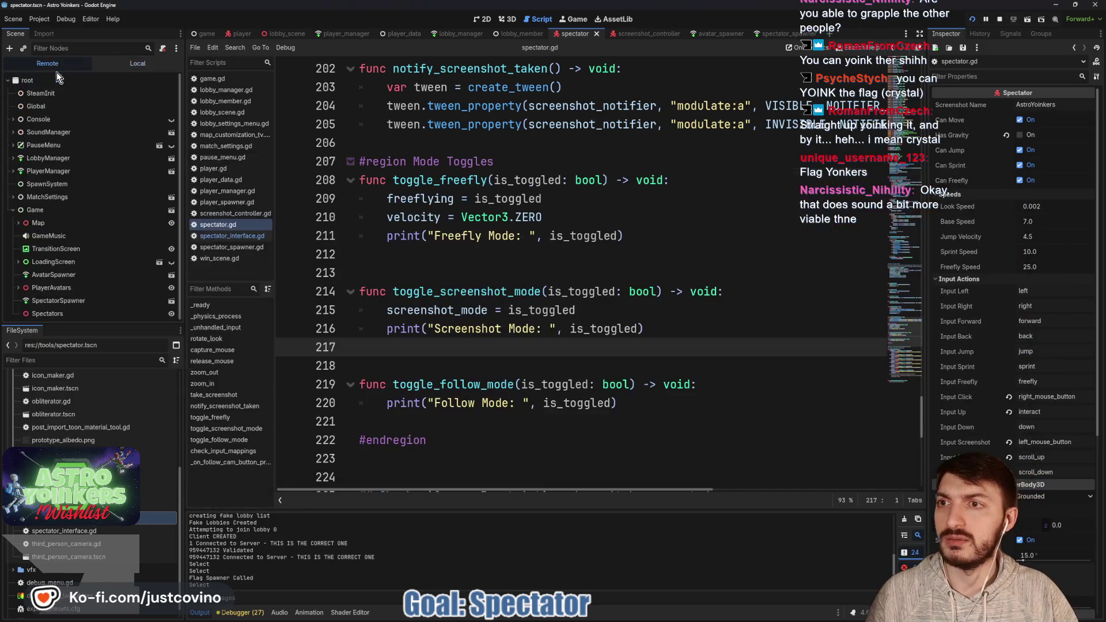
{"action": "left_click", "coordinate": [47, 64]}
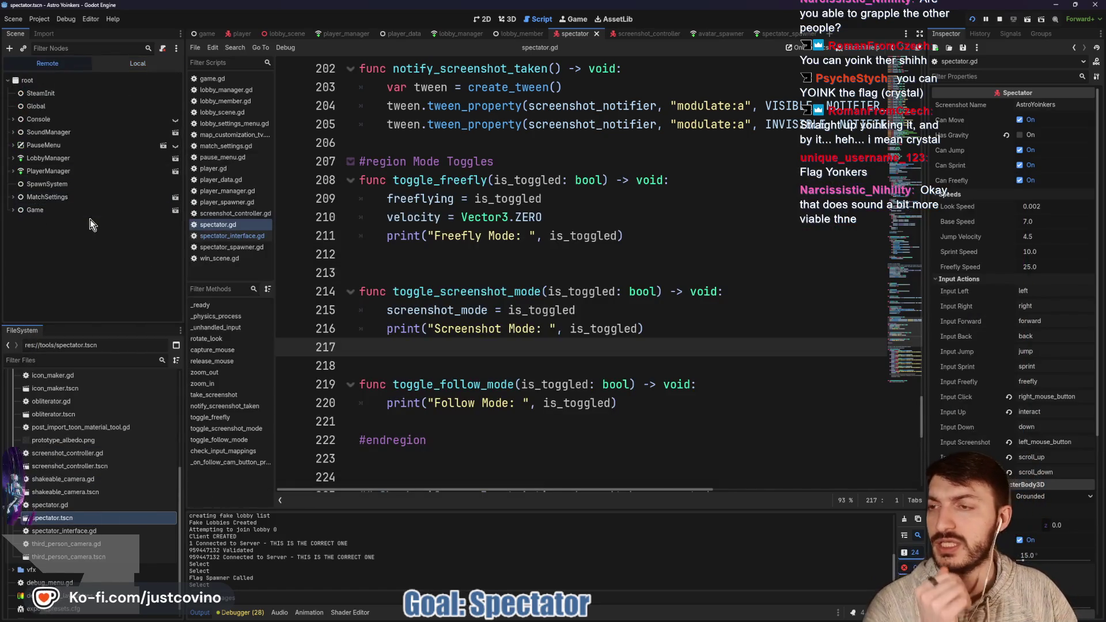
- Expand Game, SpaceMap, Flags and Asteroids in the remote scene tree
{"action": "double_click", "coordinate": [31, 209]}
{"action": "scroll", "coordinate": [98, 248], "scroll_direction": "down", "scroll_amount": 1}
{"action": "left_click", "coordinate": [24, 221]}
{"action": "scroll", "coordinate": [65, 225], "scroll_direction": "down", "scroll_amount": 3}
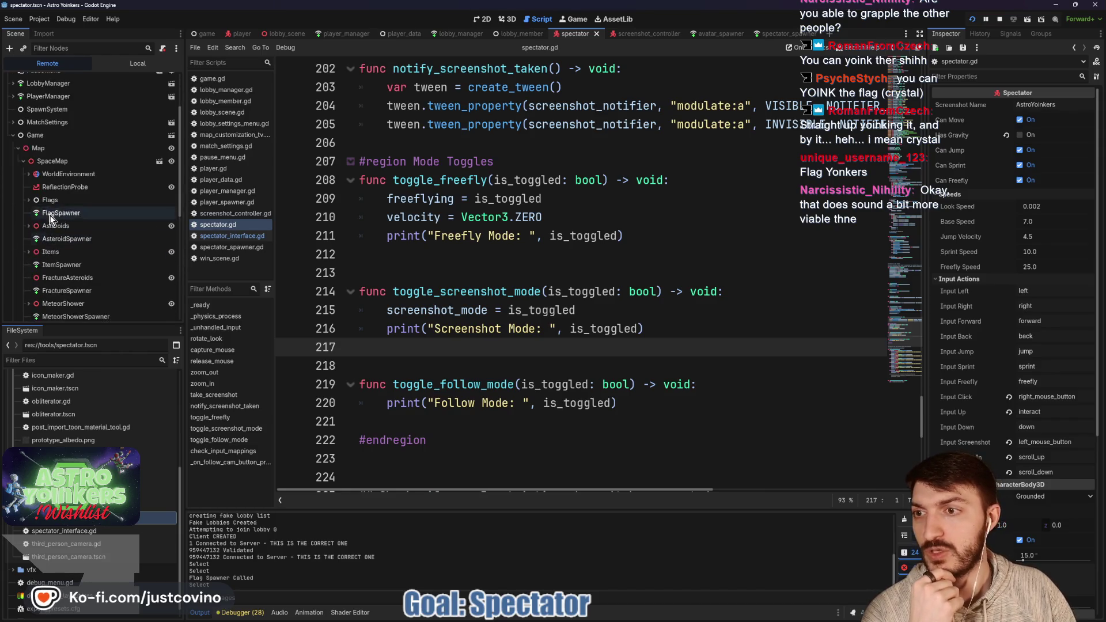
{"action": "left_click", "coordinate": [28, 200]}
{"action": "scroll", "coordinate": [41, 216], "scroll_direction": "down", "scroll_amount": 2}
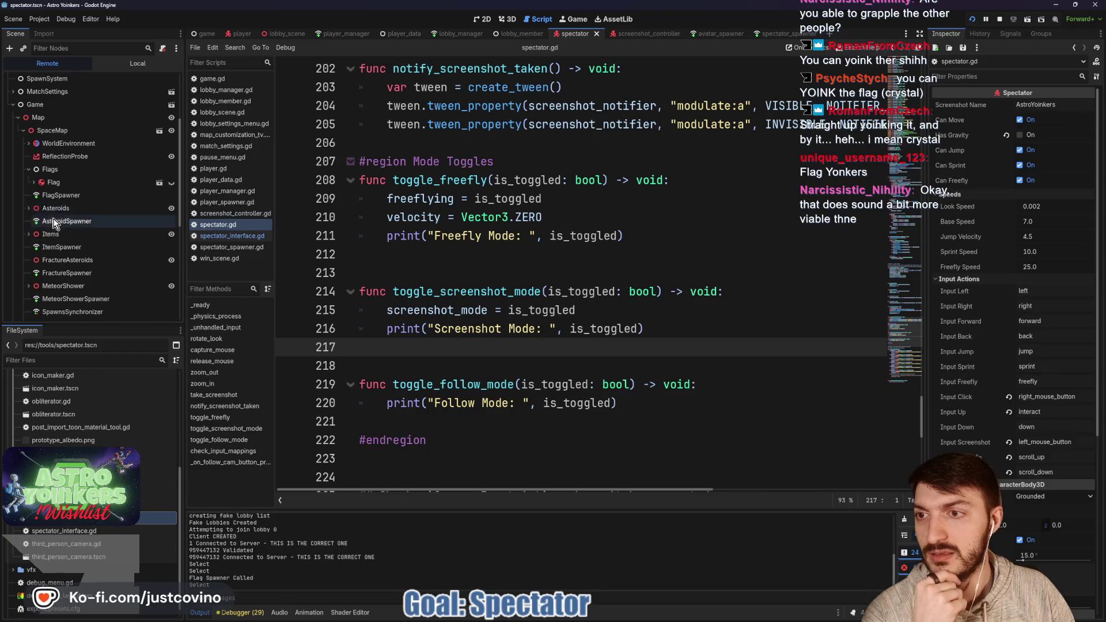
{"action": "left_click", "coordinate": [30, 208]}
{"action": "scroll", "coordinate": [75, 224], "scroll_direction": "down", "scroll_amount": 3}
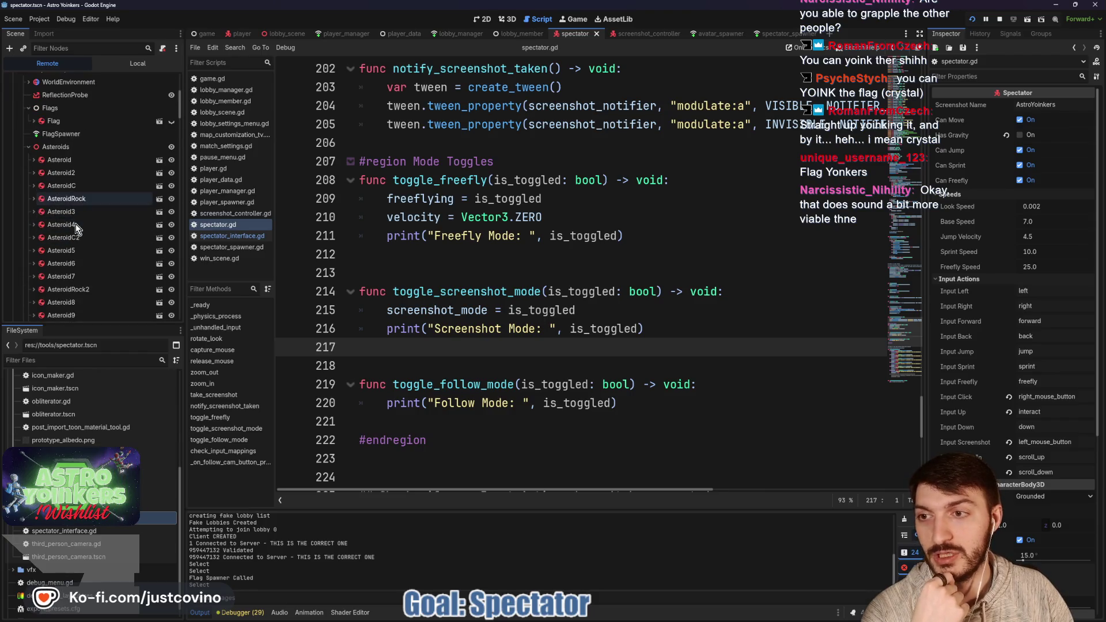
- Inspect Asteroid, Asteroid2, AsteroidC, AsteroidRock and Asteroid3 for Is Holding Flag
{"action": "double_click", "coordinate": [76, 160]}
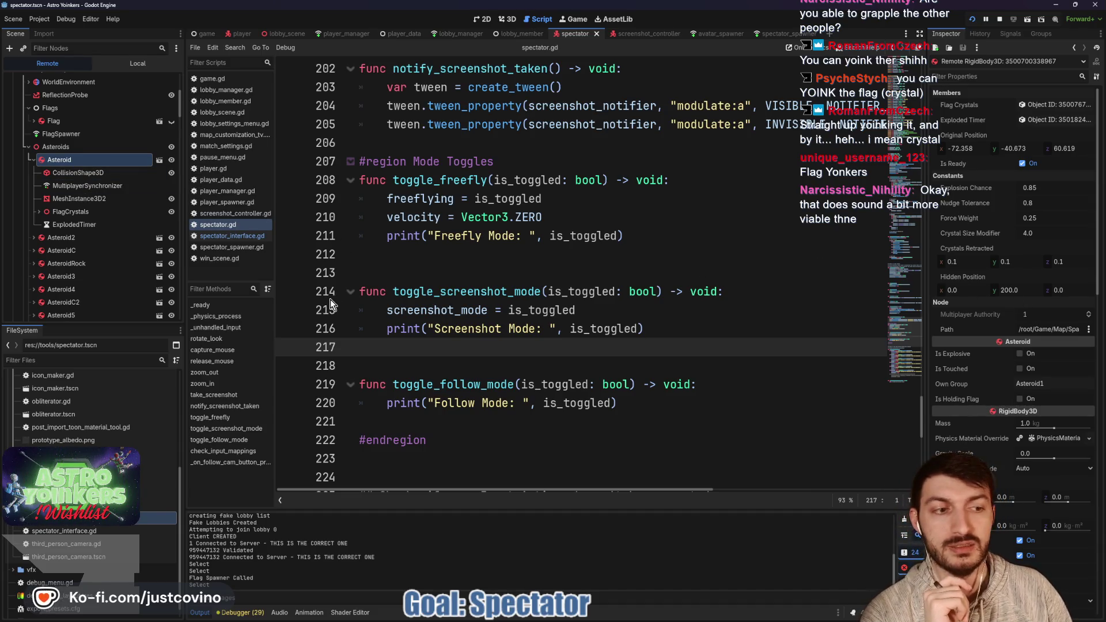
{"action": "left_click", "coordinate": [34, 161]}
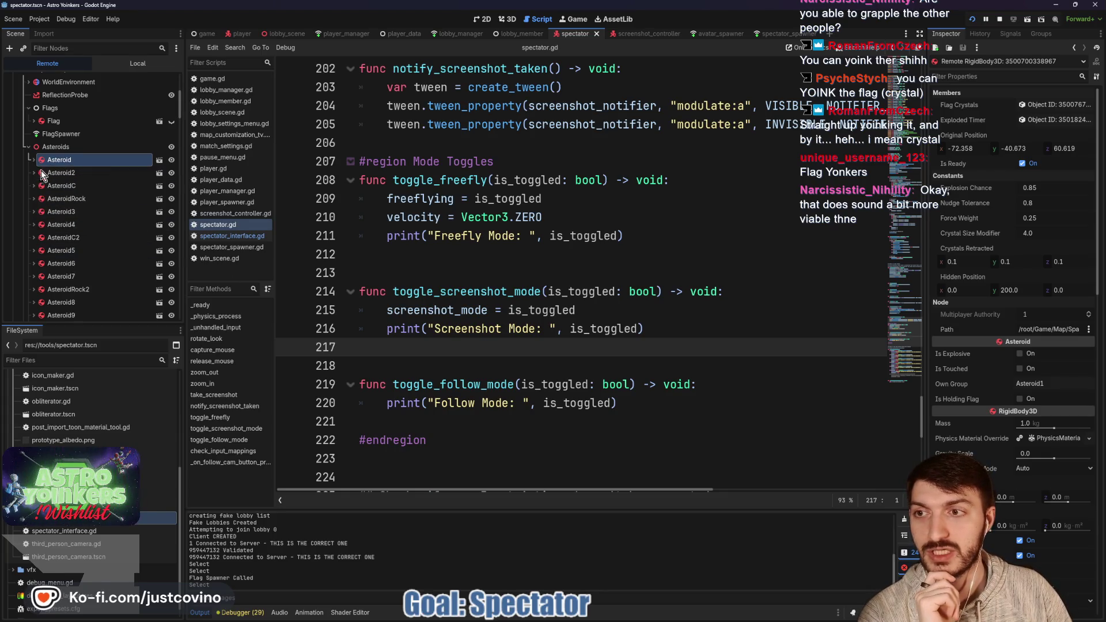
{"action": "double_click", "coordinate": [58, 173]}
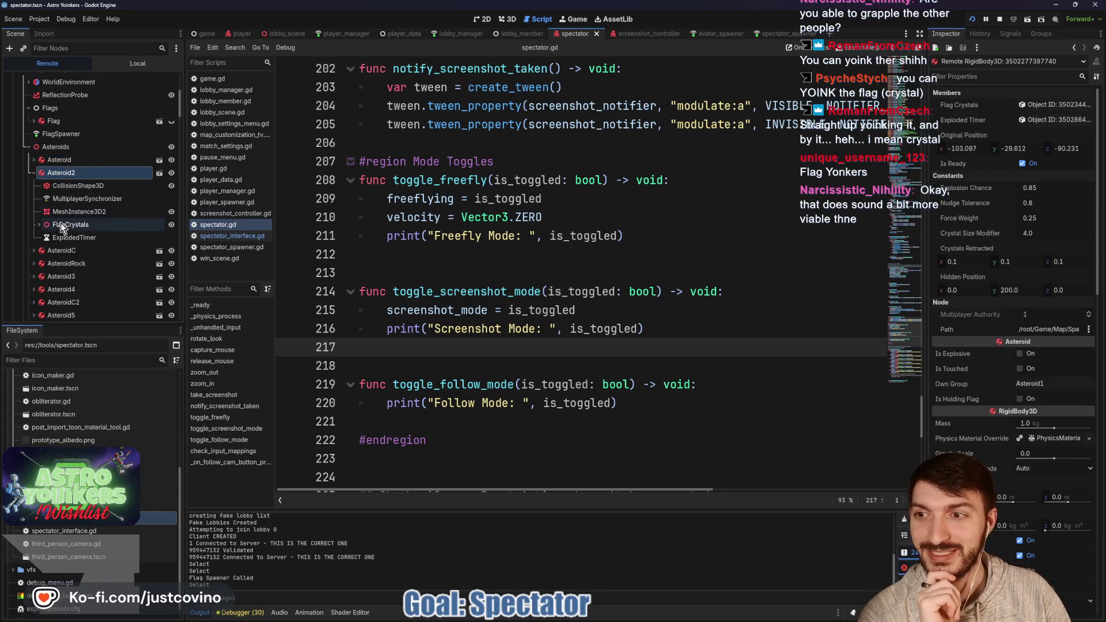
{"action": "double_click", "coordinate": [65, 252]}
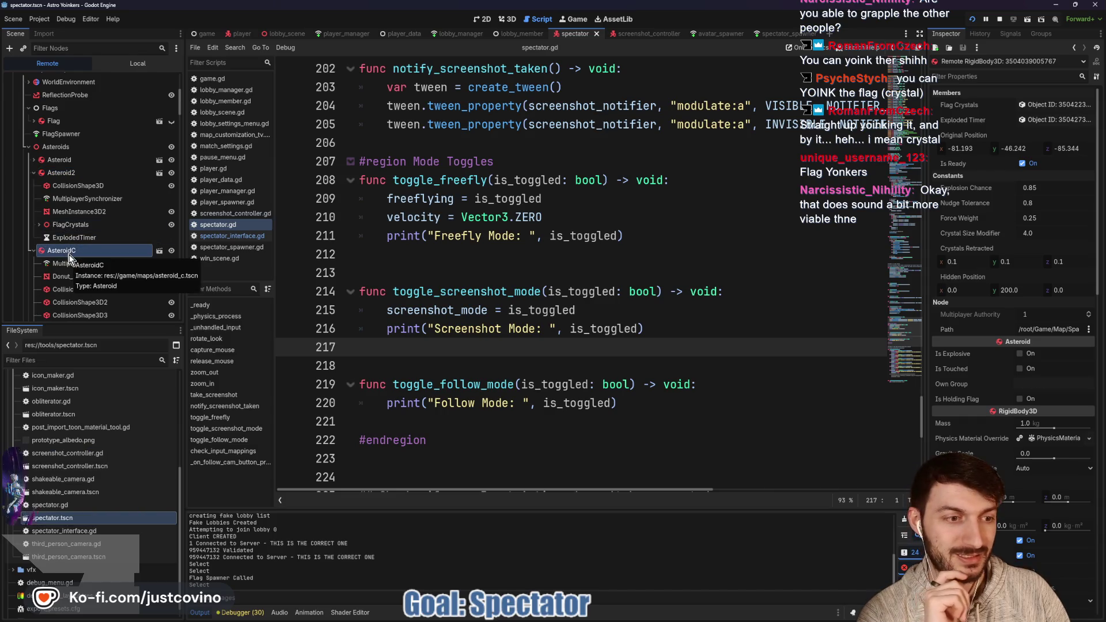
{"action": "scroll", "coordinate": [71, 253], "scroll_direction": "down", "scroll_amount": 3}
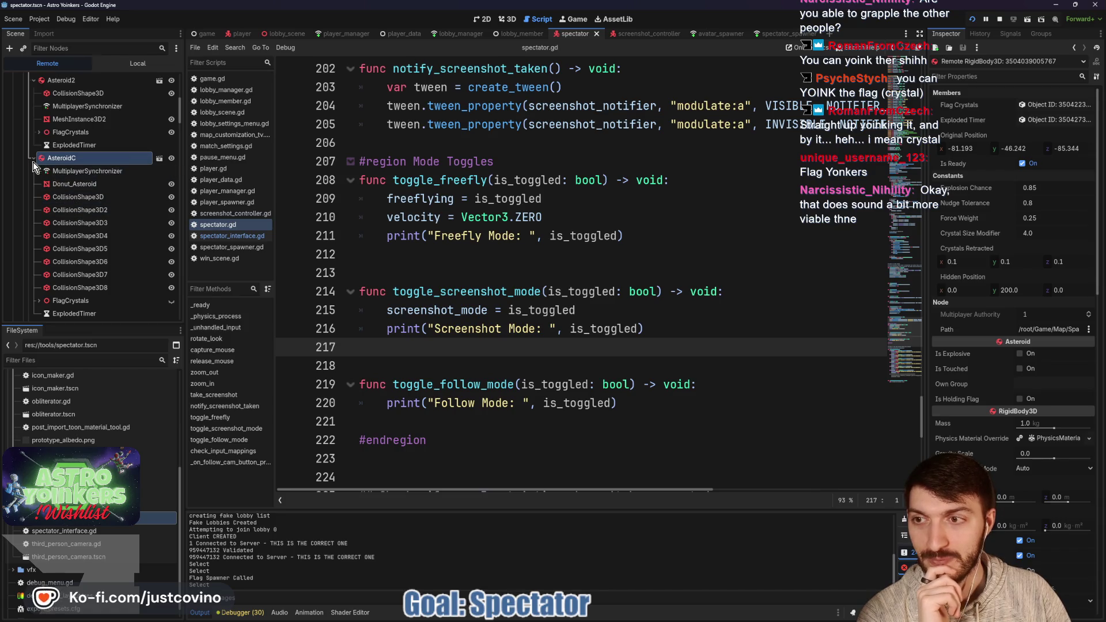
{"action": "scroll", "coordinate": [71, 247], "scroll_direction": "down", "scroll_amount": 2}
{"action": "left_click", "coordinate": [71, 266]}
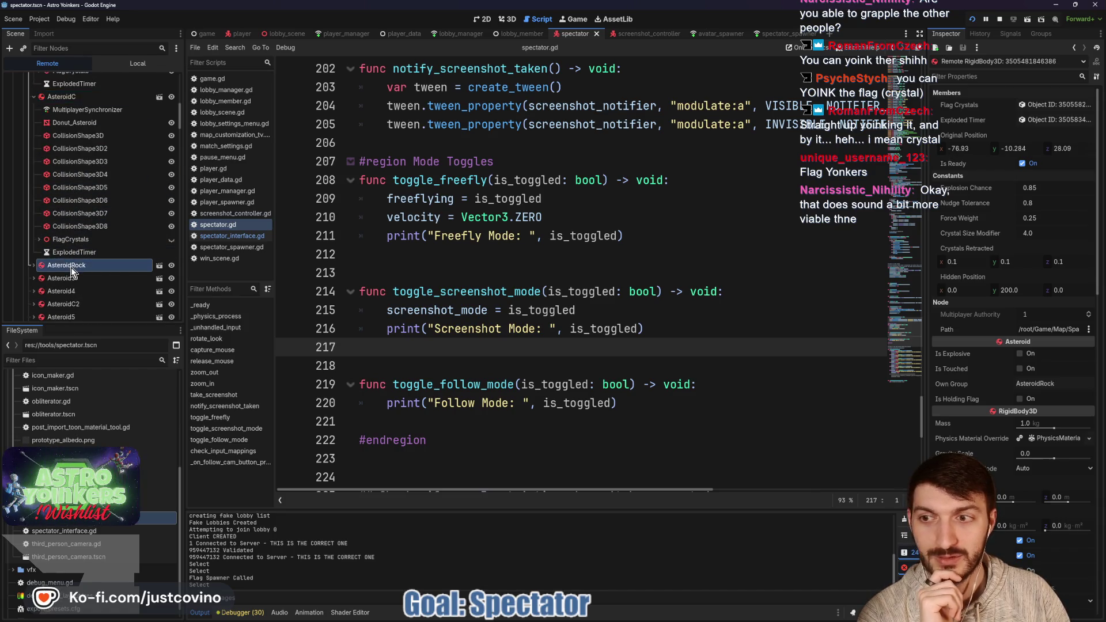
{"action": "scroll", "coordinate": [73, 269], "scroll_direction": "down", "scroll_amount": 1}
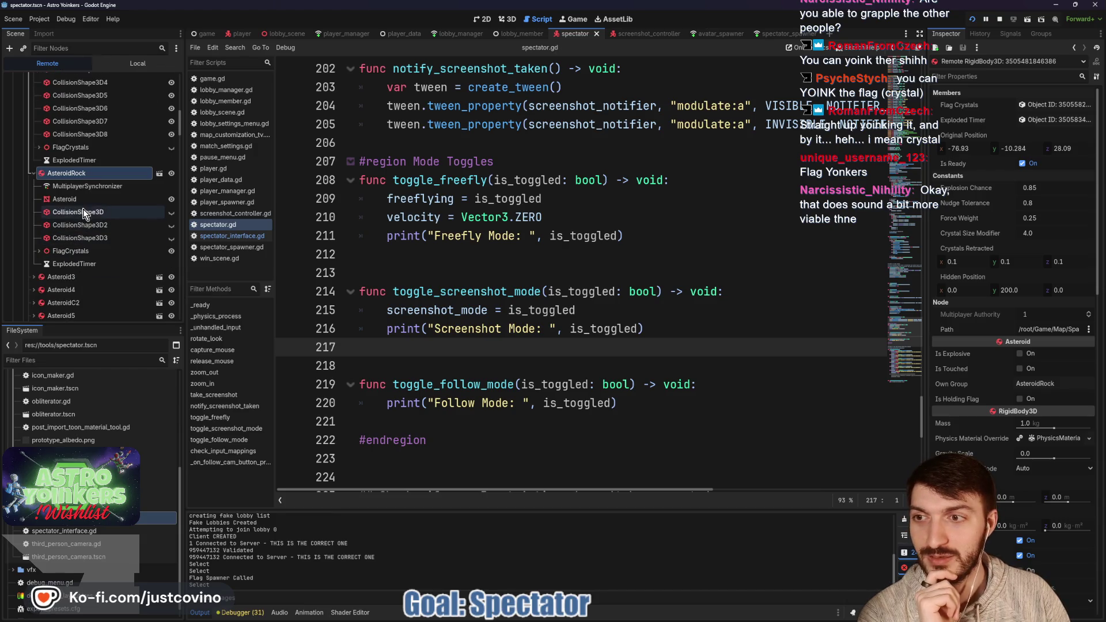
{"action": "left_click", "coordinate": [50, 276]}
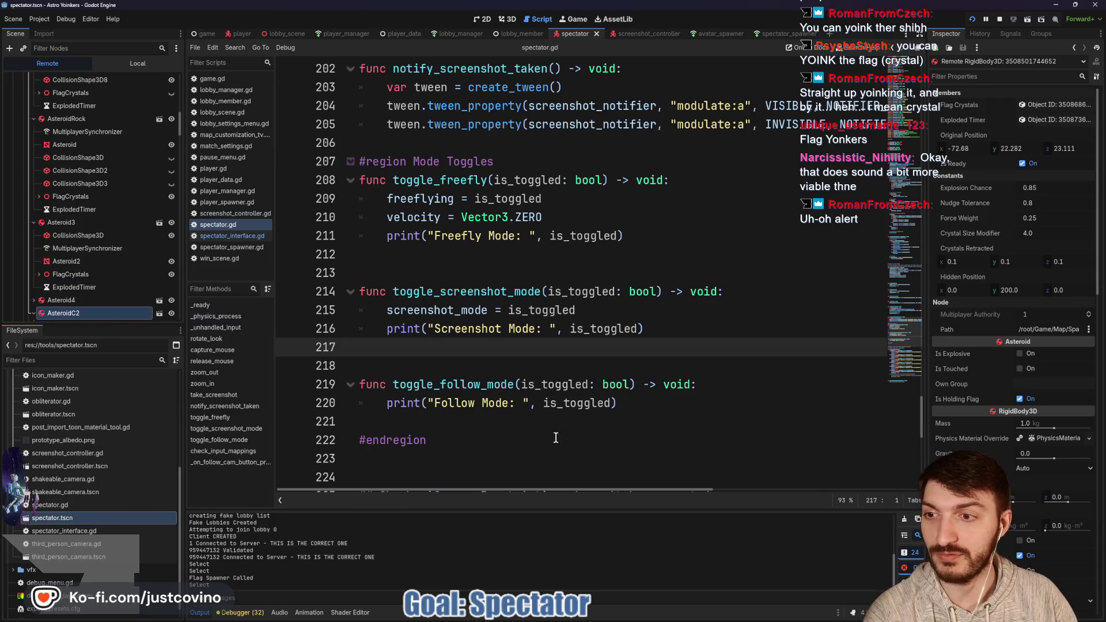
- Bring both Astro Yoinkers game windows forward and move the red player through the match
{"action": "mouse_move", "coordinate": [592, 619]}
{"action": "mouse_move", "coordinate": [629, 619]}
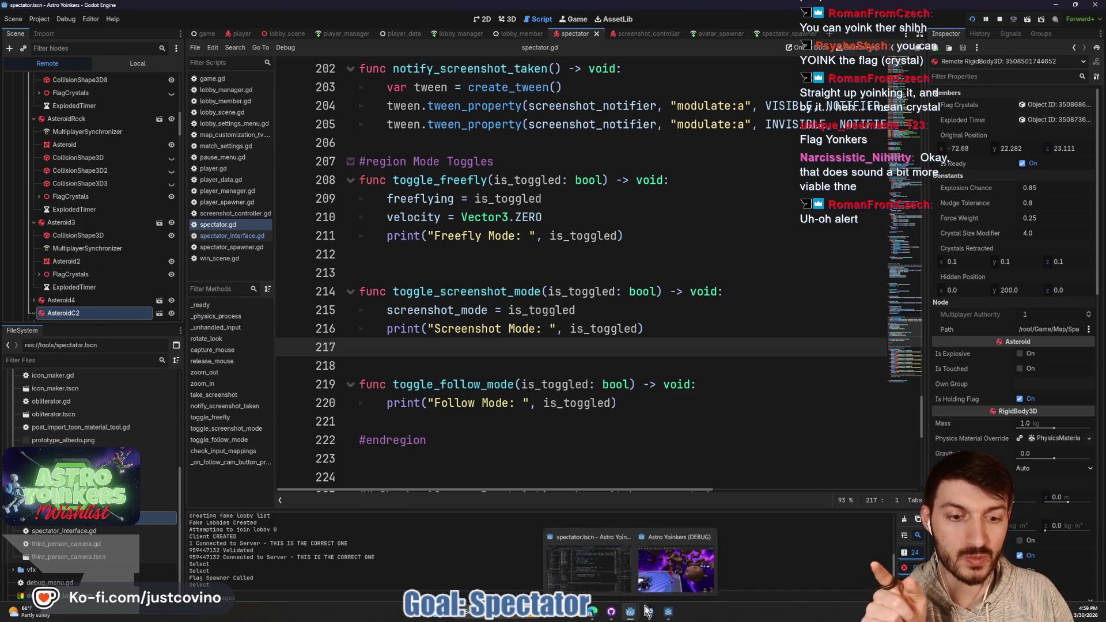
{"action": "left_click", "coordinate": [588, 561]}
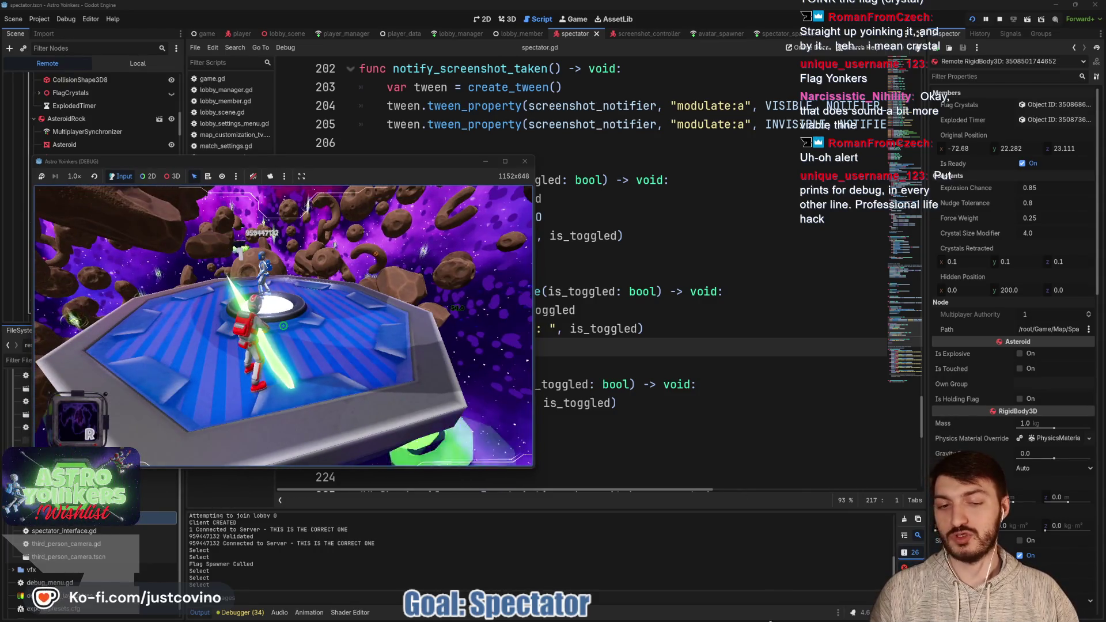
{"action": "mouse_move", "coordinate": [668, 615]}
{"action": "left_click", "coordinate": [669, 568]}
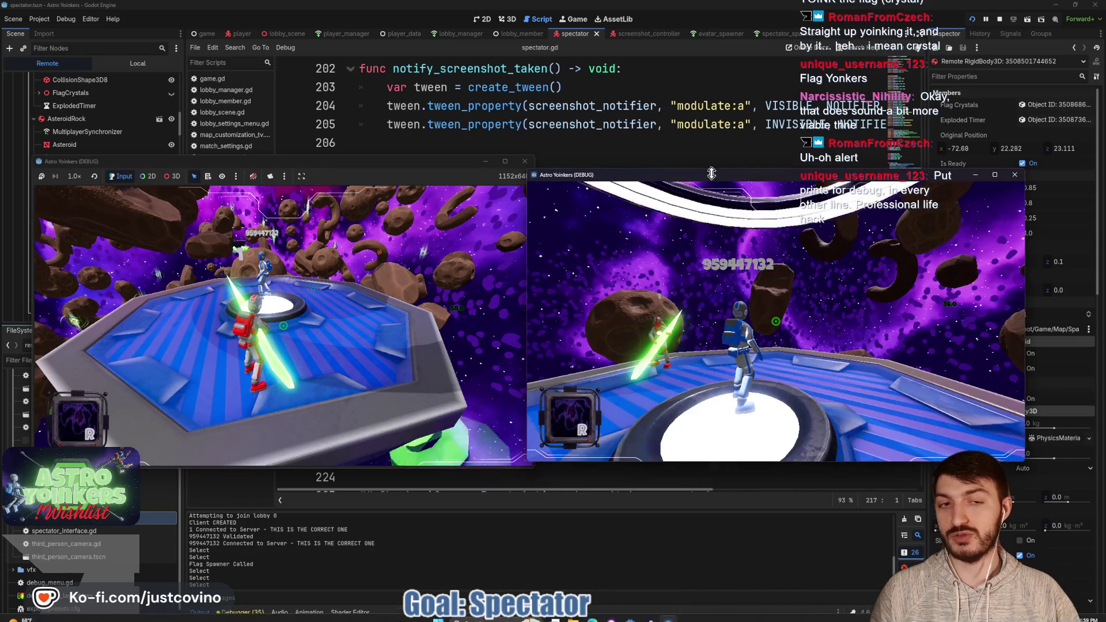
{"action": "left_click", "coordinate": [346, 289]}
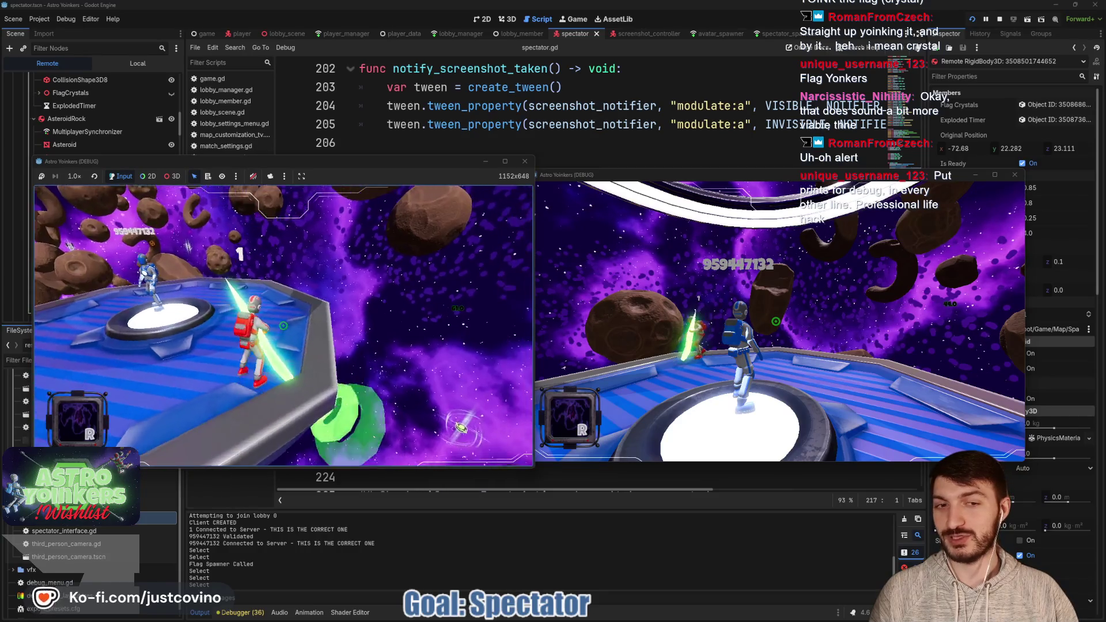
{"action": "key", "text": "alt+Tab"}
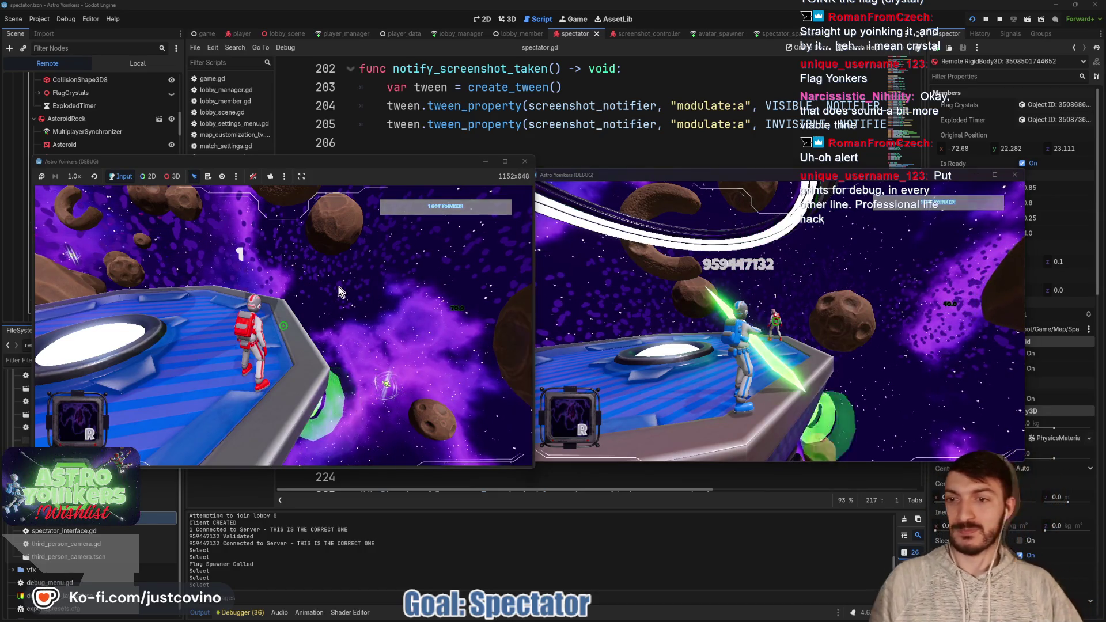
- Pick up the green flag with E, then stop the running game with F8
{"action": "left_click", "coordinate": [396, 396]}
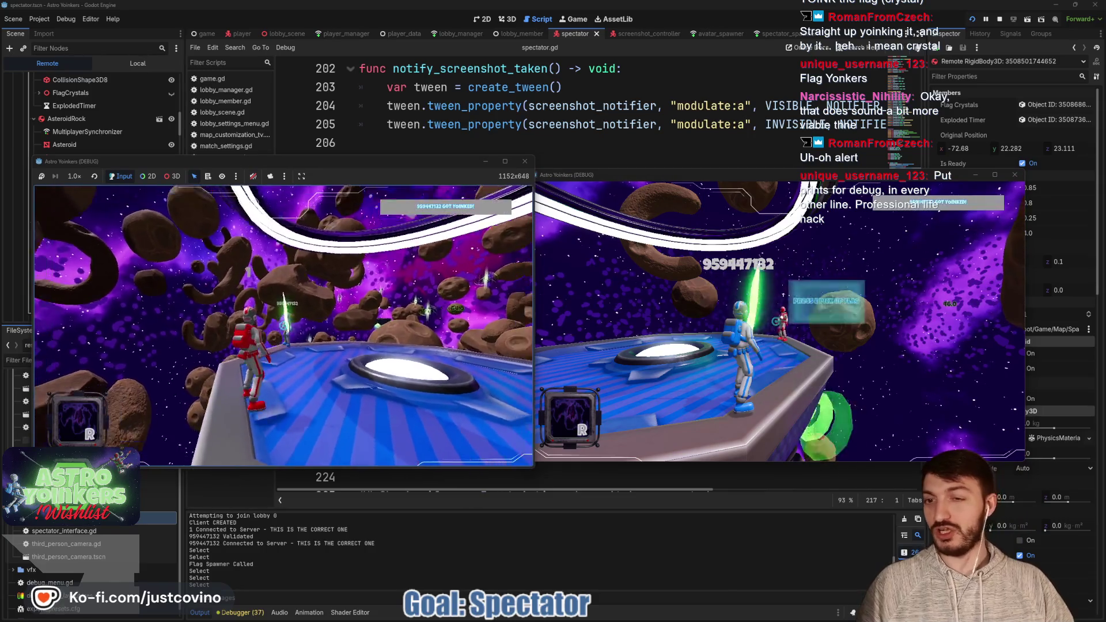
{"action": "key", "text": "e"}
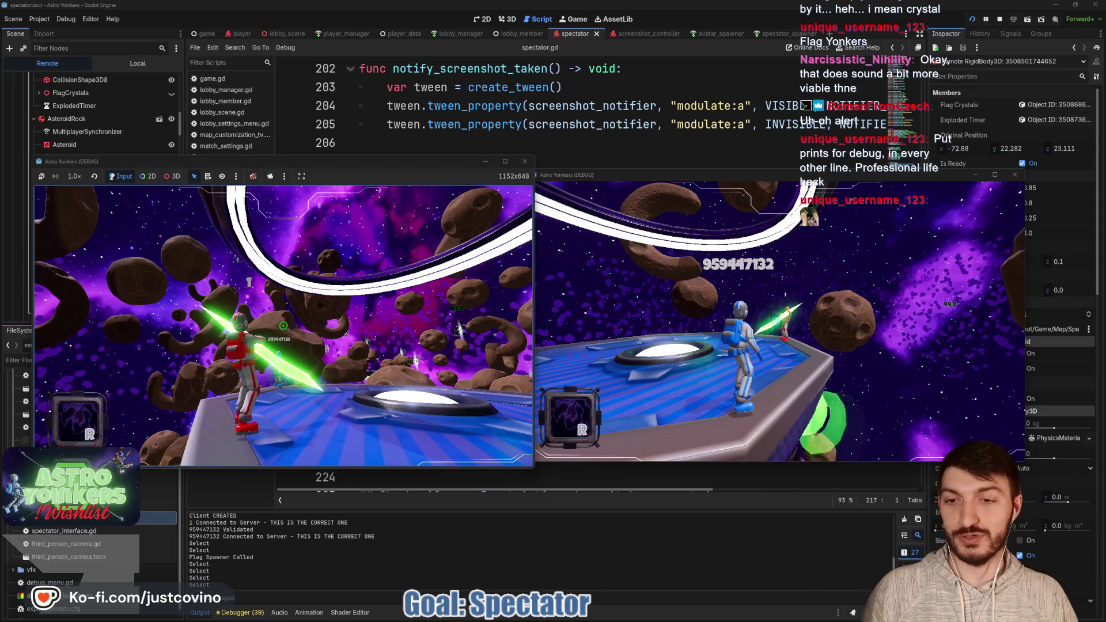
{"action": "left_click", "coordinate": [766, 322]}
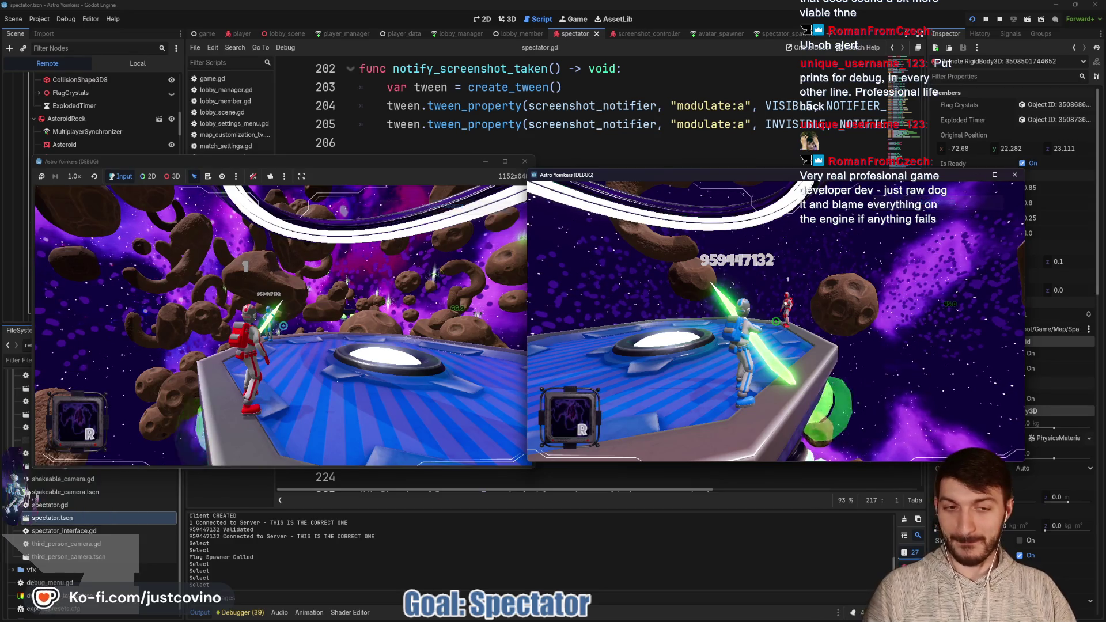
{"action": "key", "text": "F8"}
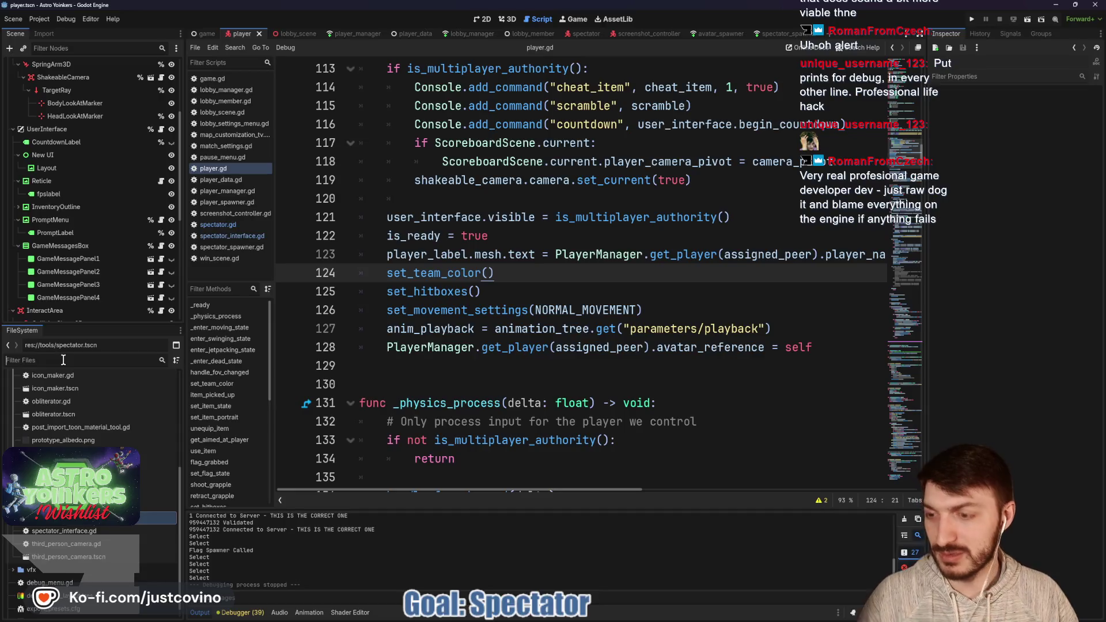
- Filter the file list for 'asteroid' and open asteroid.gd in the script editor
{"action": "type", "text": "asteroid"}
{"action": "scroll", "coordinate": [87, 461], "scroll_direction": "down", "scroll_amount": 5}
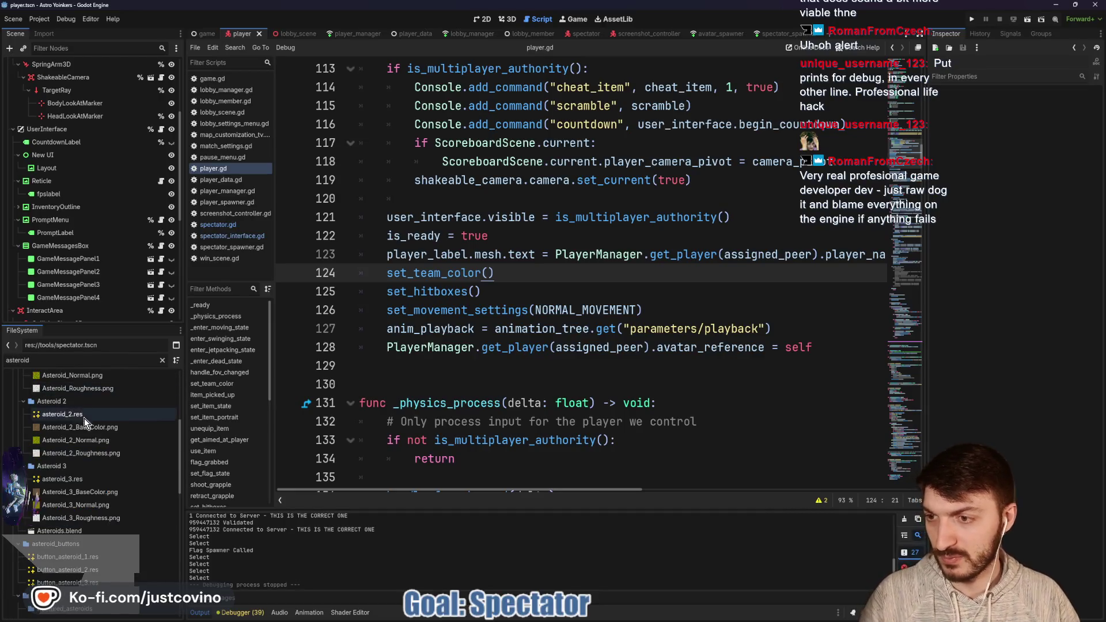
{"action": "scroll", "coordinate": [87, 461], "scroll_direction": "down", "scroll_amount": 5}
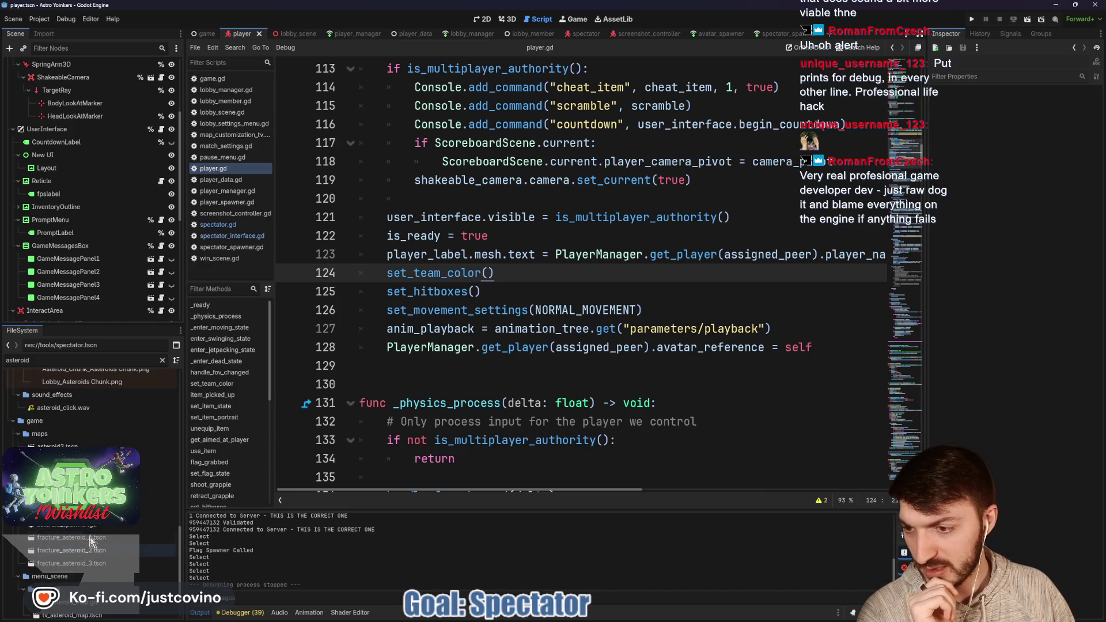
{"action": "scroll", "coordinate": [87, 528], "scroll_direction": "down", "scroll_amount": 2}
{"action": "double_click", "coordinate": [53, 442]}
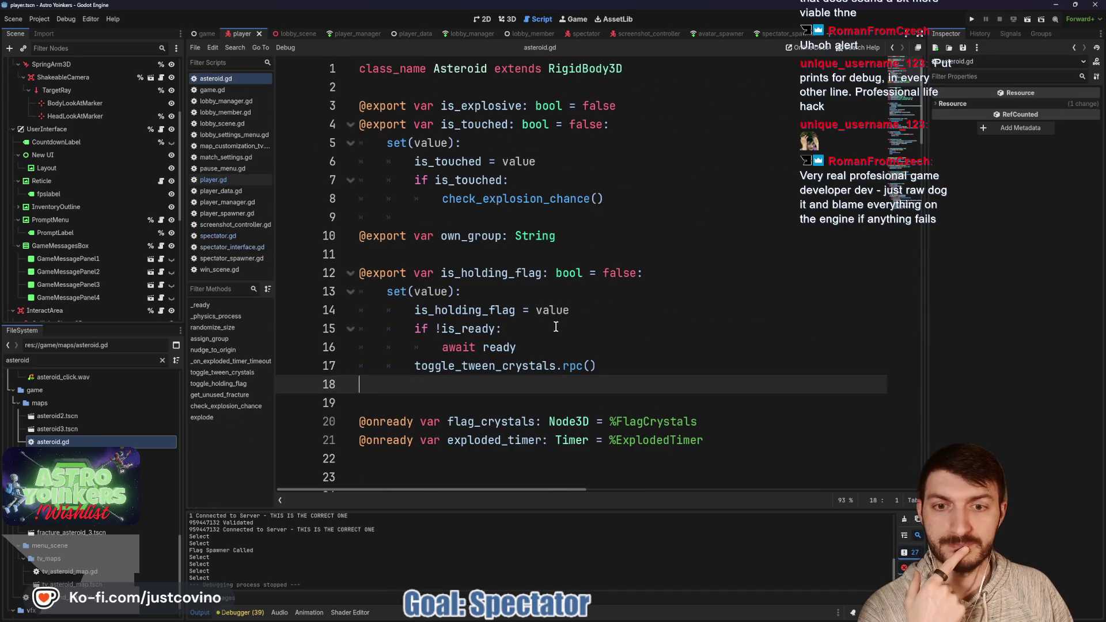
- Add print(name + " is holding Flag") on line 18 and save asteroid.gd
{"action": "left_click", "coordinate": [616, 364]}
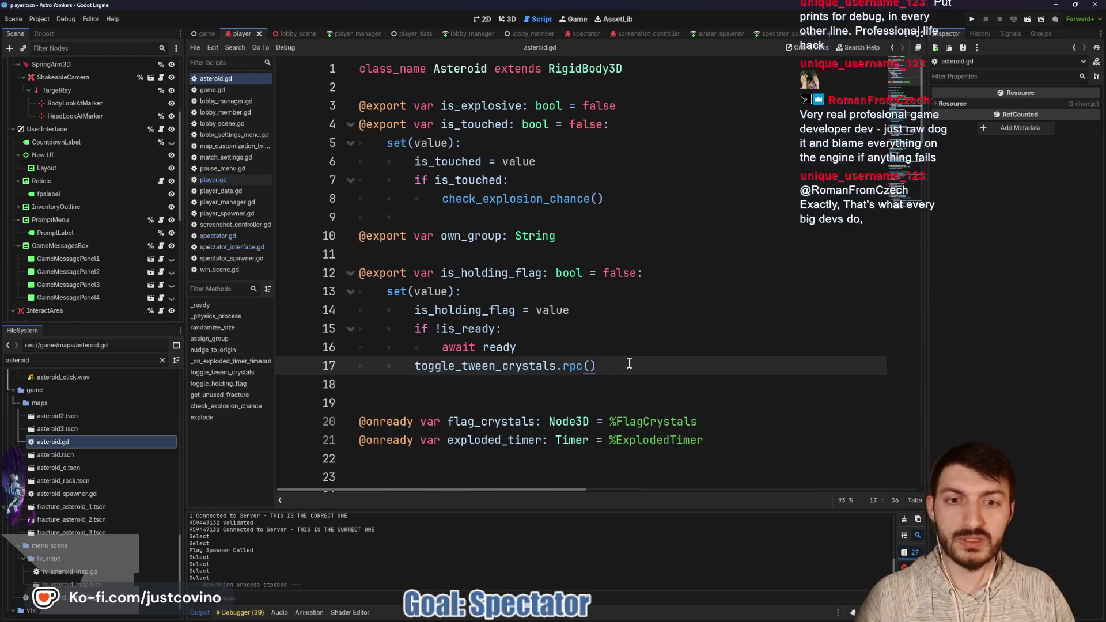
{"action": "key", "text": "Return"}
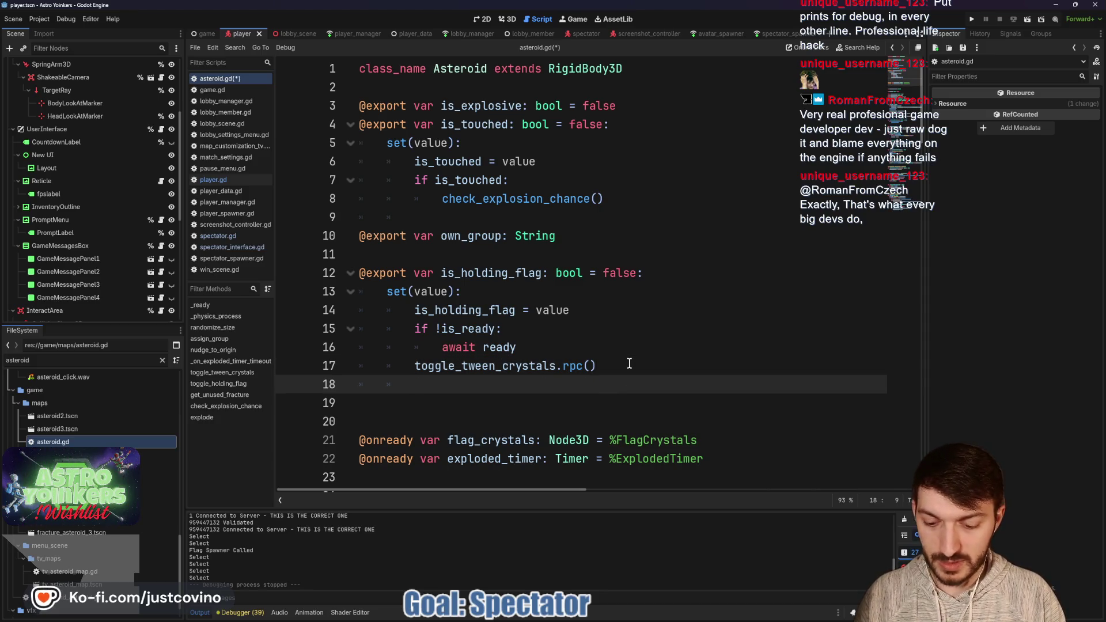
{"action": "type", "text": "print("}
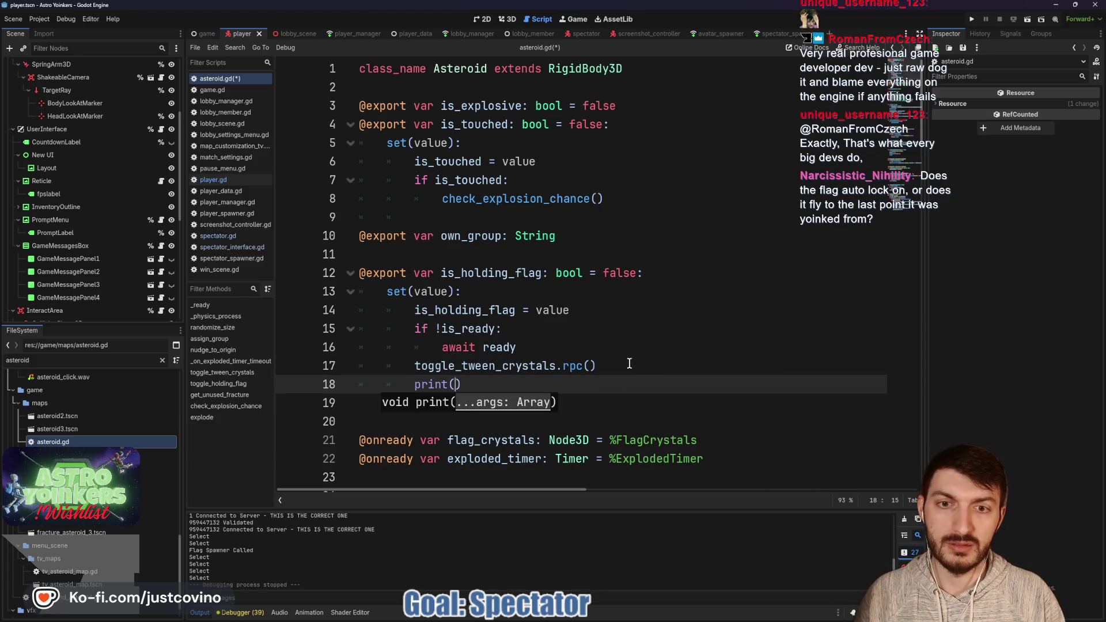
{"action": "type", "text": "name"}
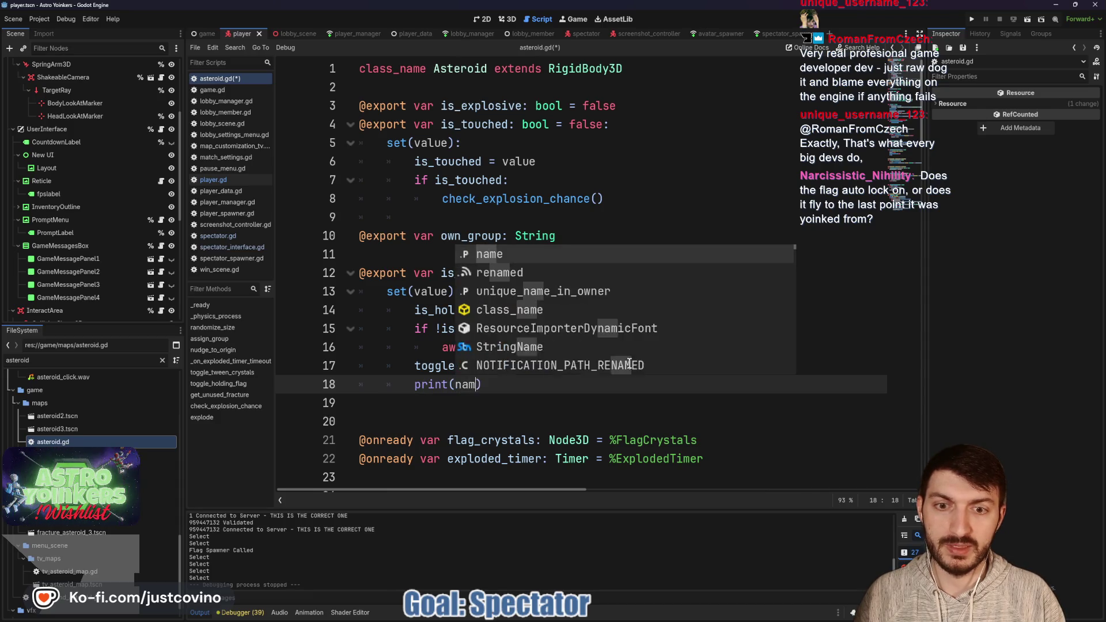
{"action": "type", "text": " +"}
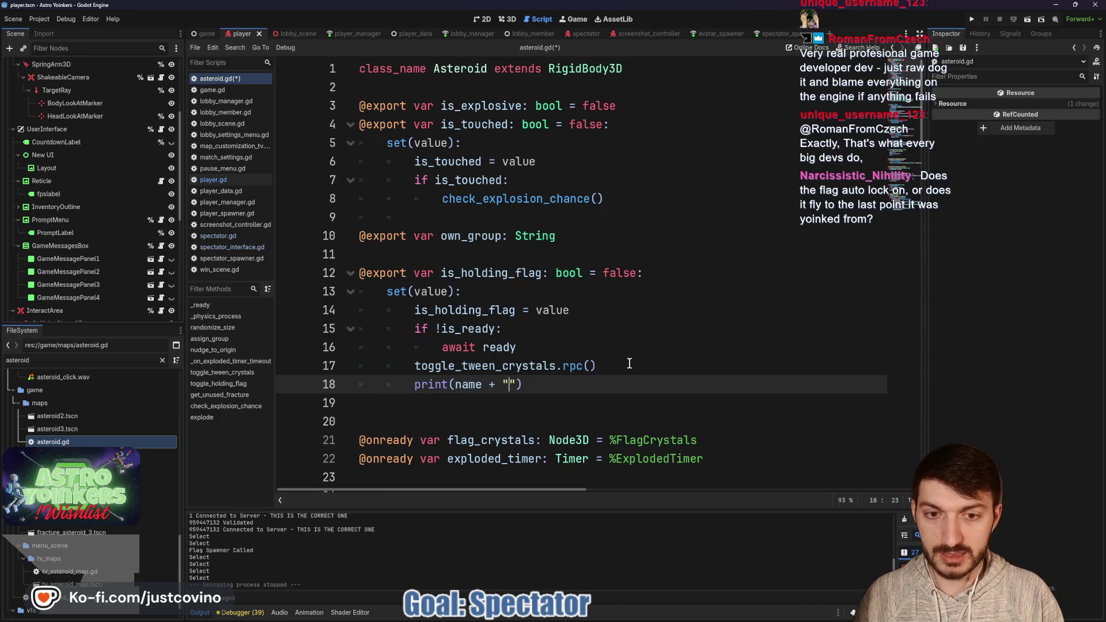
{"action": "key", "text": "BackSpace"}
{"action": "key", "text": "BackSpace"}
{"action": "type", "text": "is holding "}
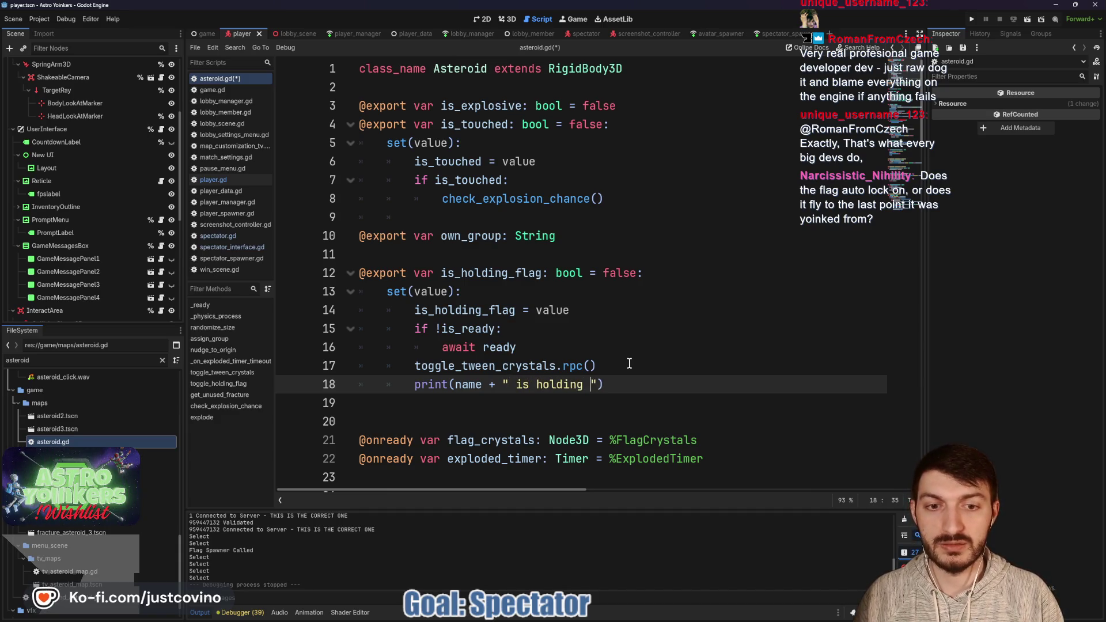
{"action": "type", "text": "\")"}
{"action": "key", "text": "ctrl+s"}
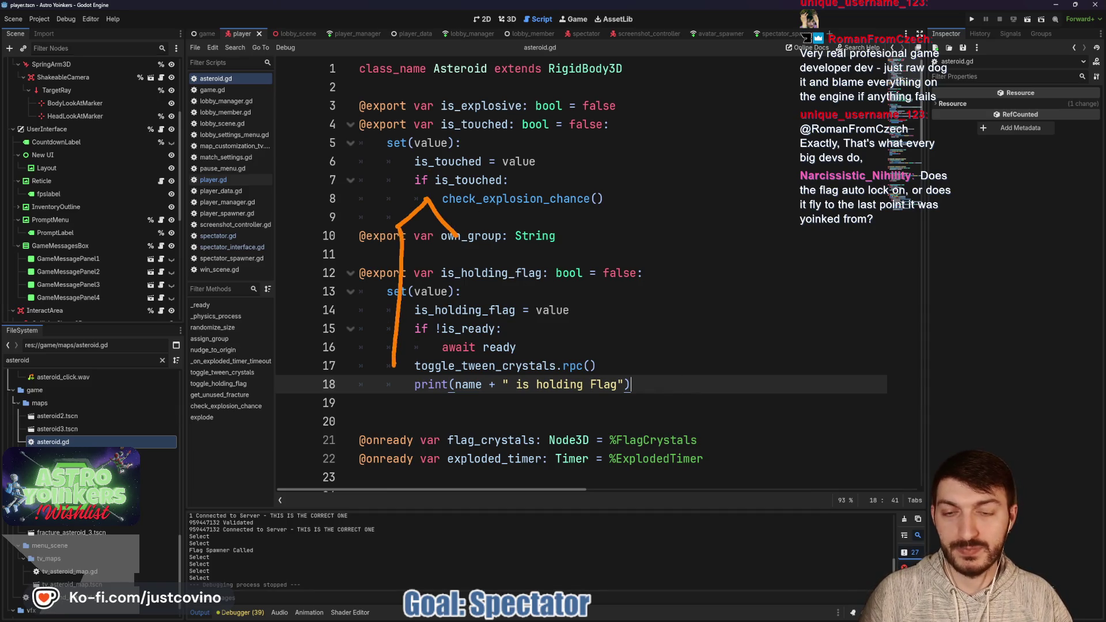
- Outline the setter and sketch two stick figures joined by an arrowed flag arc
{"action": "left_click_drag", "start_coordinate": [458, 236], "coordinate": [418, 391]}
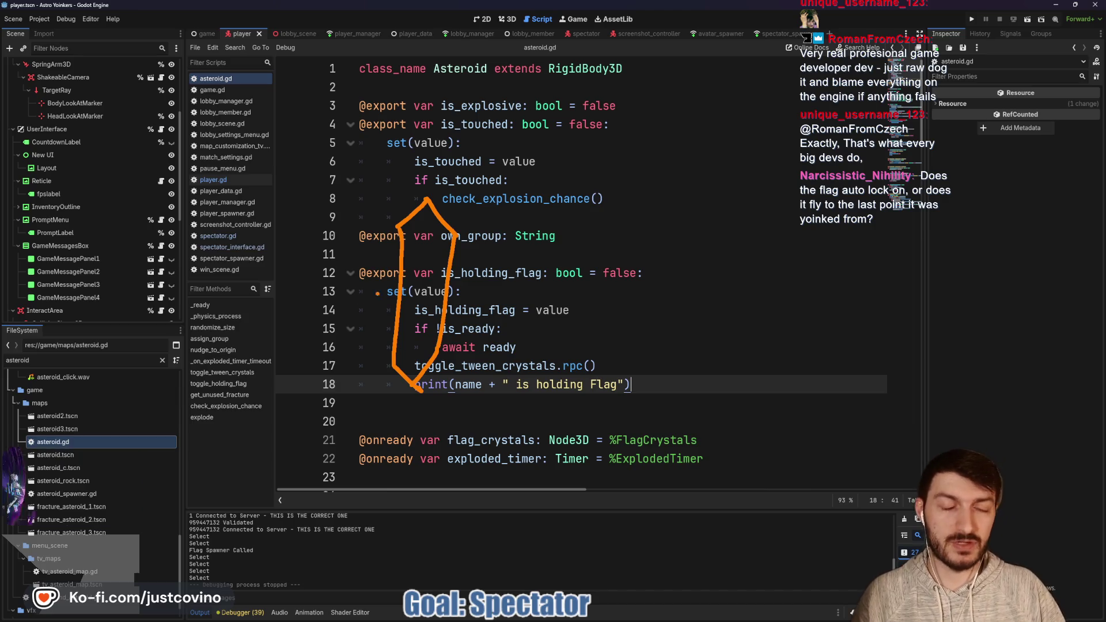
{"action": "left_click_drag", "start_coordinate": [314, 284], "coordinate": [338, 346]}
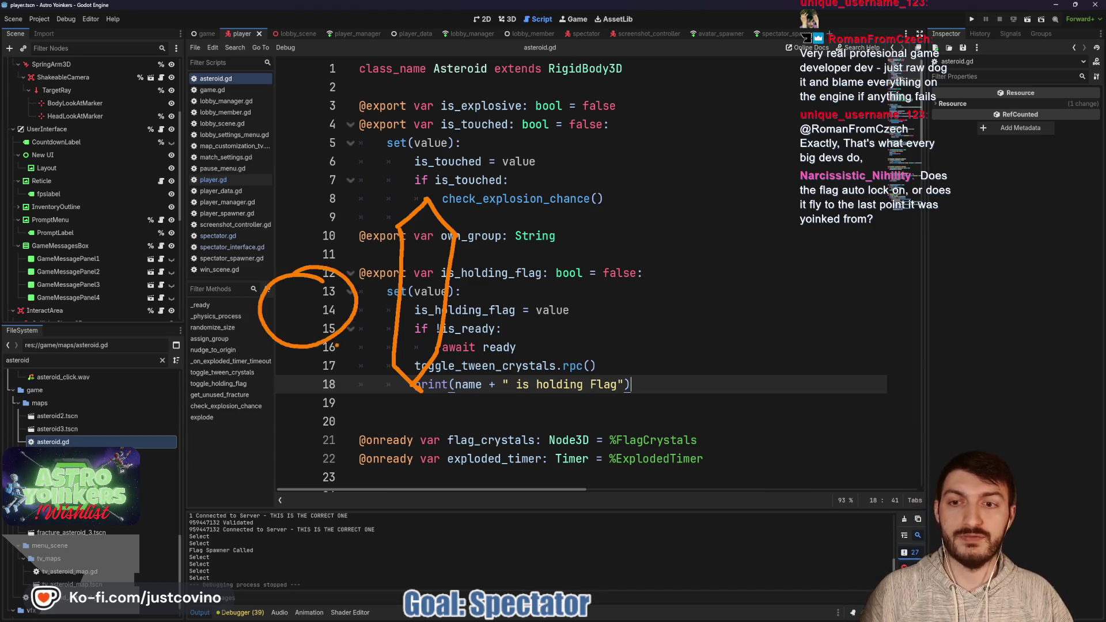
{"action": "left_click_drag", "start_coordinate": [304, 422], "coordinate": [341, 468]}
{"action": "left_click_drag", "start_coordinate": [302, 425], "coordinate": [299, 464]}
{"action": "left_click_drag", "start_coordinate": [278, 383], "coordinate": [344, 385]}
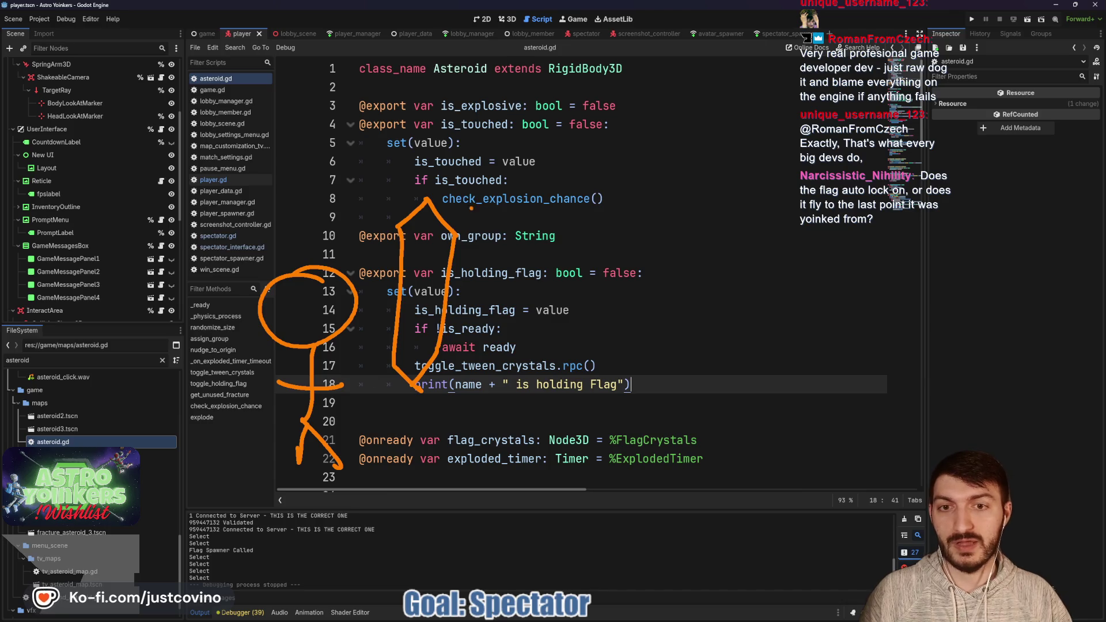
{"action": "mouse_move", "coordinate": [470, 247]}
{"action": "left_mouse_down"}
{"action": "mouse_move", "coordinate": [627, 151]}
{"action": "mouse_move", "coordinate": [829, 287]}
{"action": "left_mouse_up"}
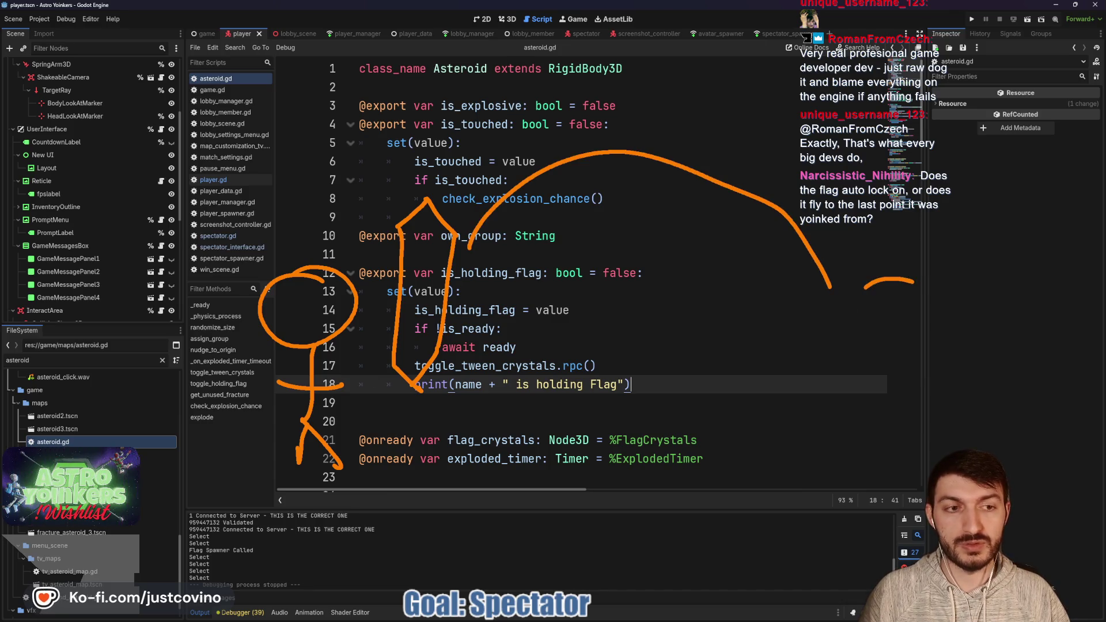
{"action": "left_click_drag", "start_coordinate": [913, 282], "coordinate": [886, 292]}
{"action": "left_click_drag", "start_coordinate": [881, 432], "coordinate": [869, 464]}
{"action": "left_click_drag", "start_coordinate": [863, 401], "coordinate": [921, 398]}
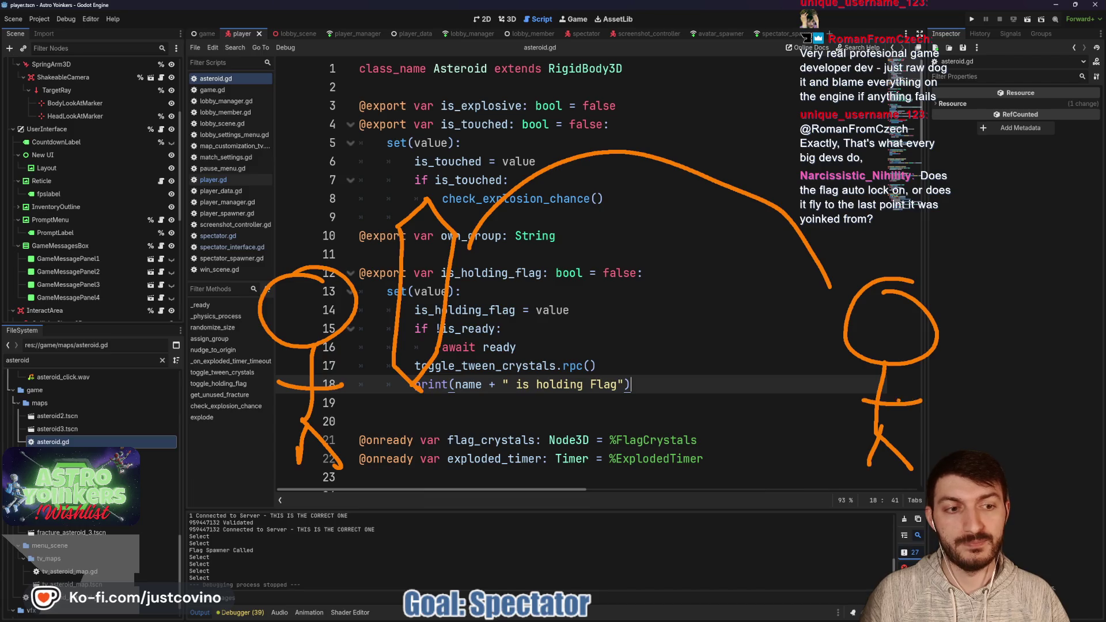
{"action": "left_click_drag", "start_coordinate": [820, 281], "coordinate": [845, 295]}
{"action": "left_click_drag", "start_coordinate": [839, 265], "coordinate": [843, 291]}
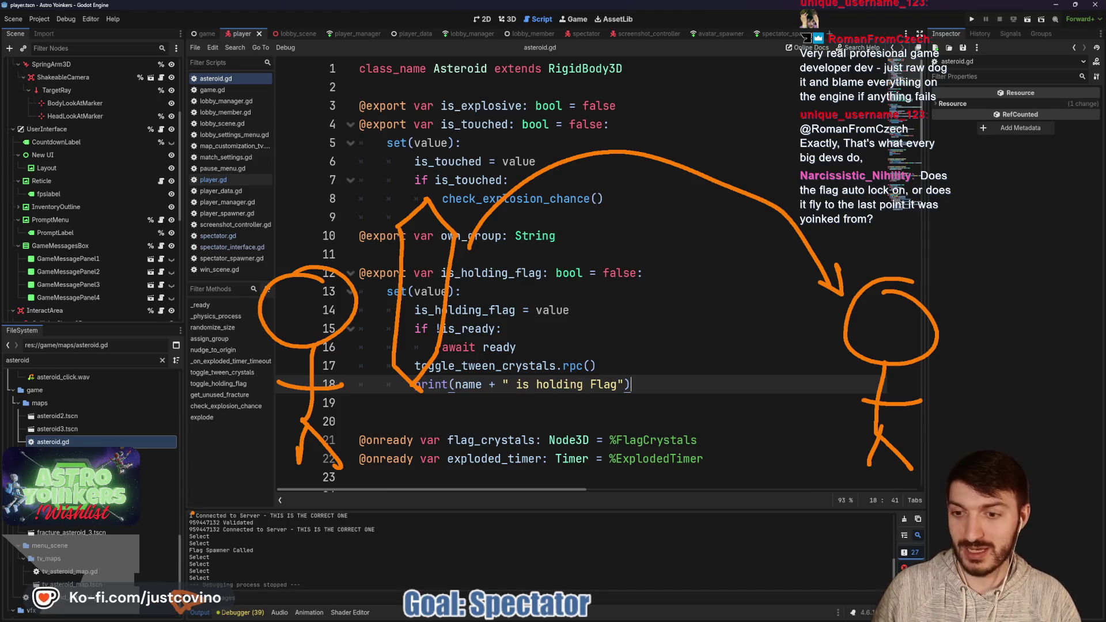
- Draw a ground line, the flag's landing spot, and paths linking it to both figures
{"action": "left_click_drag", "start_coordinate": [202, 513], "coordinate": [1028, 511]}
{"action": "left_click_drag", "start_coordinate": [474, 558], "coordinate": [515, 559]}
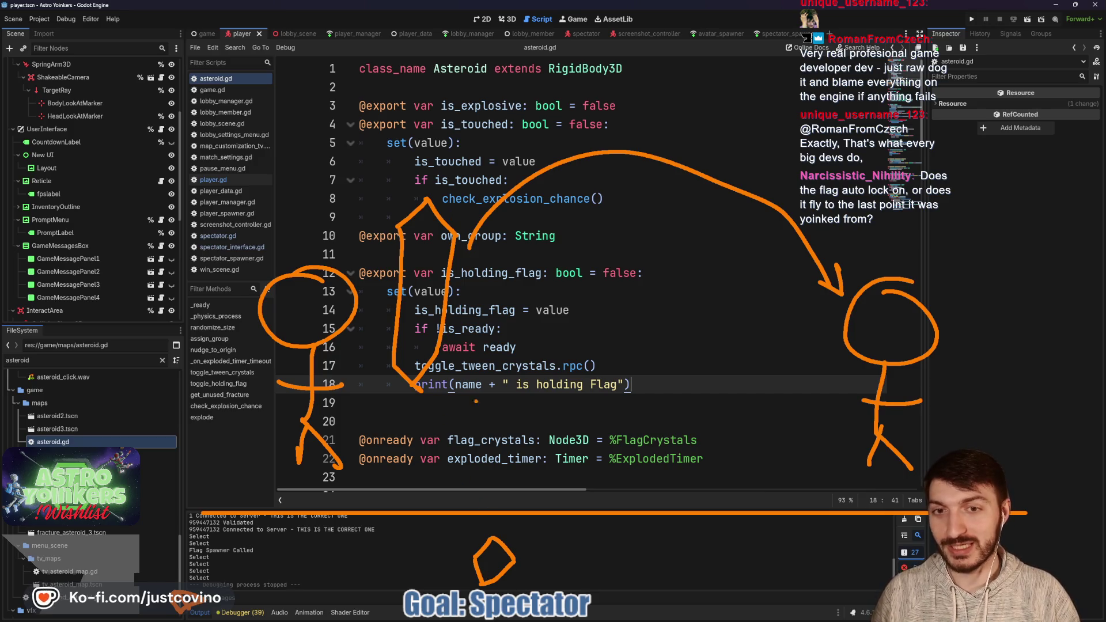
{"action": "left_click_drag", "start_coordinate": [492, 558], "coordinate": [418, 391]}
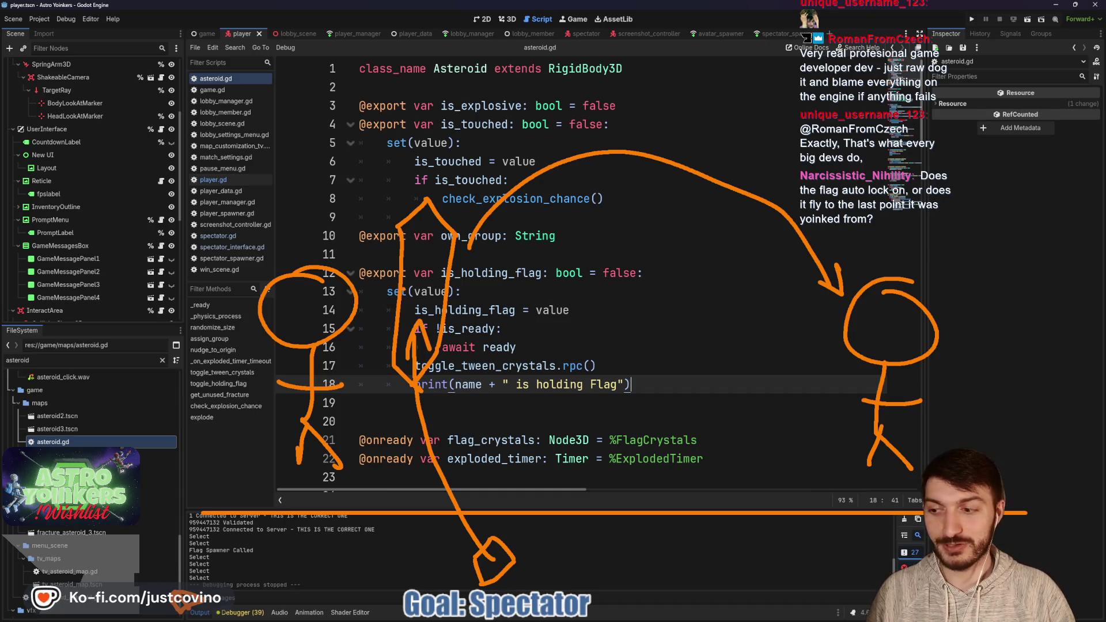
{"action": "mouse_move", "coordinate": [836, 300]}
{"action": "left_mouse_down"}
{"action": "mouse_move", "coordinate": [571, 541]}
{"action": "mouse_move", "coordinate": [526, 567]}
{"action": "left_mouse_up"}
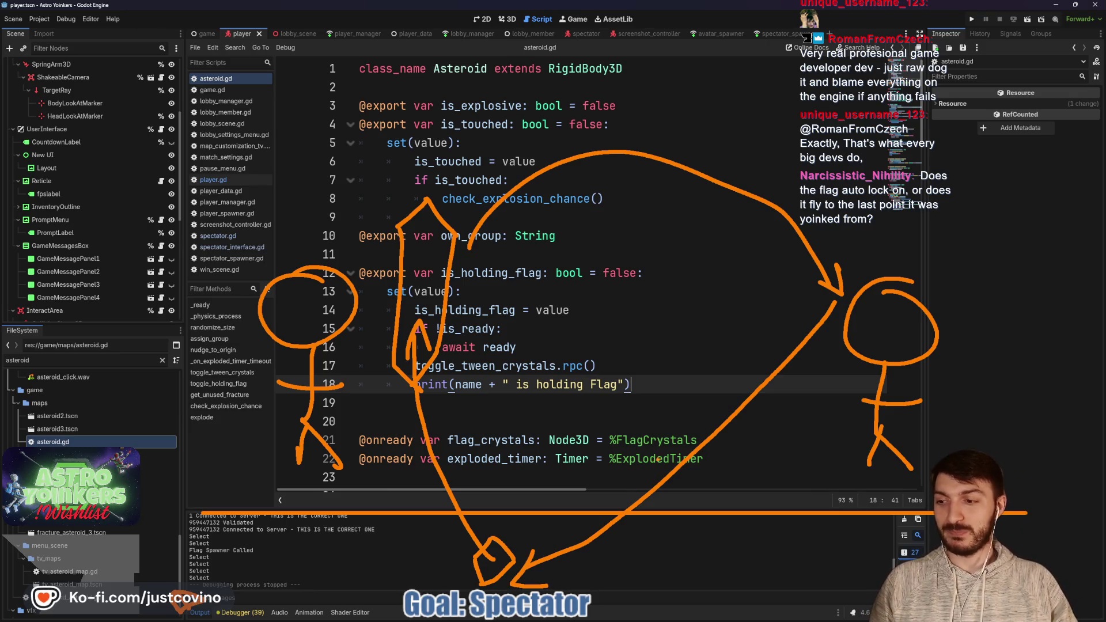
{"action": "left_click", "coordinate": [778, 329]}
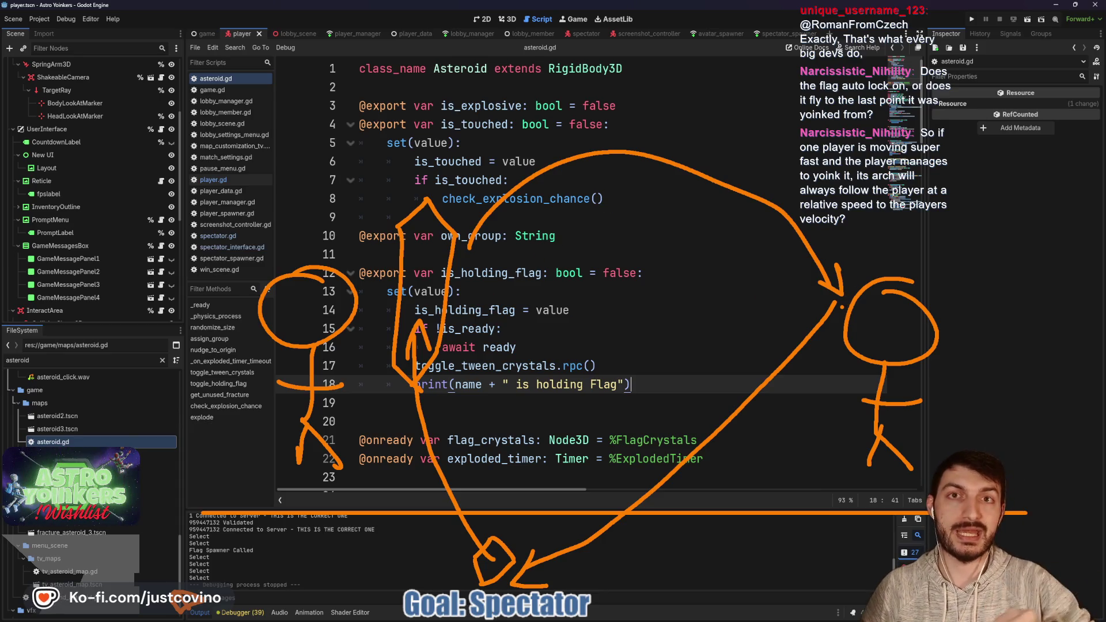
- Erase the old sketch and draw two new stick figures over the code
{"action": "key", "text": "Escape"}
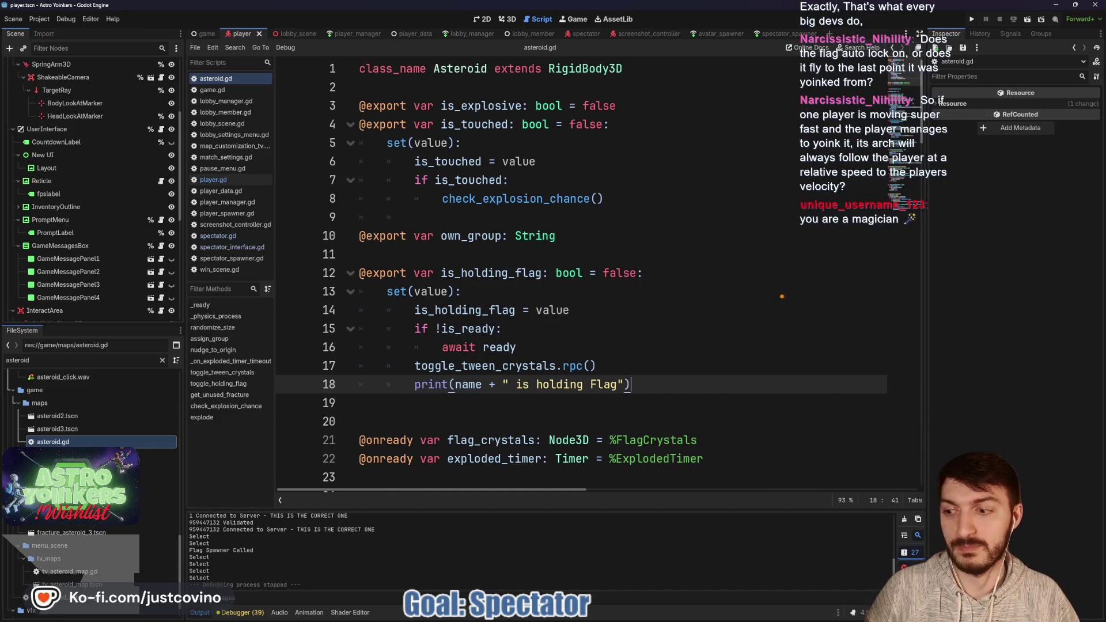
{"action": "mouse_move", "coordinate": [809, 304]}
{"action": "left_mouse_down"}
{"action": "mouse_move", "coordinate": [804, 360]}
{"action": "mouse_move", "coordinate": [809, 300]}
{"action": "left_mouse_up"}
{"action": "left_click_drag", "start_coordinate": [785, 360], "coordinate": [817, 465]}
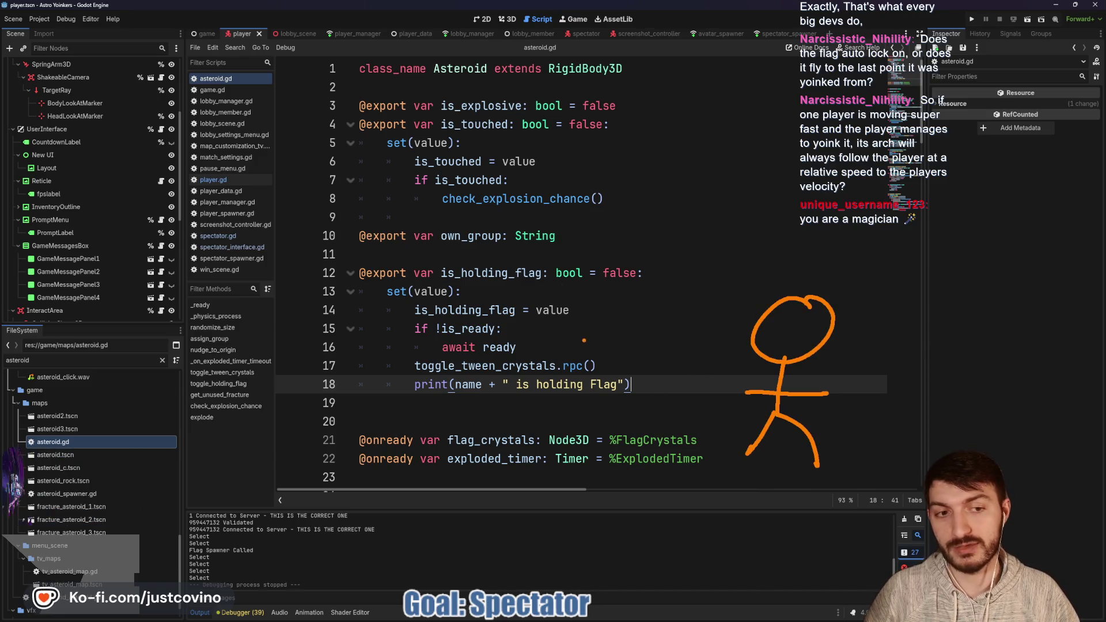
{"action": "left_click_drag", "start_coordinate": [807, 60], "coordinate": [825, 80]}
{"action": "left_click_drag", "start_coordinate": [785, 151], "coordinate": [770, 171]}
{"action": "left_click_drag", "start_coordinate": [764, 129], "coordinate": [818, 125]}
- Draw a curved arrow toward the right figure, box it, then clear the annotations
{"action": "mouse_move", "coordinate": [409, 344]}
{"action": "left_mouse_down"}
{"action": "mouse_move", "coordinate": [701, 299]}
{"action": "mouse_move", "coordinate": [679, 327]}
{"action": "left_mouse_up"}
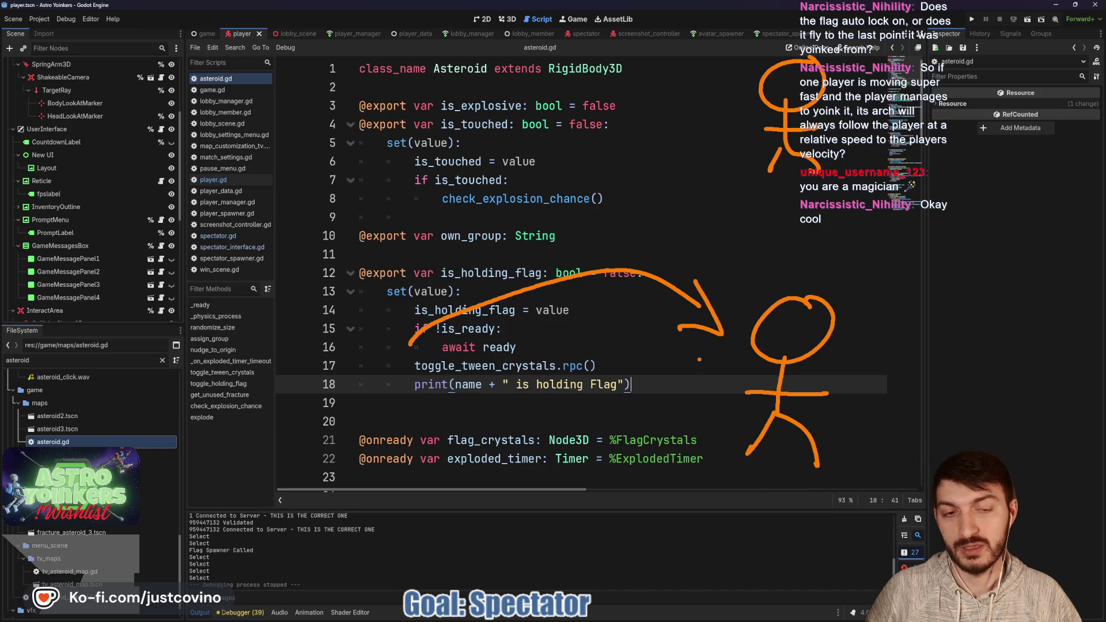
{"action": "mouse_move", "coordinate": [729, 292]}
{"action": "left_mouse_down"}
{"action": "mouse_move", "coordinate": [709, 453]}
{"action": "mouse_move", "coordinate": [724, 279]}
{"action": "mouse_move", "coordinate": [727, 317]}
{"action": "left_mouse_up"}
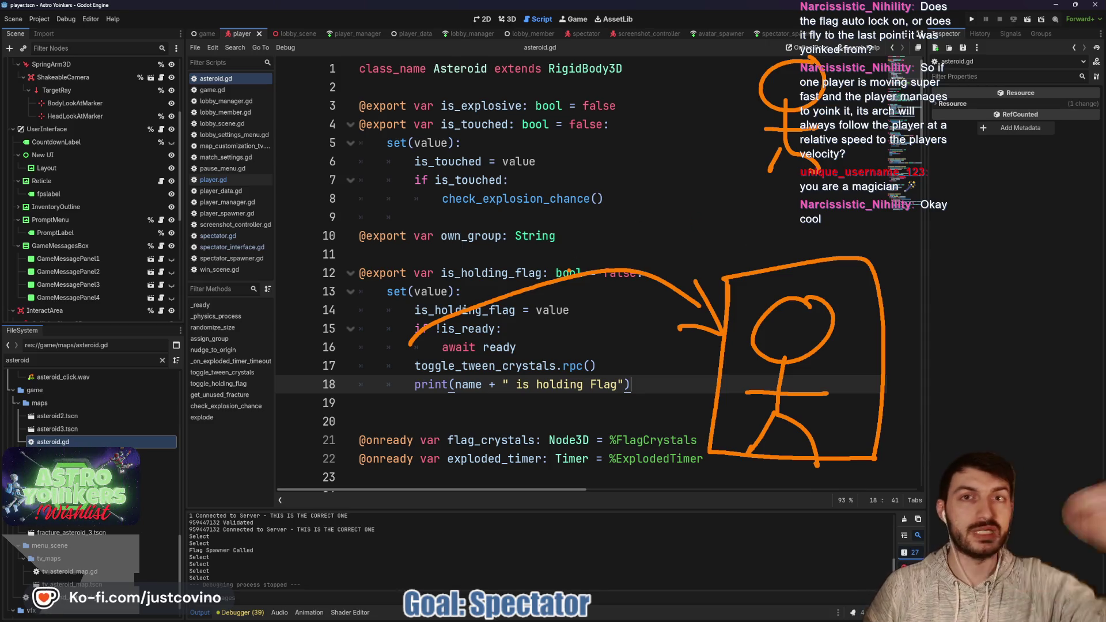
{"action": "key", "text": "Escape"}
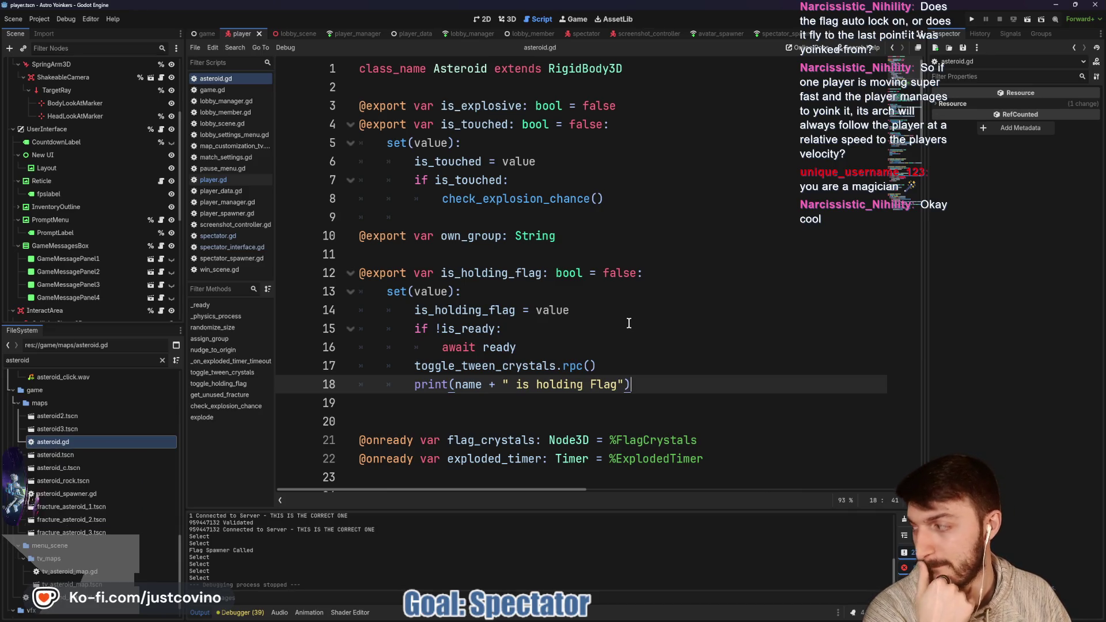
- Add a new card to the Not started column of the Notion ToDo board
{"action": "left_click", "coordinate": [627, 237]}
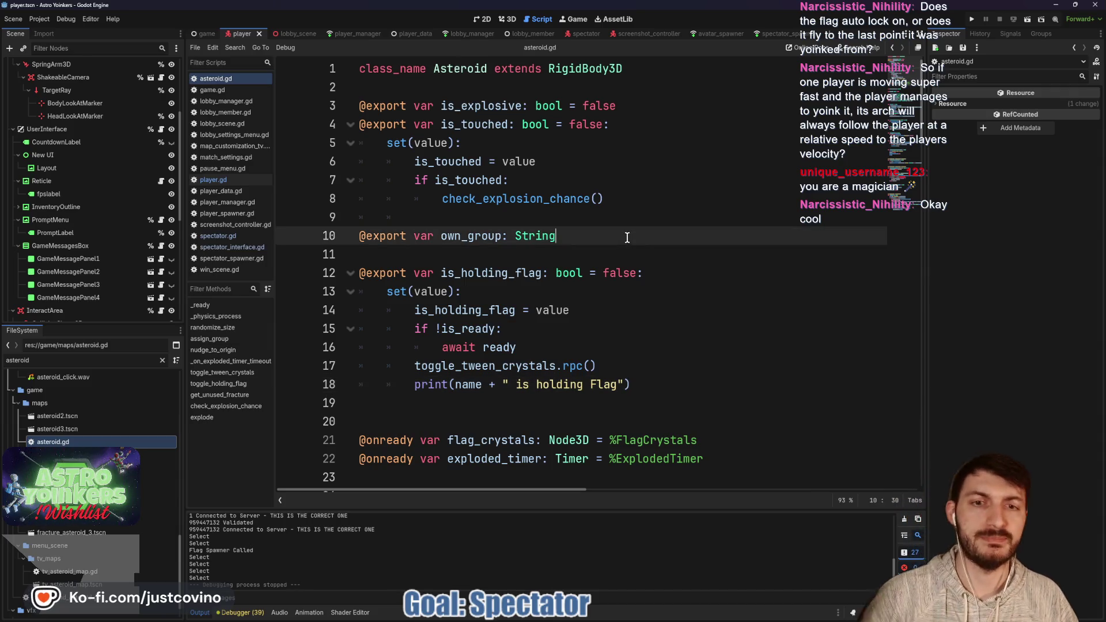
{"action": "left_click", "coordinate": [601, 612]}
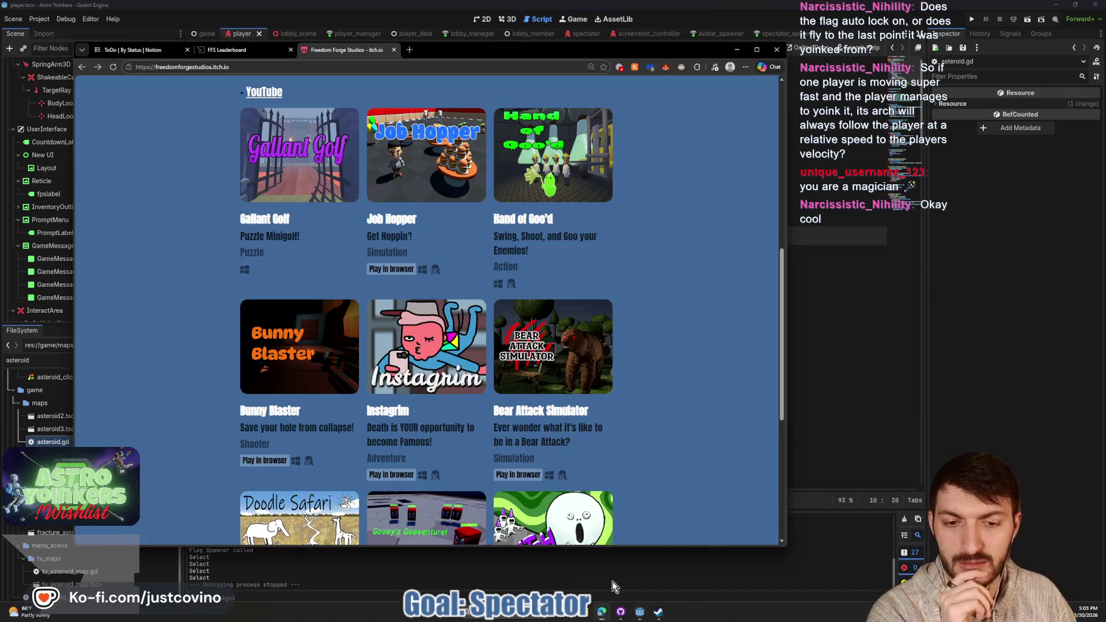
{"action": "left_click", "coordinate": [133, 49]}
{"action": "scroll", "coordinate": [185, 447], "scroll_direction": "down", "scroll_amount": 3}
{"action": "left_click", "coordinate": [161, 430]}
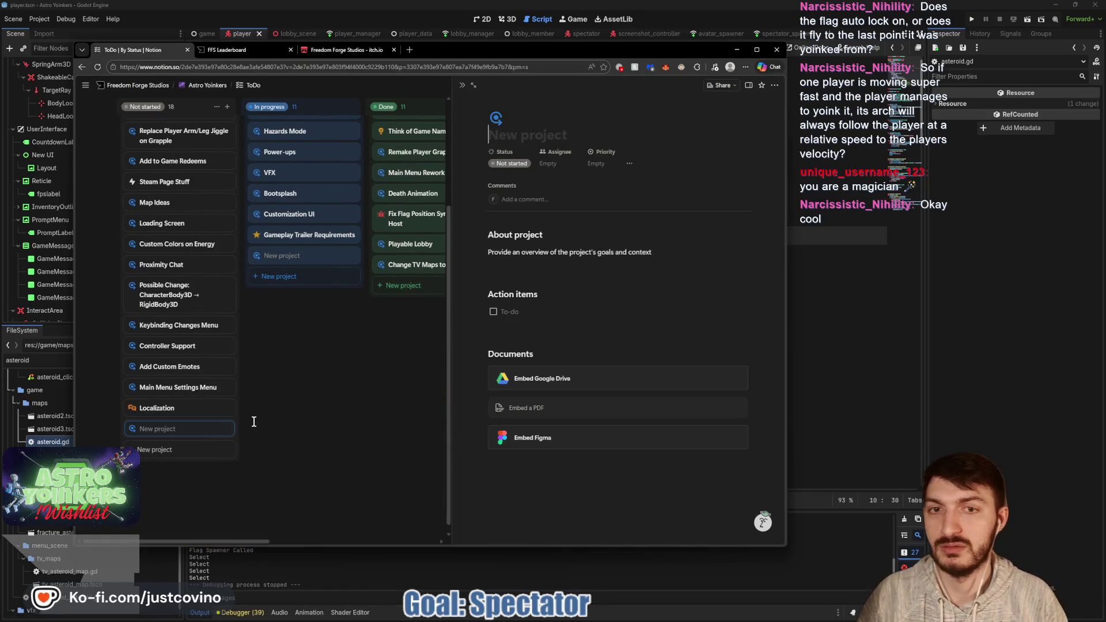
{"action": "type", "text": "IDd"}
- Title the card 'Idea: Rework Yoink' and replace About project with the note 'Player not Yoink Location'
{"action": "key", "text": "BackSpace"}
{"action": "key", "text": "BackSpace"}
{"action": "type", "text": "dea"}
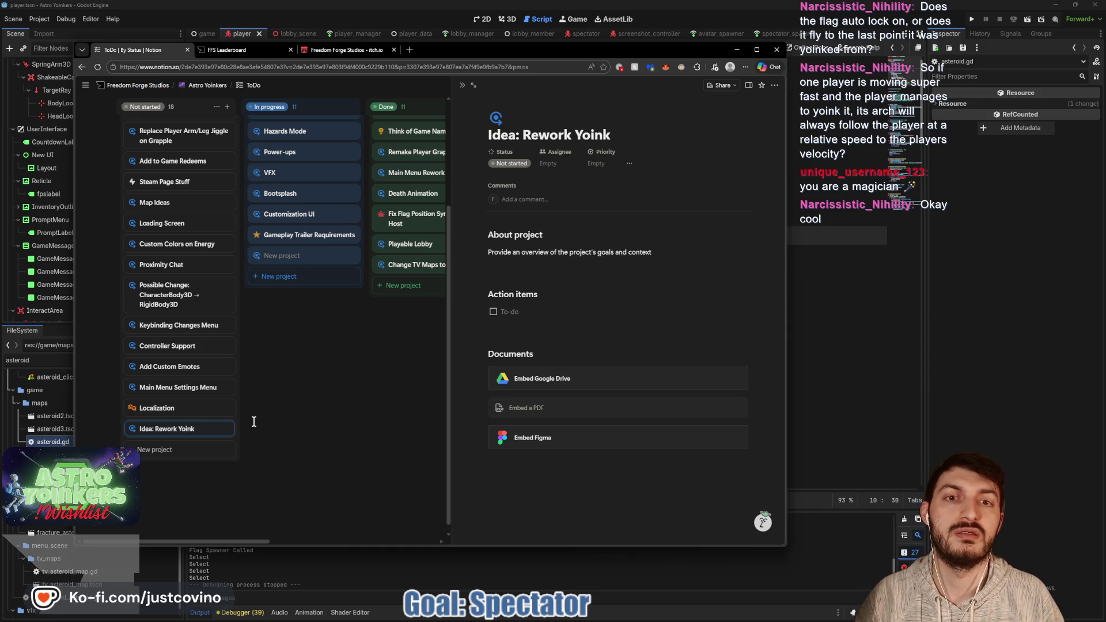
{"action": "left_click_drag", "start_coordinate": [703, 249], "coordinate": [483, 234]}
{"action": "key", "text": "BackSpace"}
{"action": "type", "text": "Drive by Yoinking"}
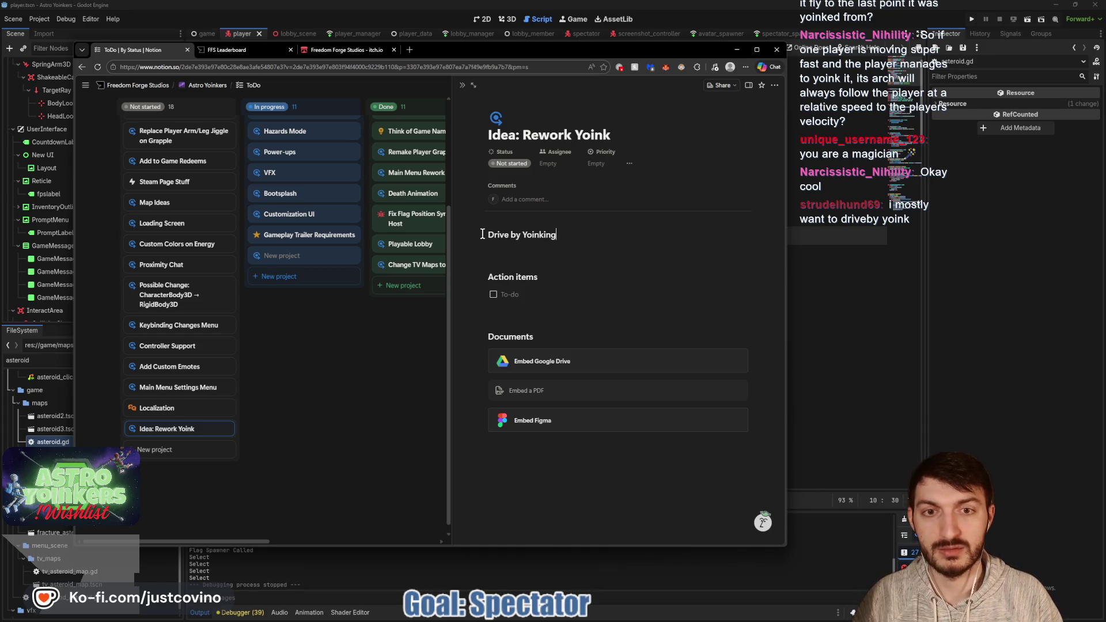
{"action": "key", "text": "Return"}
{"action": "type", "text": "Flag goes to"}
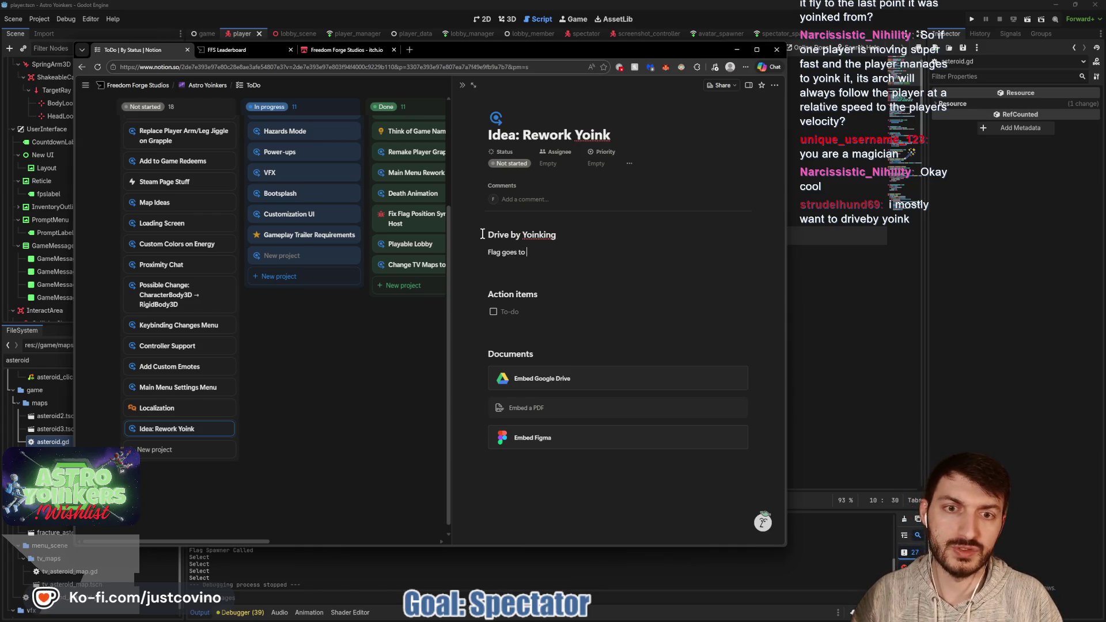
{"action": "type", "text": "Player not Yoink Loca"}
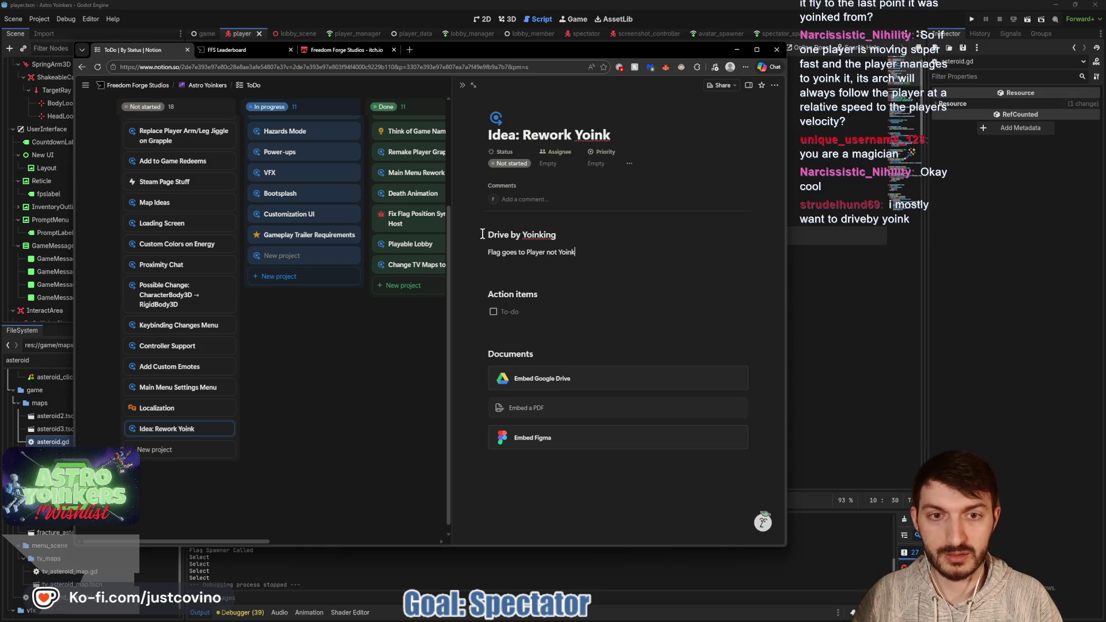
{"action": "type", "text": "tion"}
{"action": "key", "text": "Return"}
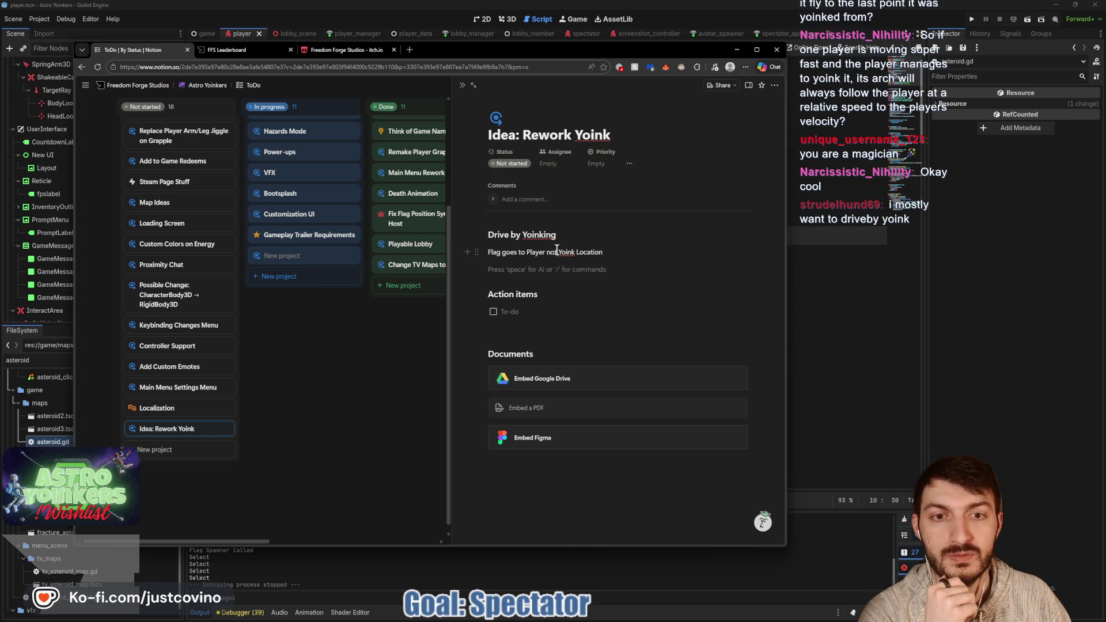
- Reword the note with 'of', then go back to Godot's screenshot_controller.gd
{"action": "left_click_drag", "start_coordinate": [548, 249], "coordinate": [552, 250]}
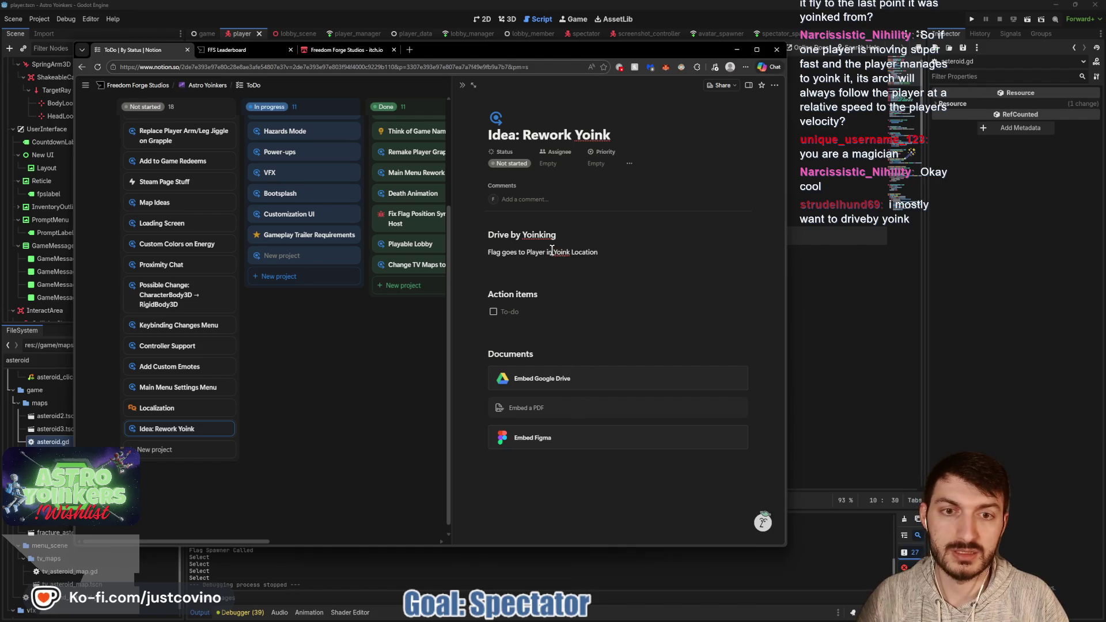
{"action": "type", "text": "stead of"}
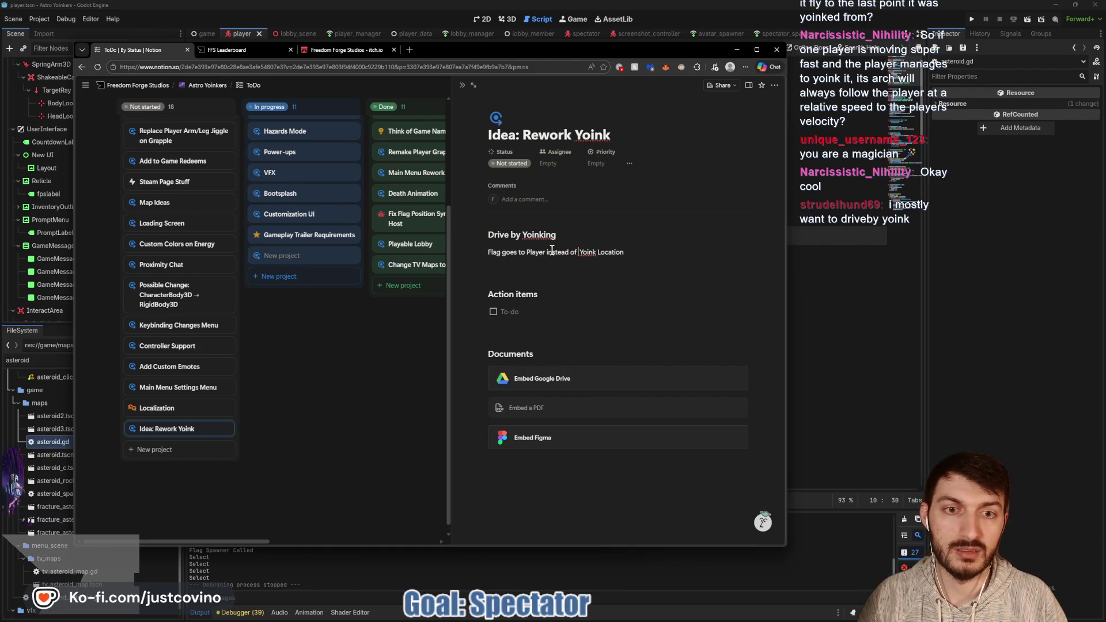
{"action": "left_click", "coordinate": [583, 269]}
{"action": "key", "text": "alt+Tab"}
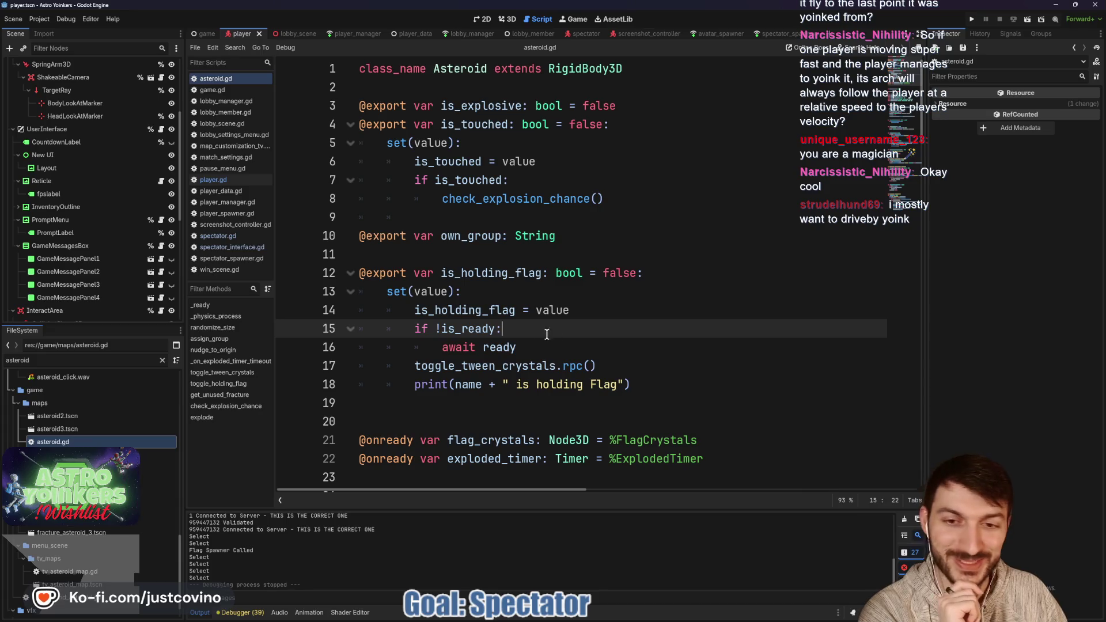
{"action": "left_click", "coordinate": [645, 35]}
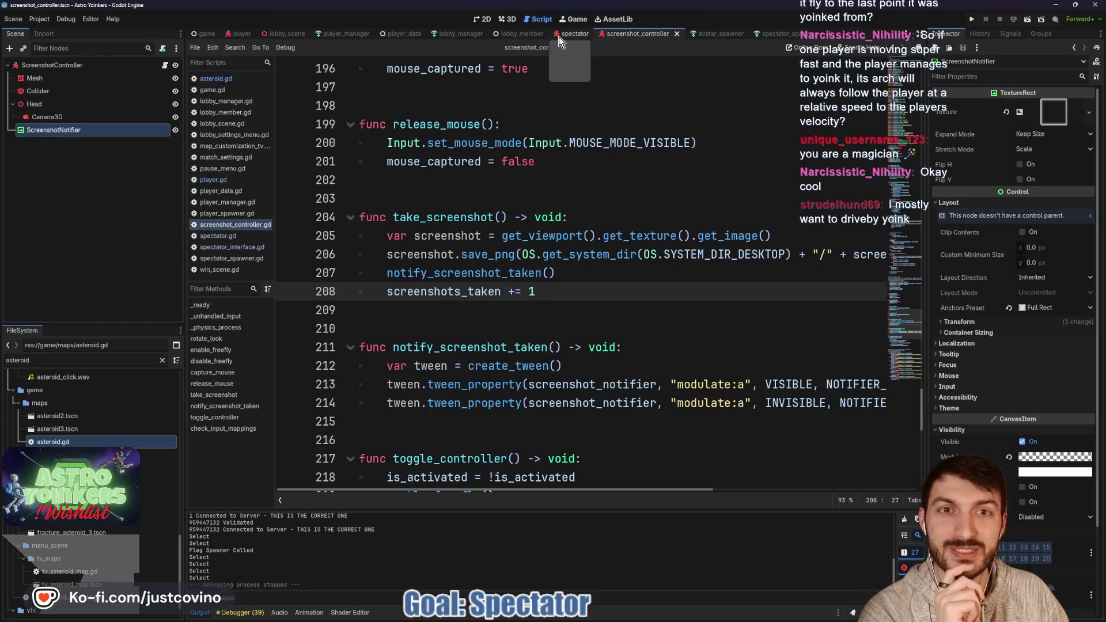
- In spectator.gd, insert an extra blank line before the Mode Toggles region
{"action": "left_click", "coordinate": [558, 34]}
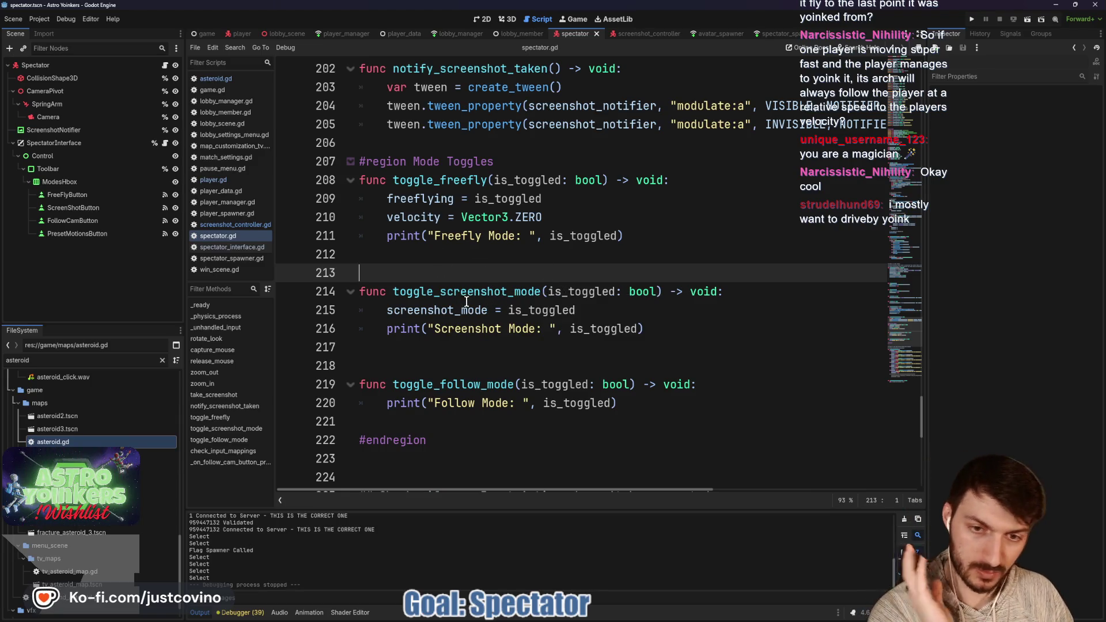
{"action": "scroll", "coordinate": [493, 265], "scroll_direction": "up", "scroll_amount": 4}
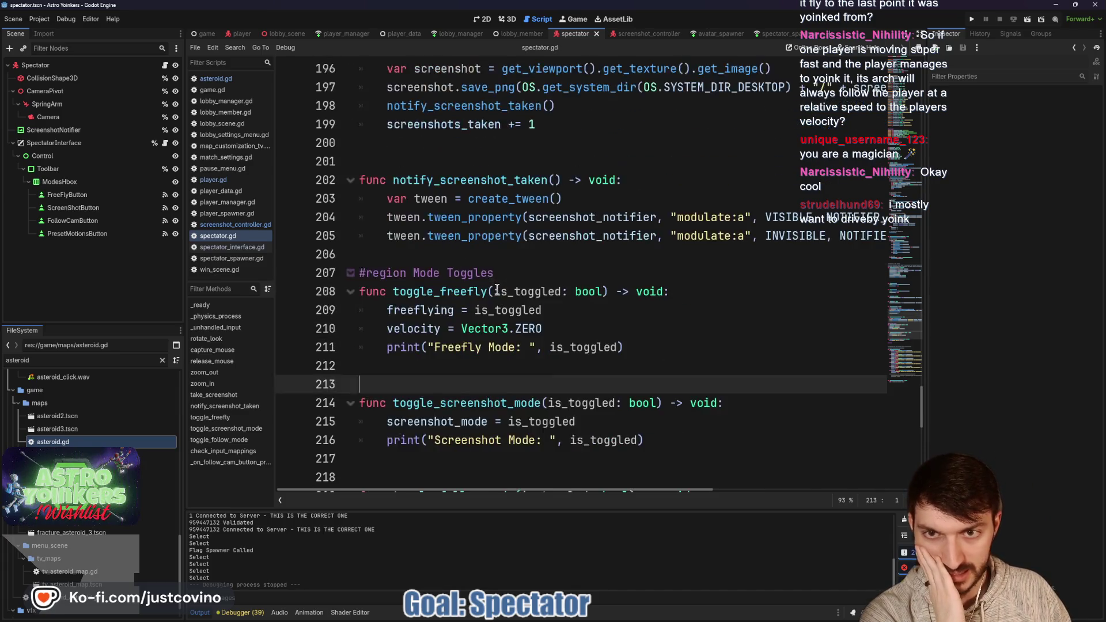
{"action": "left_click", "coordinate": [461, 365]}
{"action": "key", "text": "Return"}
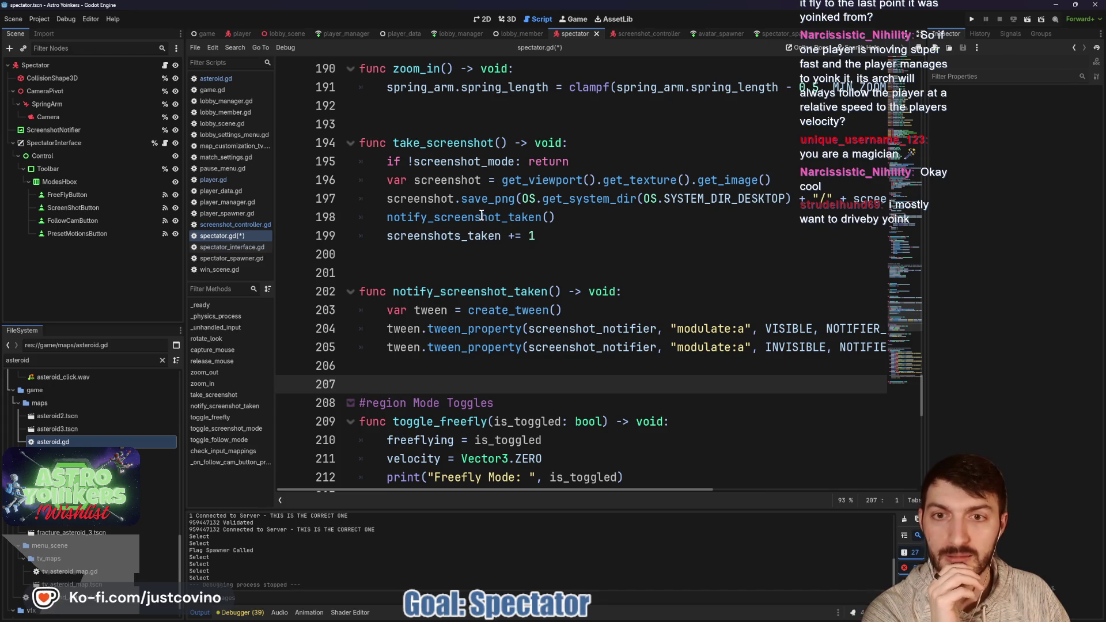
- Highlight the uses of notify_screenshot_taken and screenshot_notifier and scroll up to the variable declarations
{"action": "double_click", "coordinate": [435, 218]}
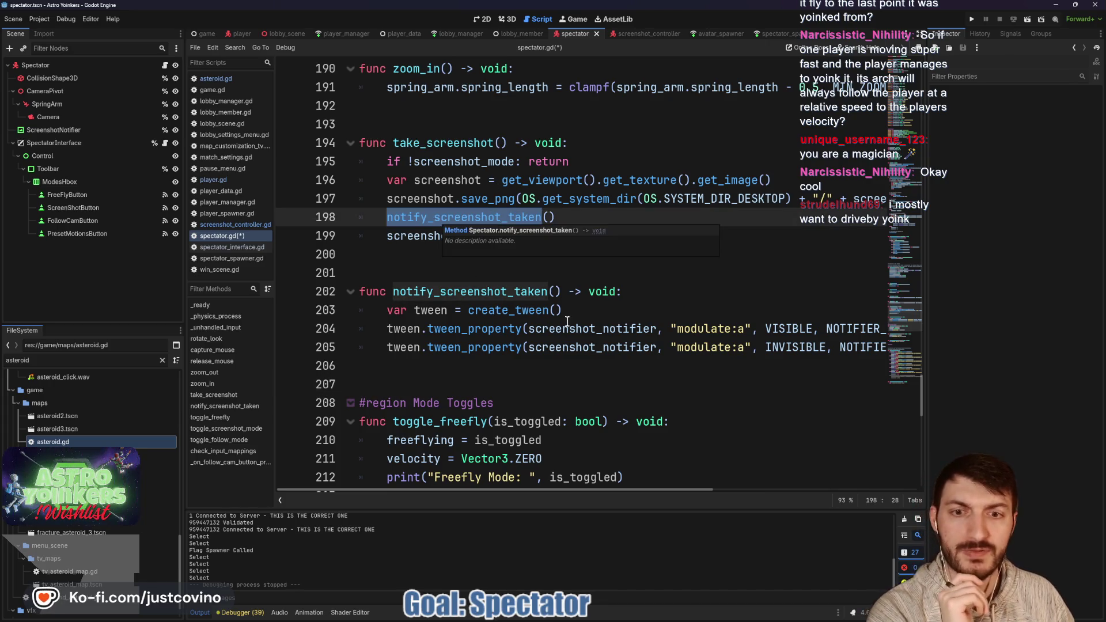
{"action": "double_click", "coordinate": [606, 334]}
{"action": "scroll", "coordinate": [616, 337], "scroll_direction": "up", "scroll_amount": 17}
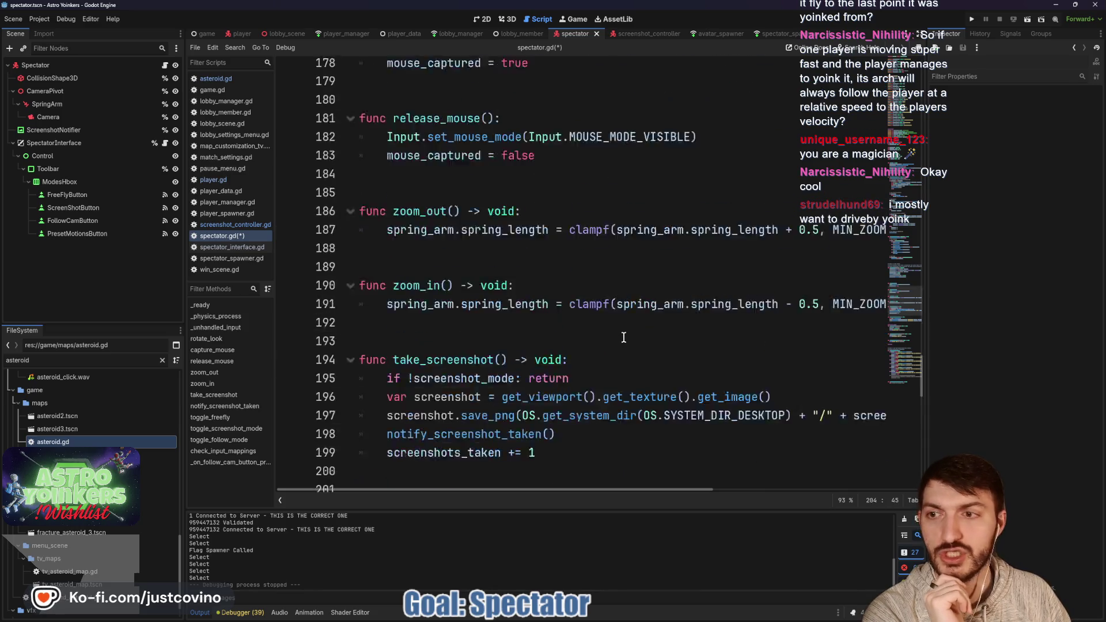
{"action": "scroll", "coordinate": [624, 337], "scroll_direction": "down", "scroll_amount": 18}
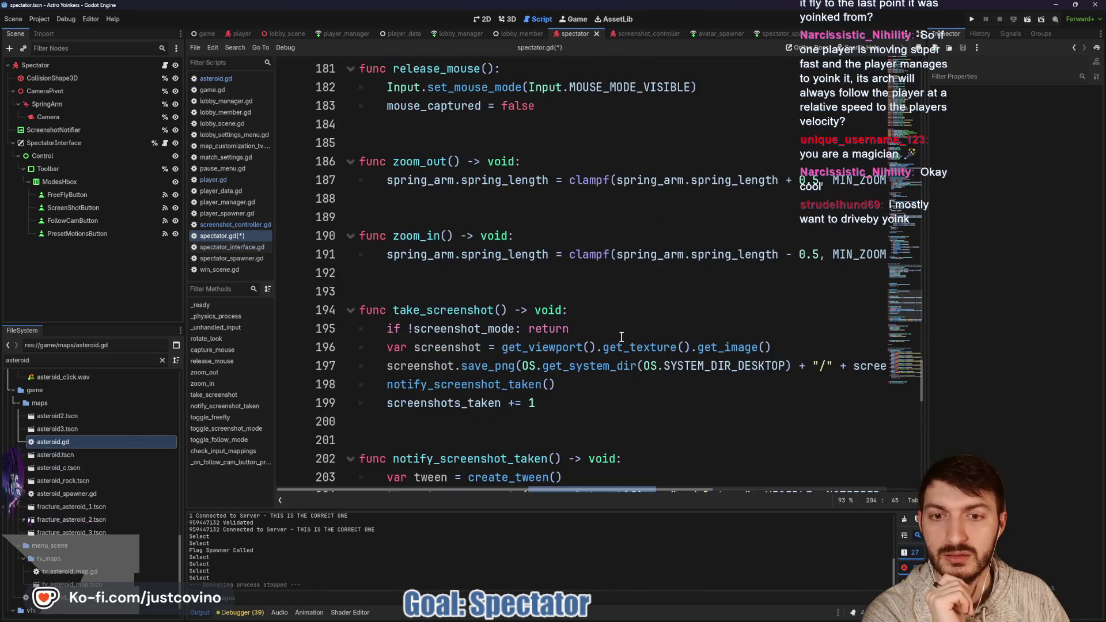
{"action": "scroll", "coordinate": [622, 336], "scroll_direction": "up", "scroll_amount": 20}
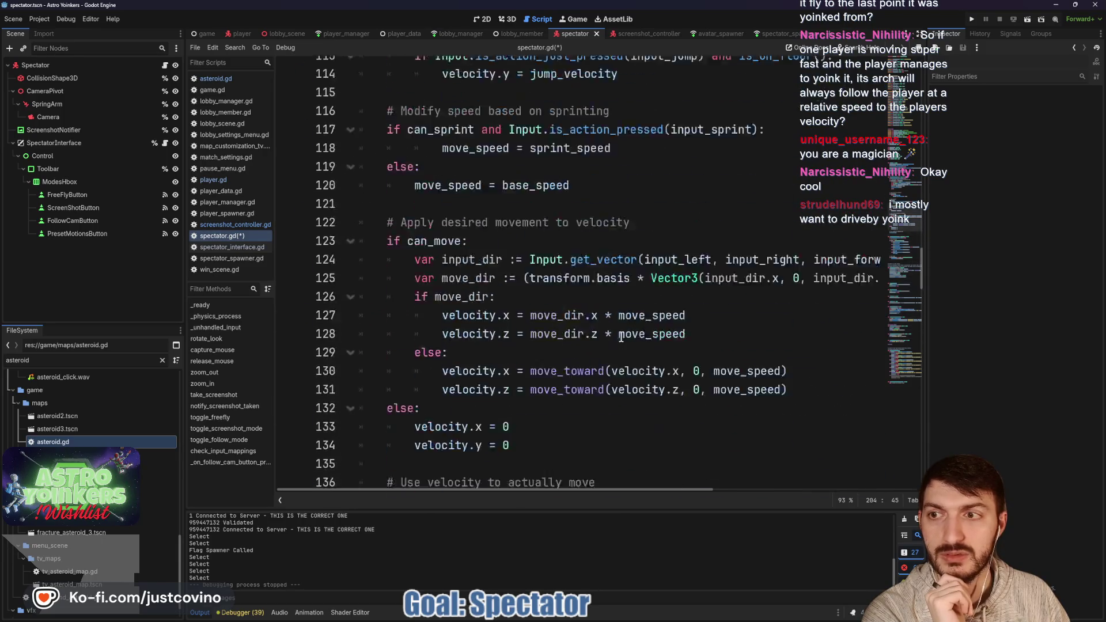
{"action": "scroll", "coordinate": [622, 337], "scroll_direction": "up", "scroll_amount": 2}
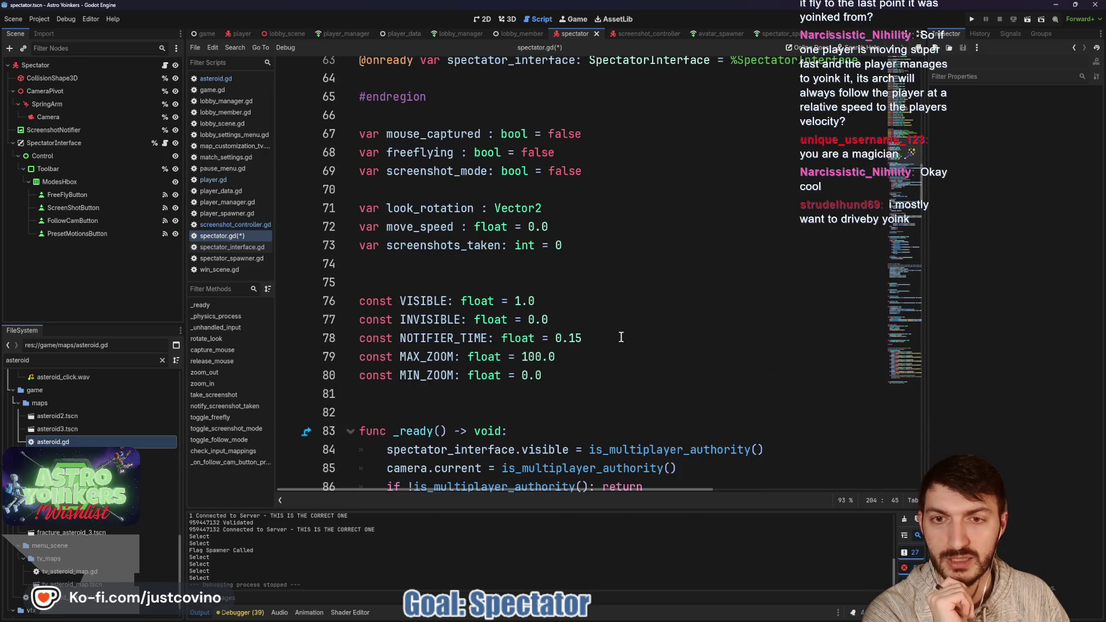
- Select the SpectatorInterface node, check screenshot_notifier's declaration on line 60, and run the project
{"action": "left_click_drag", "start_coordinate": [40, 145], "coordinate": [36, 129]}
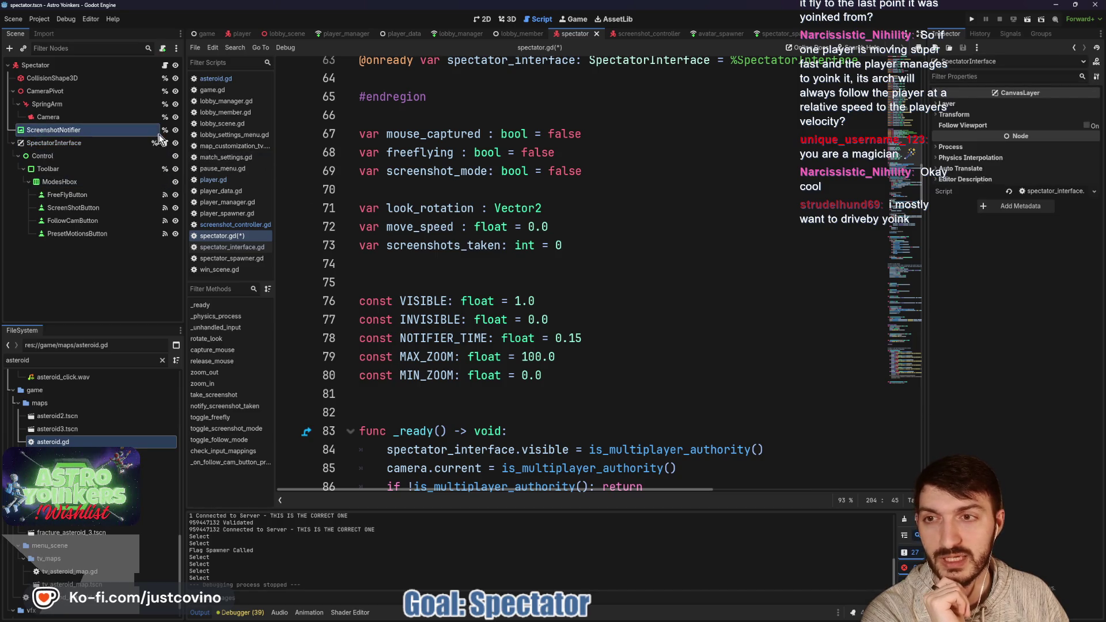
{"action": "scroll", "coordinate": [477, 247], "scroll_direction": "down", "scroll_amount": 11}
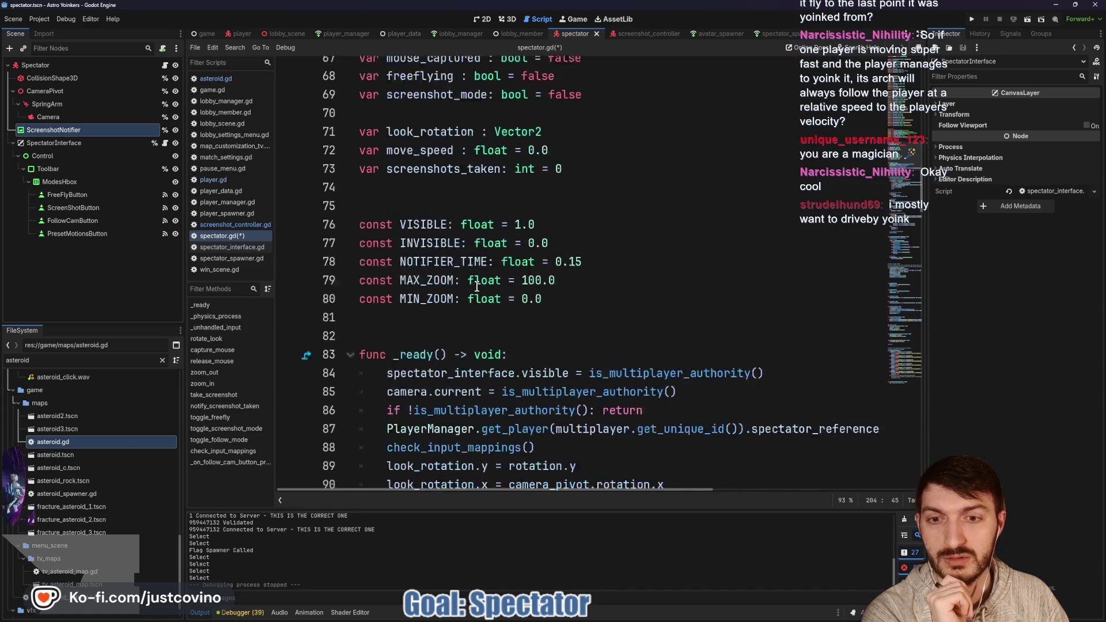
{"action": "scroll", "coordinate": [477, 285], "scroll_direction": "up", "scroll_amount": 6}
{"action": "scroll", "coordinate": [477, 285], "scroll_direction": "up", "scroll_amount": 10}
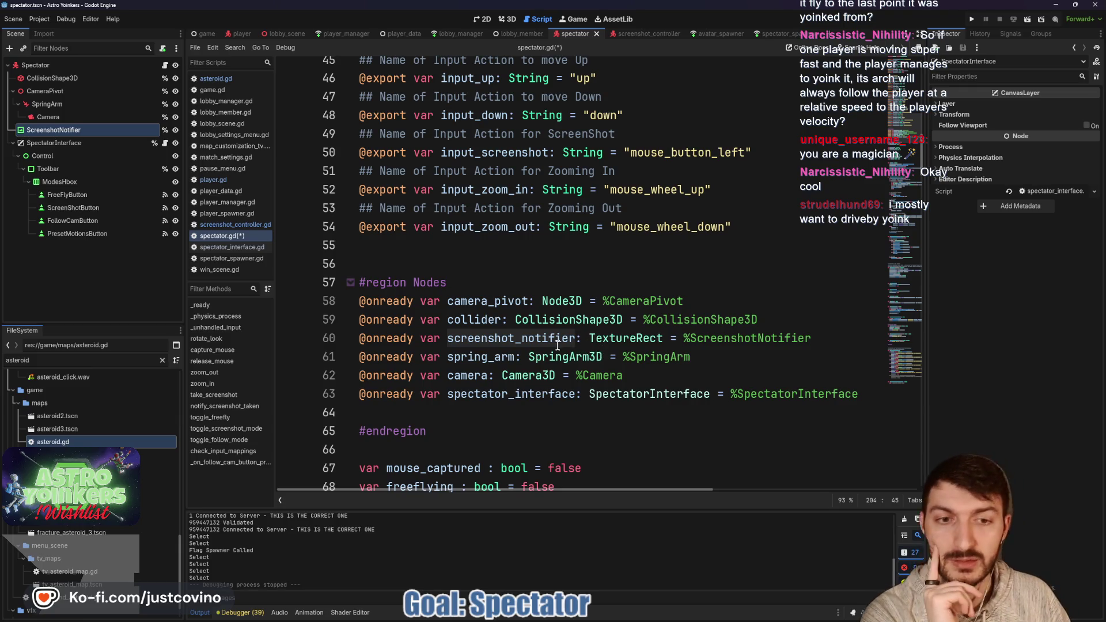
{"action": "left_click", "coordinate": [550, 340]}
{"action": "scroll", "coordinate": [556, 353], "scroll_direction": "down", "scroll_amount": 6}
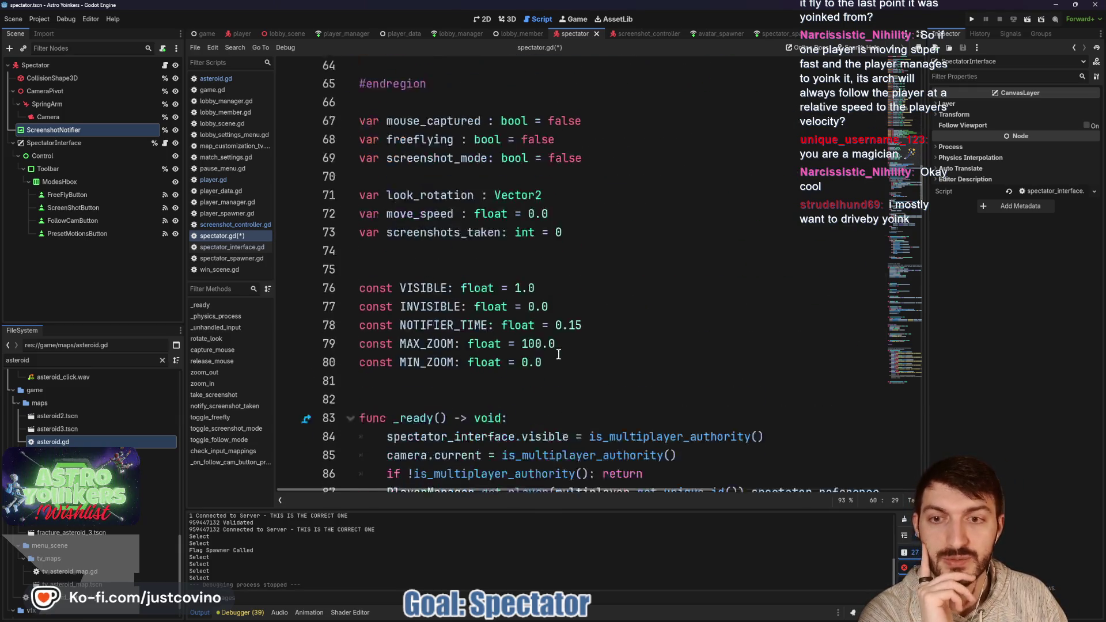
{"action": "left_click", "coordinate": [972, 19]}
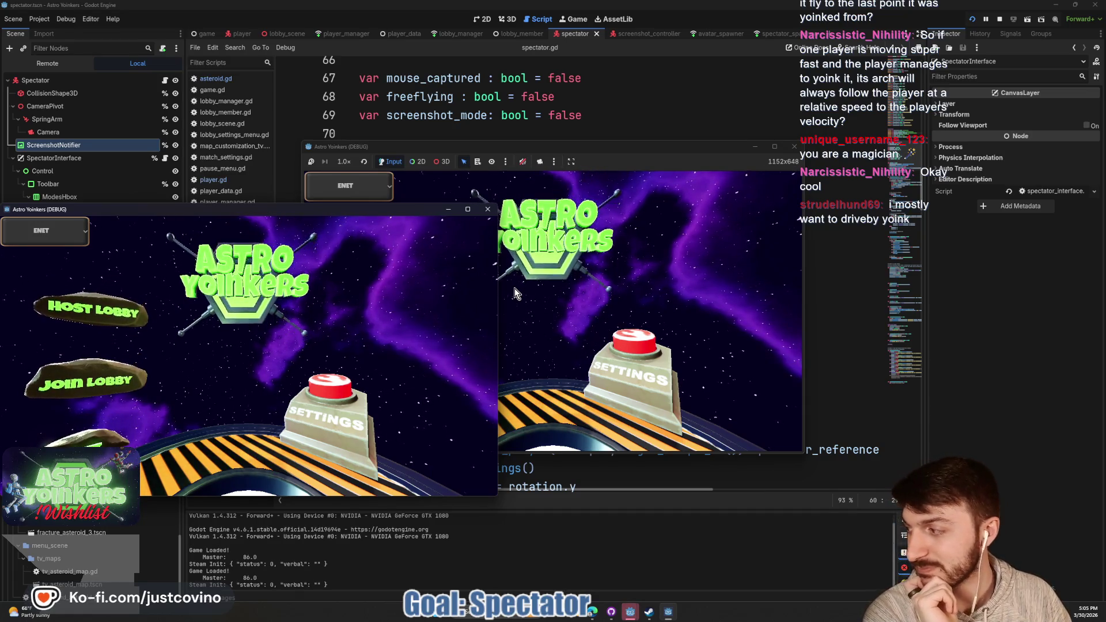
- Arrange both game windows side by side, host a lobby in one and join it from the other
{"action": "left_click_drag", "start_coordinate": [300, 216], "coordinate": [792, 193]}
{"action": "left_click_drag", "start_coordinate": [636, 147], "coordinate": [378, 155]}
{"action": "left_click", "coordinate": [134, 279]}
{"action": "left_click", "coordinate": [278, 278]}
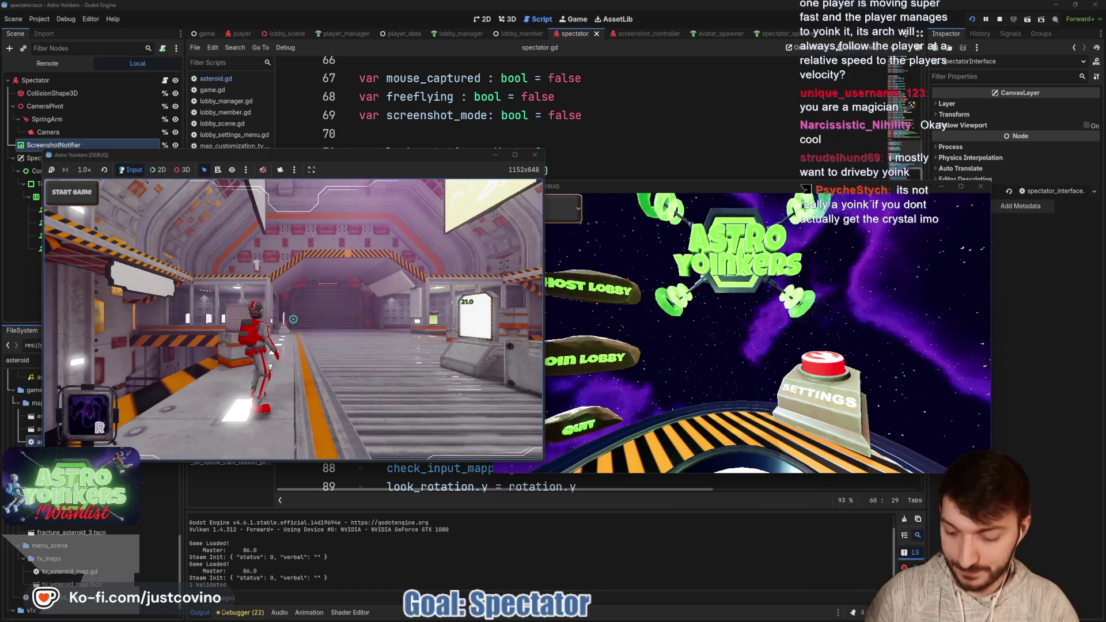
{"action": "left_click", "coordinate": [599, 369]}
{"action": "left_click", "coordinate": [600, 369]}
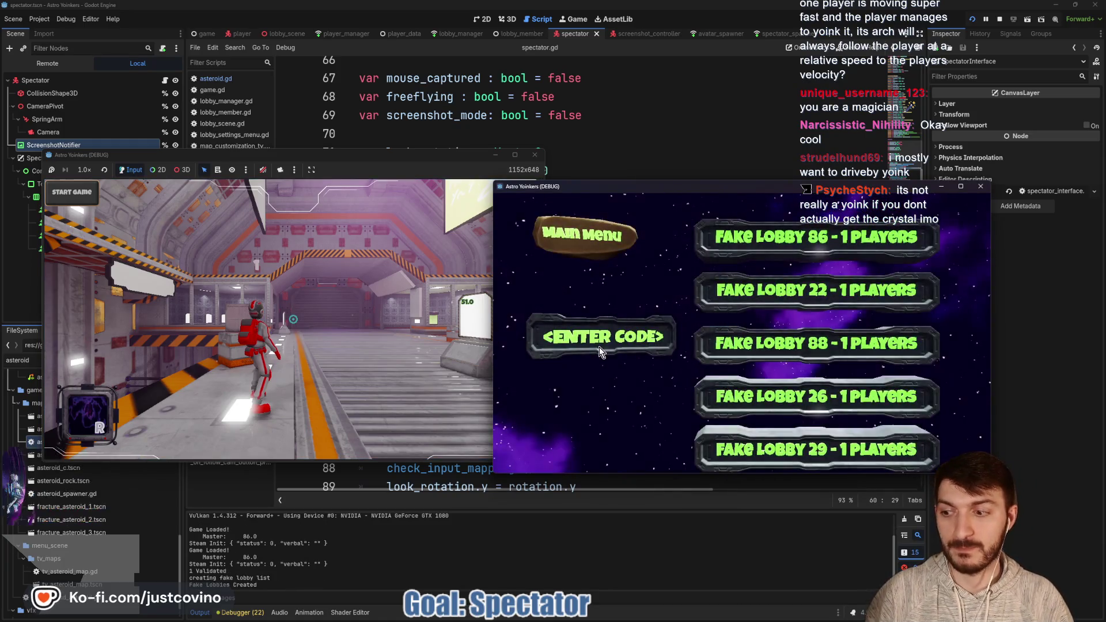
{"action": "left_click", "coordinate": [778, 346]}
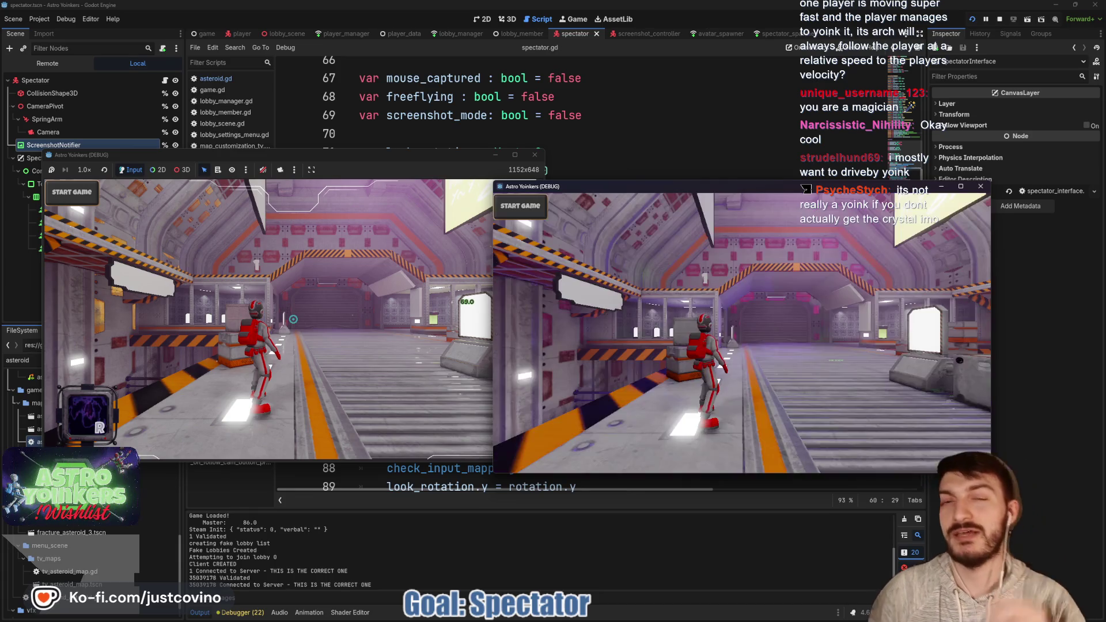
- Walk the host player to the match customization console and start the asteroid-map match
{"action": "left_click", "coordinate": [374, 163]}
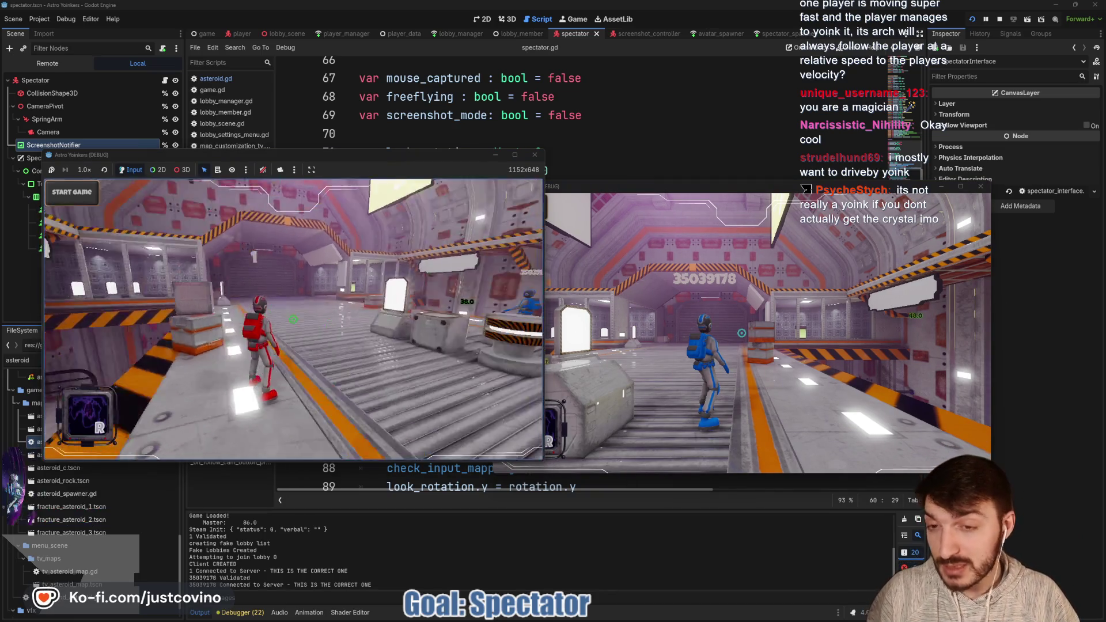
{"action": "key", "text": "w"}
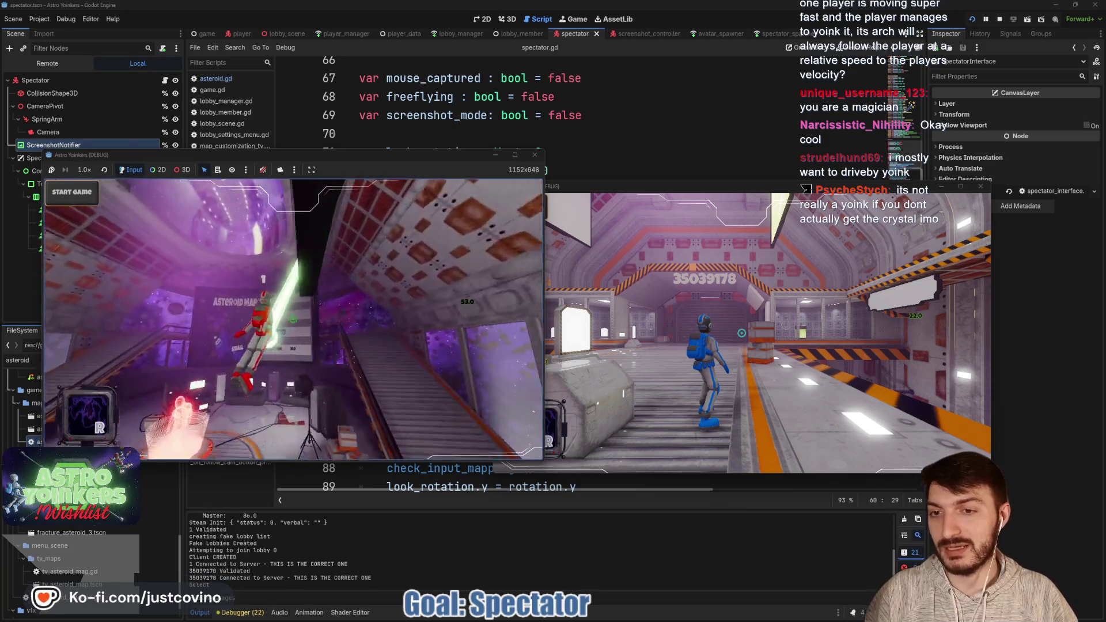
{"action": "key", "text": "w"}
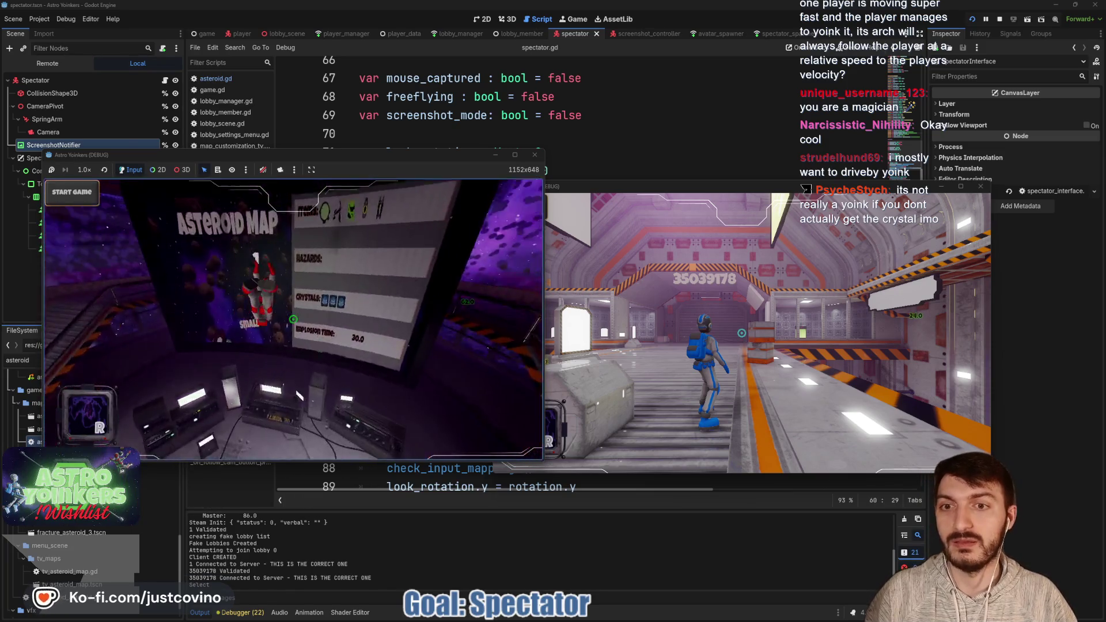
{"action": "key", "text": "w"}
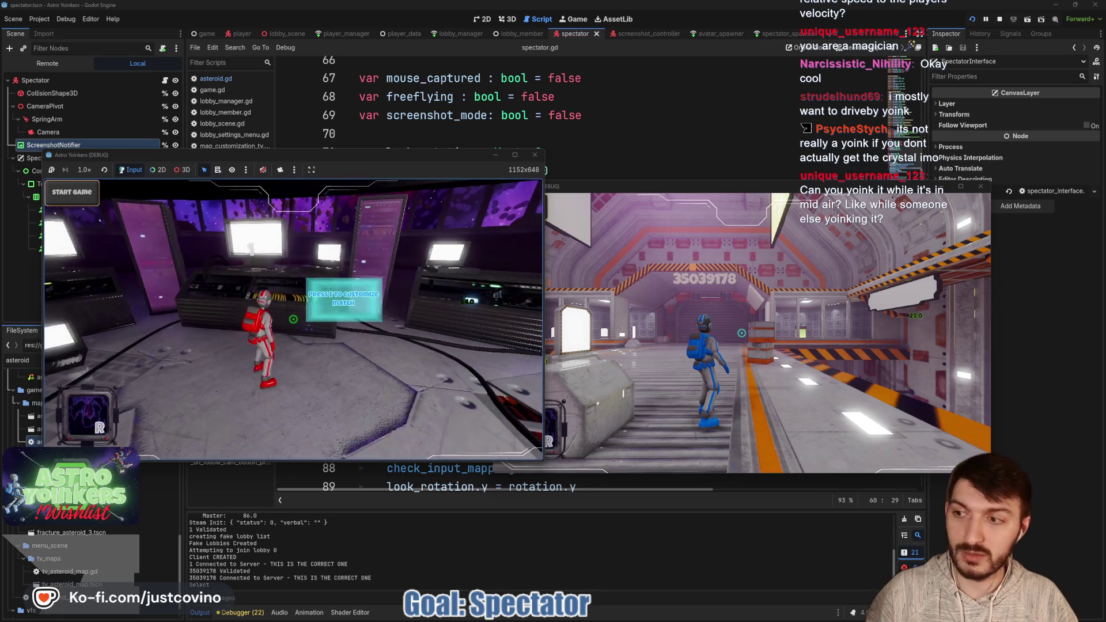
{"action": "left_click", "coordinate": [194, 305]}
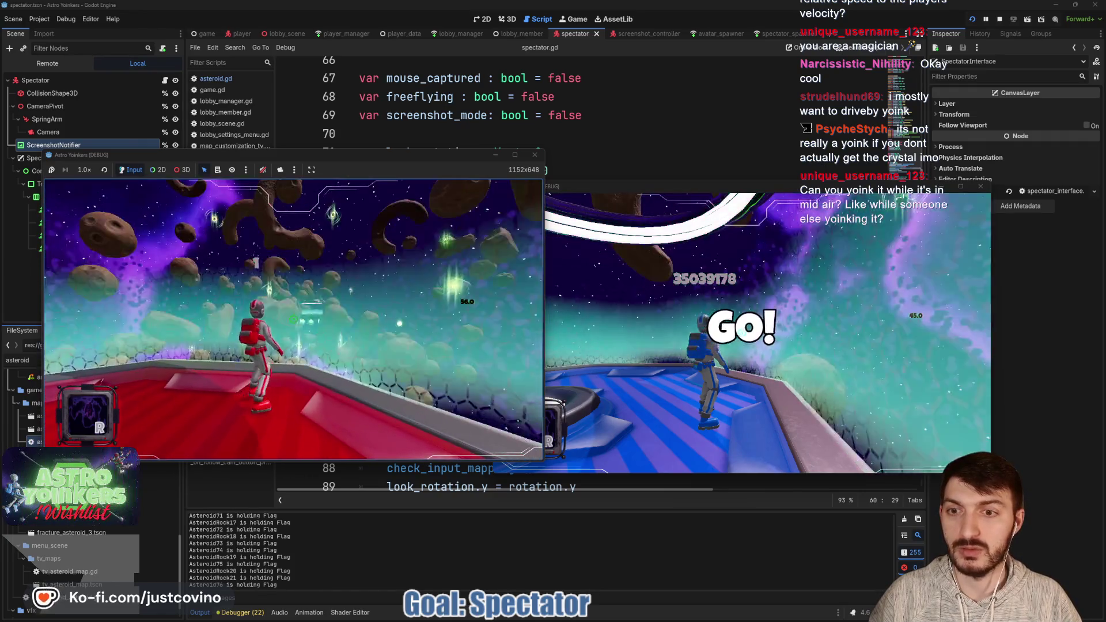
- Run 'spectate' in the game's dev console to enter free-fly spectator mode
{"action": "key", "text": "grave"}
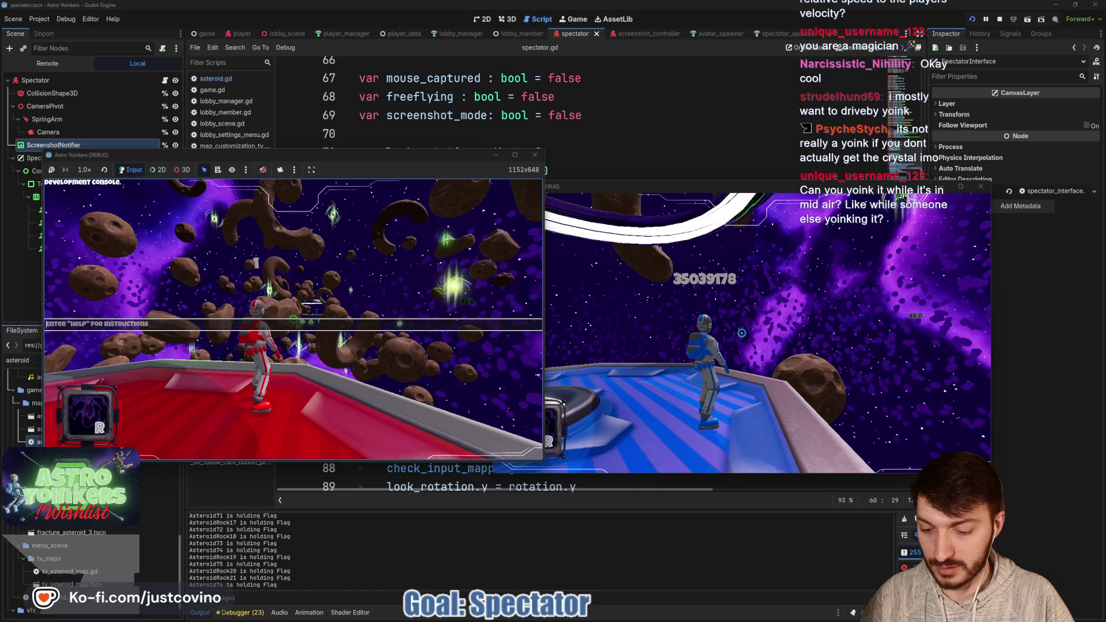
{"action": "type", "text": "spectate"}
{"action": "key", "text": "Return"}
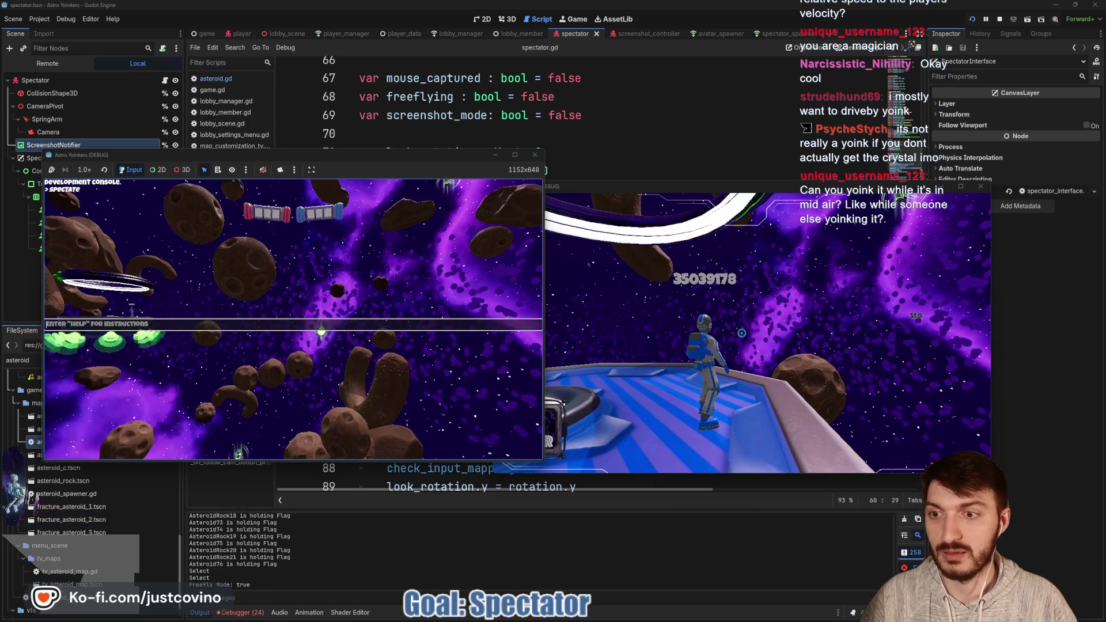
{"action": "key", "text": "grave"}
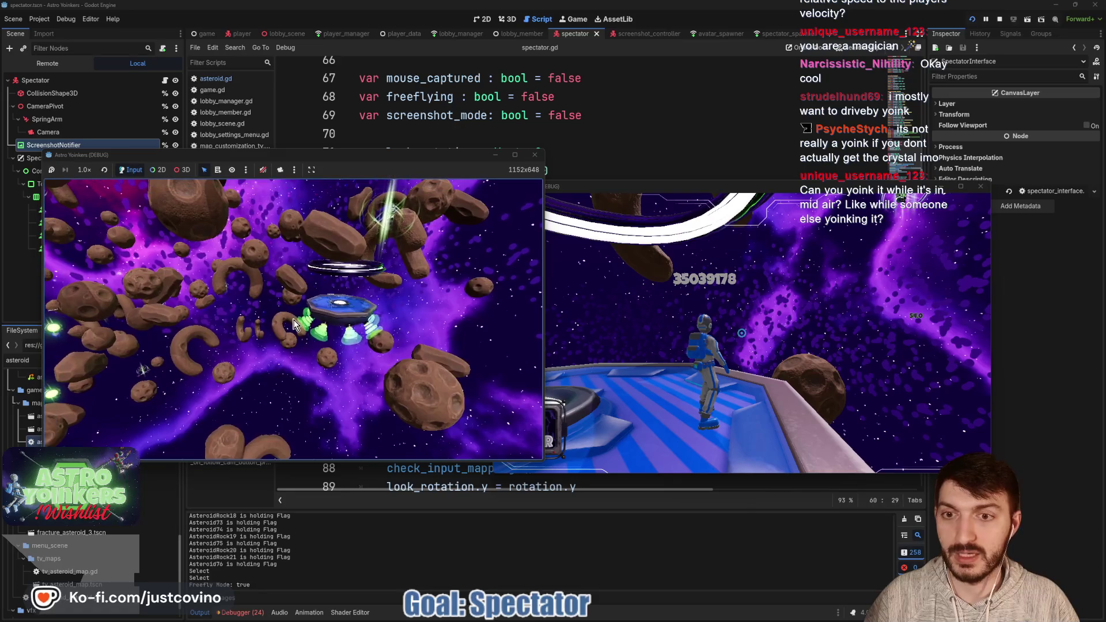
- Show and hide the spectator toolbar, fly toward the ship, then stop the game
{"action": "key", "text": "Escape"}
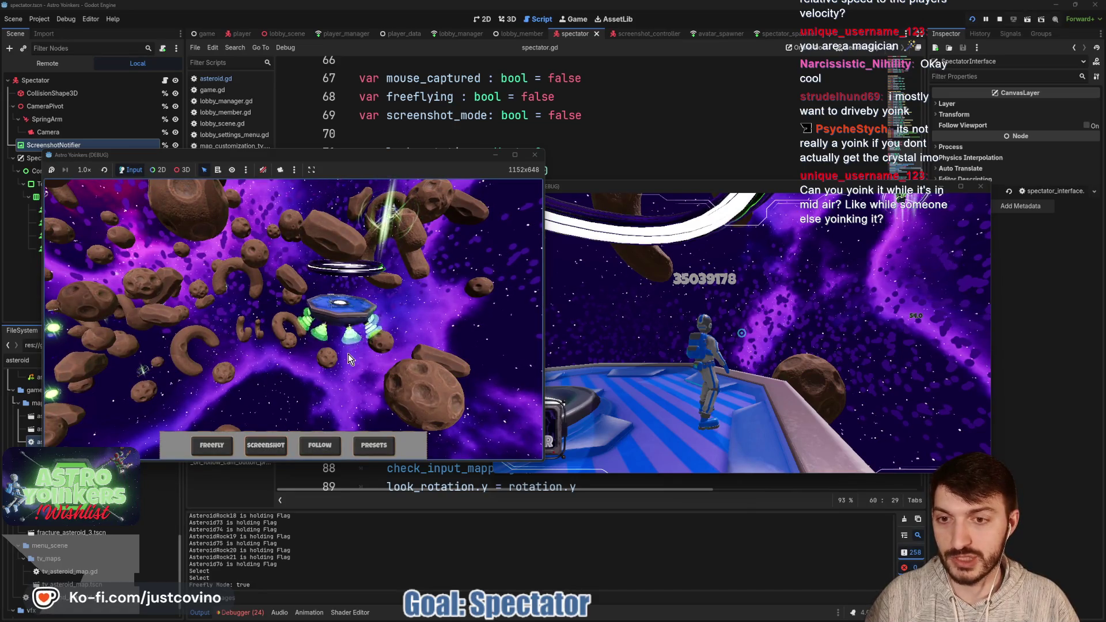
{"action": "left_click", "coordinate": [357, 367]}
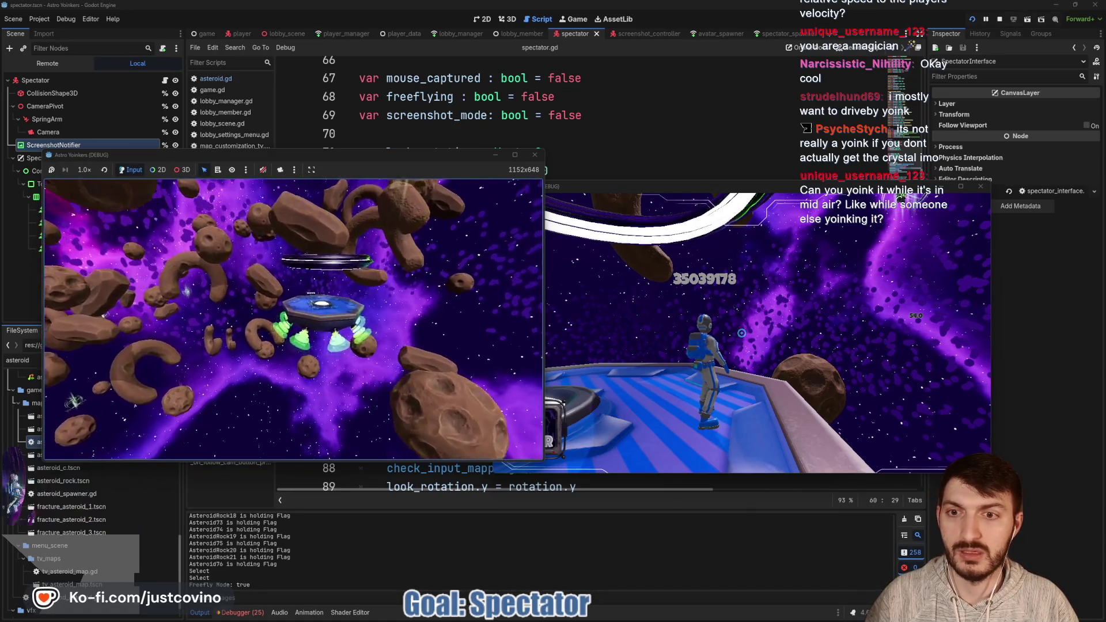
{"action": "key", "text": "w"}
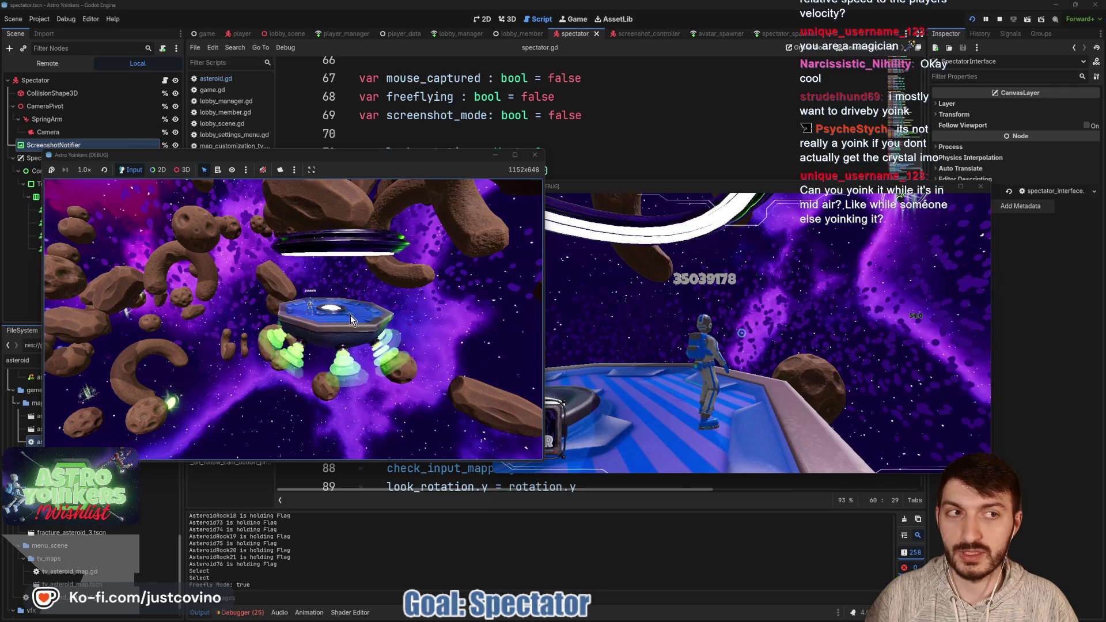
{"action": "left_click", "coordinate": [1000, 21]}
{"action": "left_click", "coordinate": [1055, 5]}
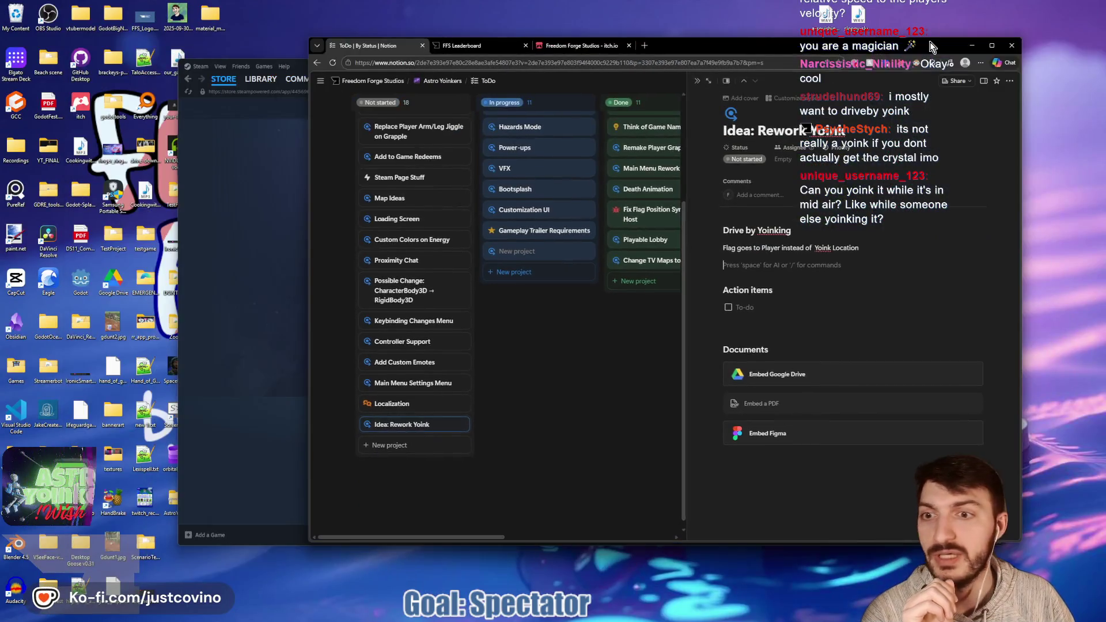
{"action": "left_click_drag", "start_coordinate": [929, 46], "coordinate": [868, 53]}
{"action": "left_click", "coordinate": [216, 277]}
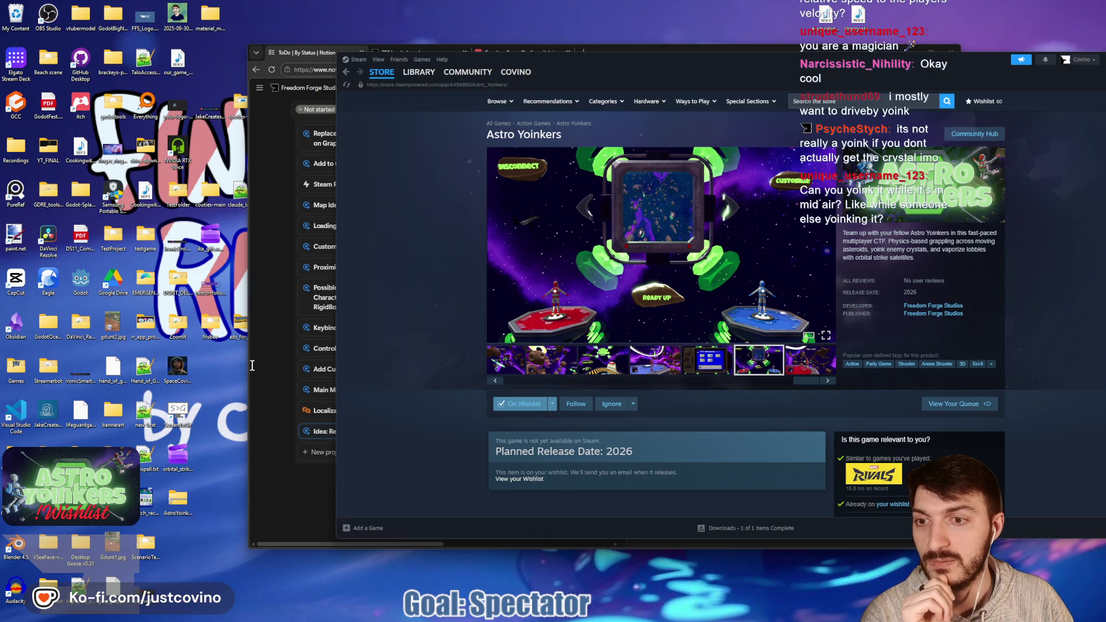
{"action": "left_click", "coordinate": [344, 53]}
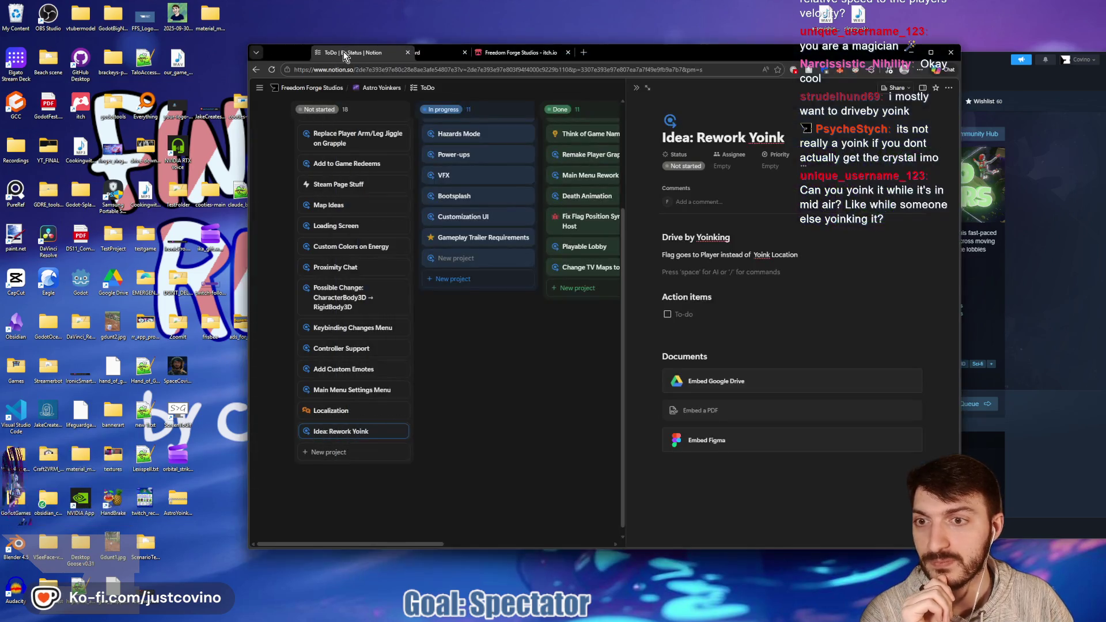
{"action": "mouse_move", "coordinate": [627, 53]}
{"action": "left_mouse_down"}
{"action": "mouse_move", "coordinate": [648, 51]}
{"action": "mouse_move", "coordinate": [619, 53]}
{"action": "left_mouse_up"}
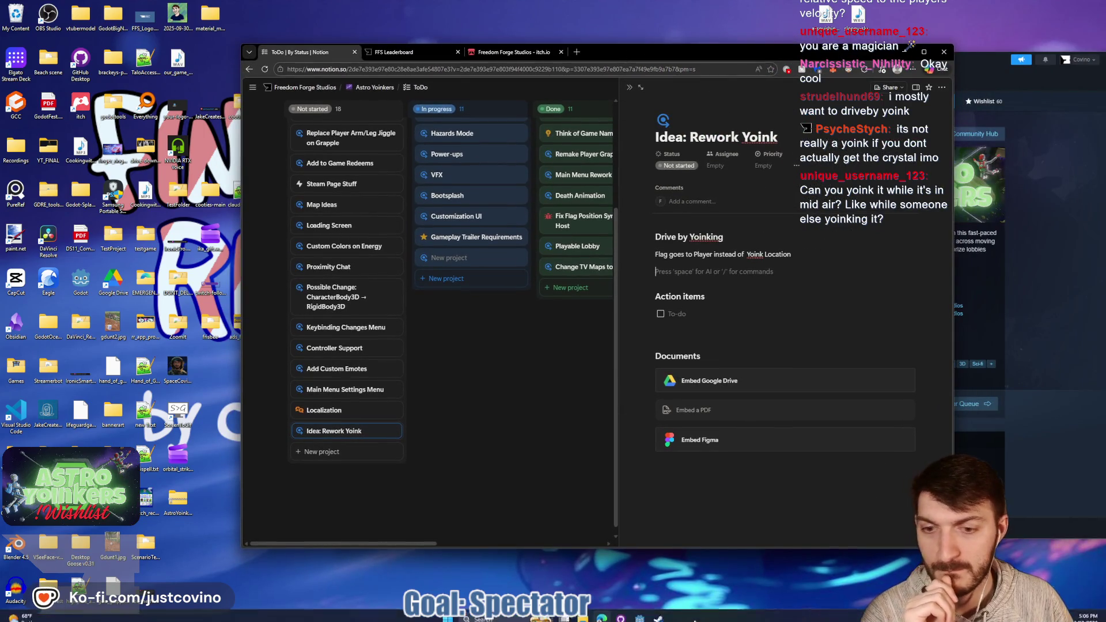
{"action": "left_click", "coordinate": [640, 615]}
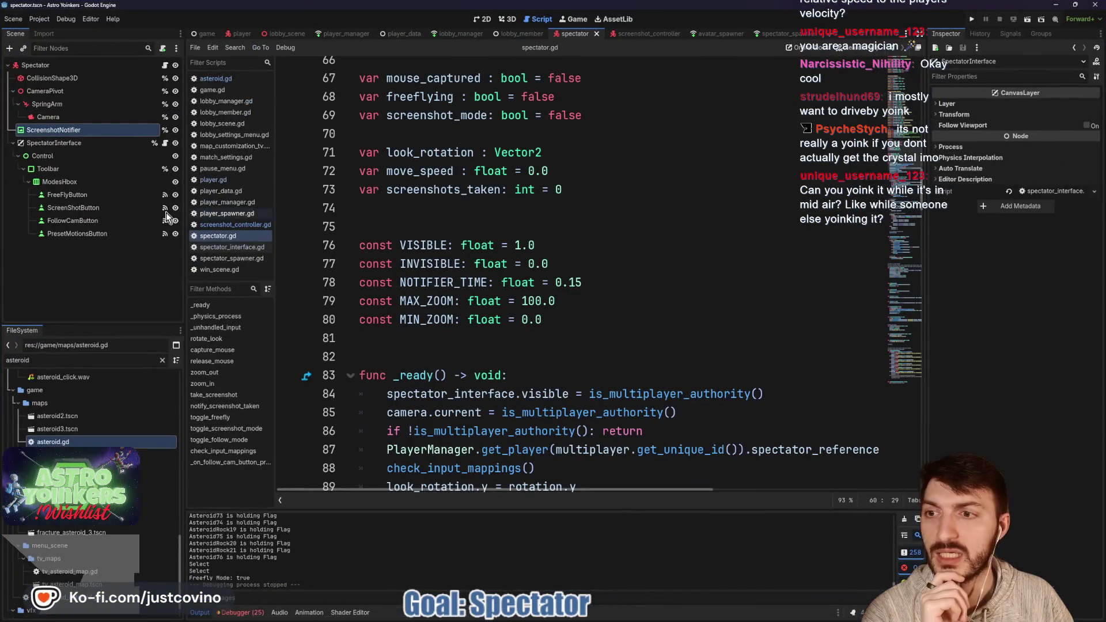
- In spectator_interface.gd, replace the screenshot handler's pass with spectator.toggle_screenshot_mode()
{"action": "left_click", "coordinate": [165, 144]}
{"action": "scroll", "coordinate": [483, 294], "scroll_direction": "down", "scroll_amount": 1}
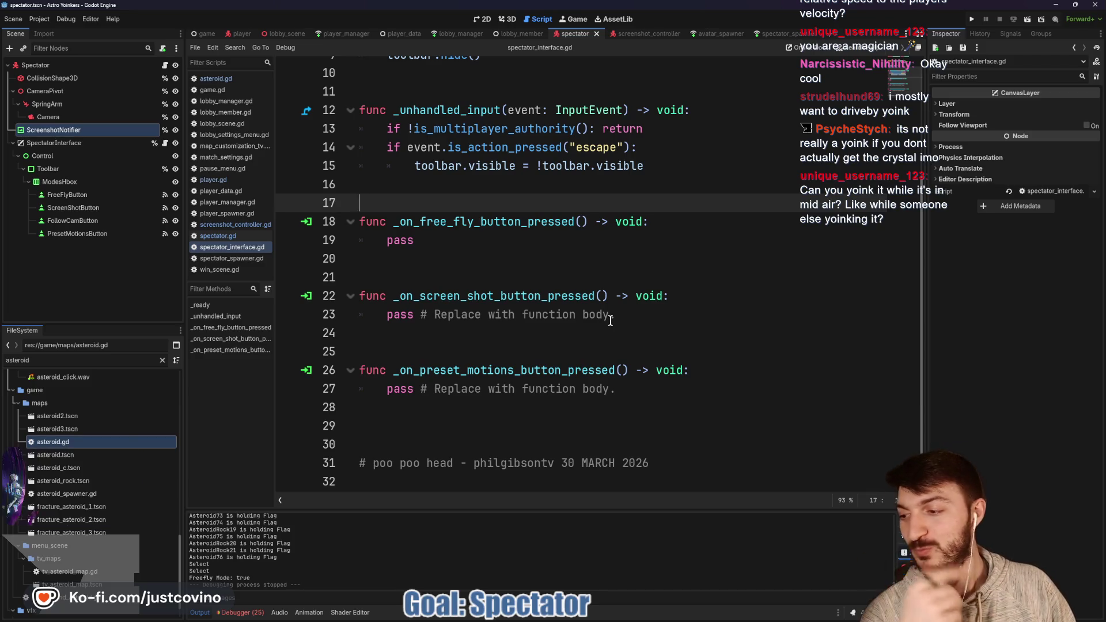
{"action": "left_click_drag", "start_coordinate": [624, 321], "coordinate": [387, 311]}
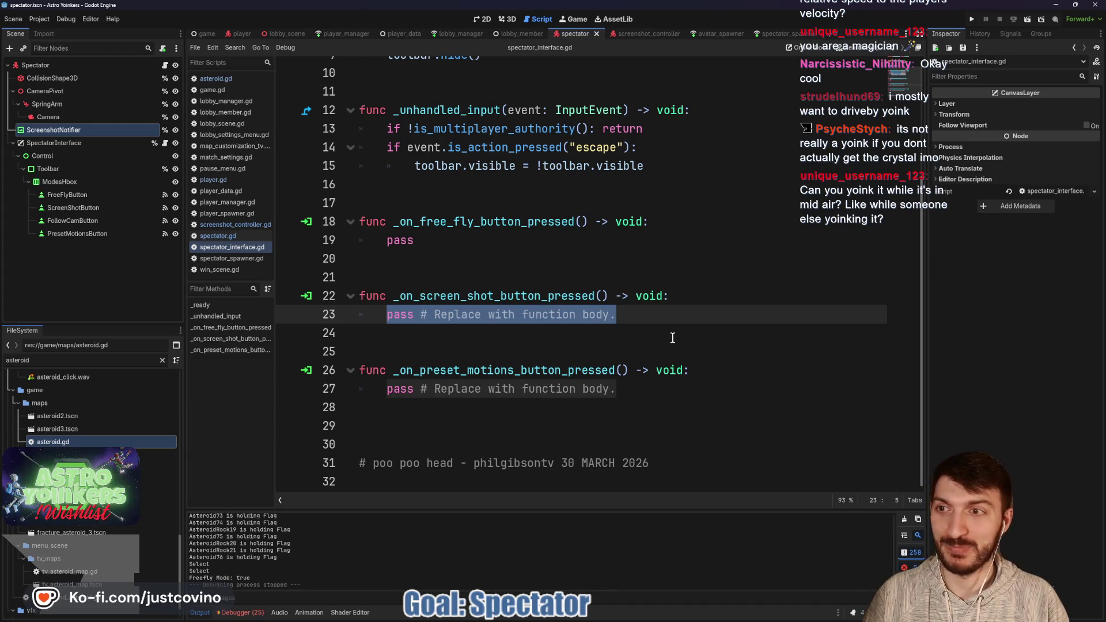
{"action": "type", "text": "spectator."}
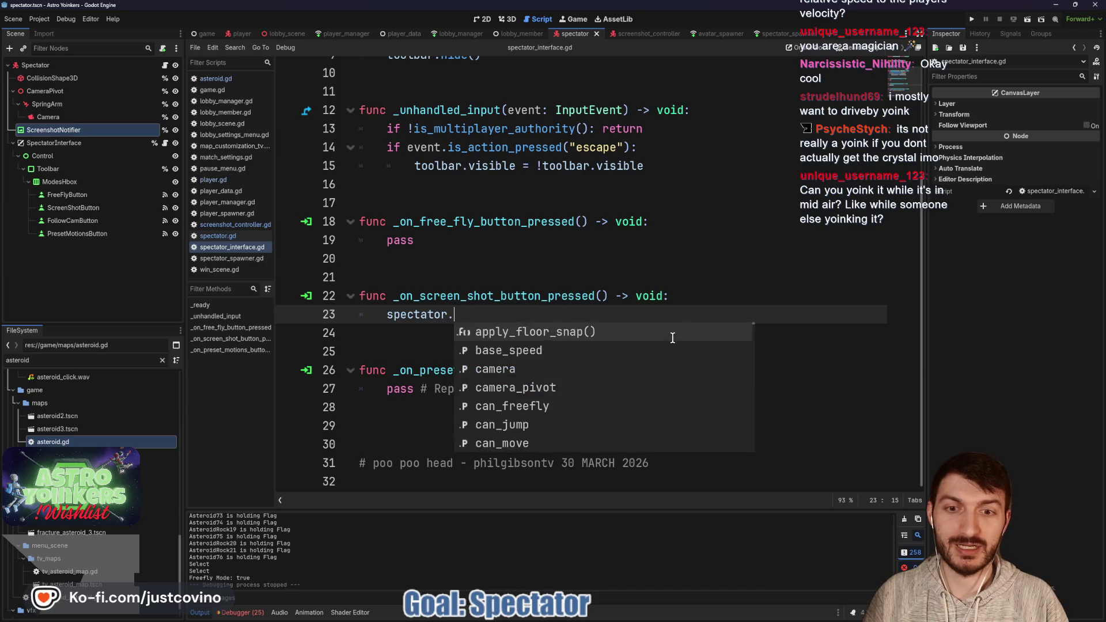
{"action": "type", "text": "toggle"}
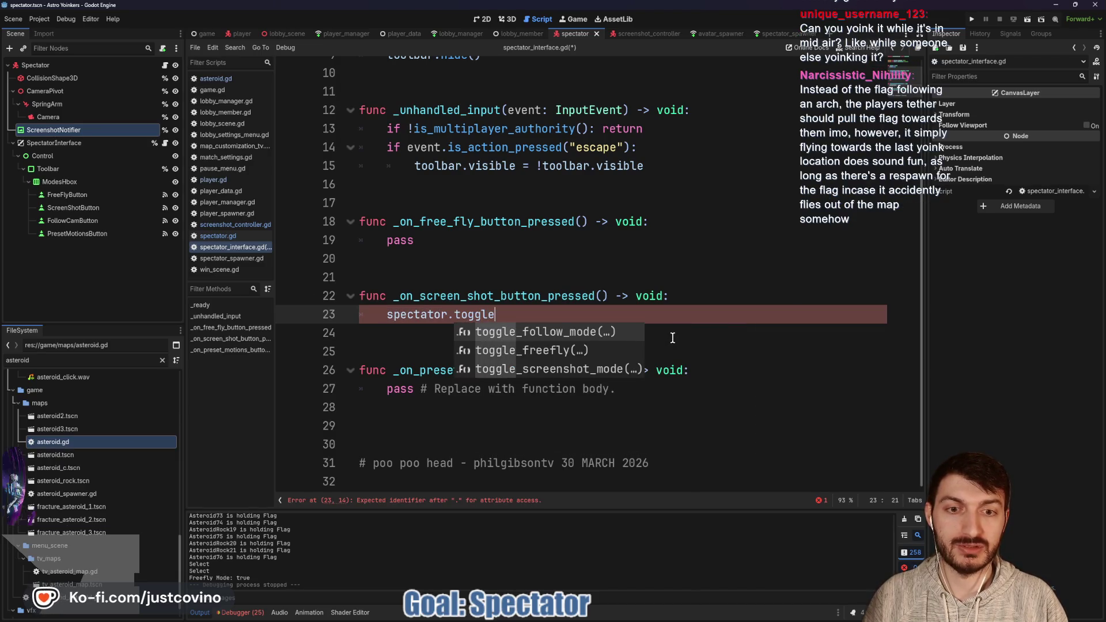
{"action": "key", "text": "Down"}
{"action": "key", "text": "Down"}
{"action": "key", "text": "Return"}
{"action": "type", "text": "tr"}
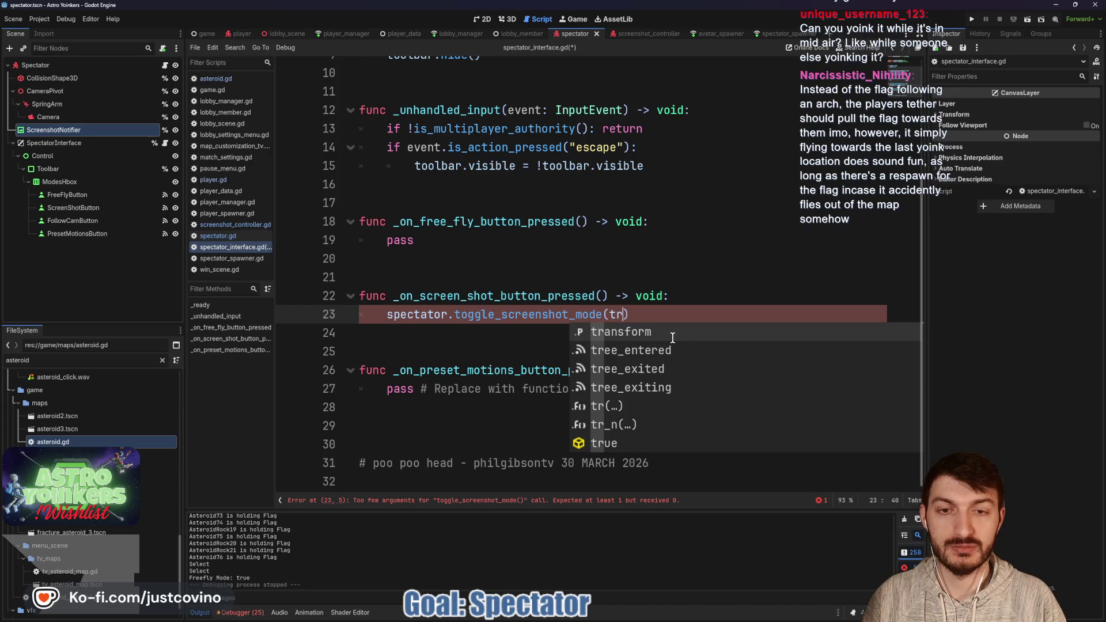
{"action": "key", "text": "BackSpace"}
{"action": "key", "text": "BackSpace"}
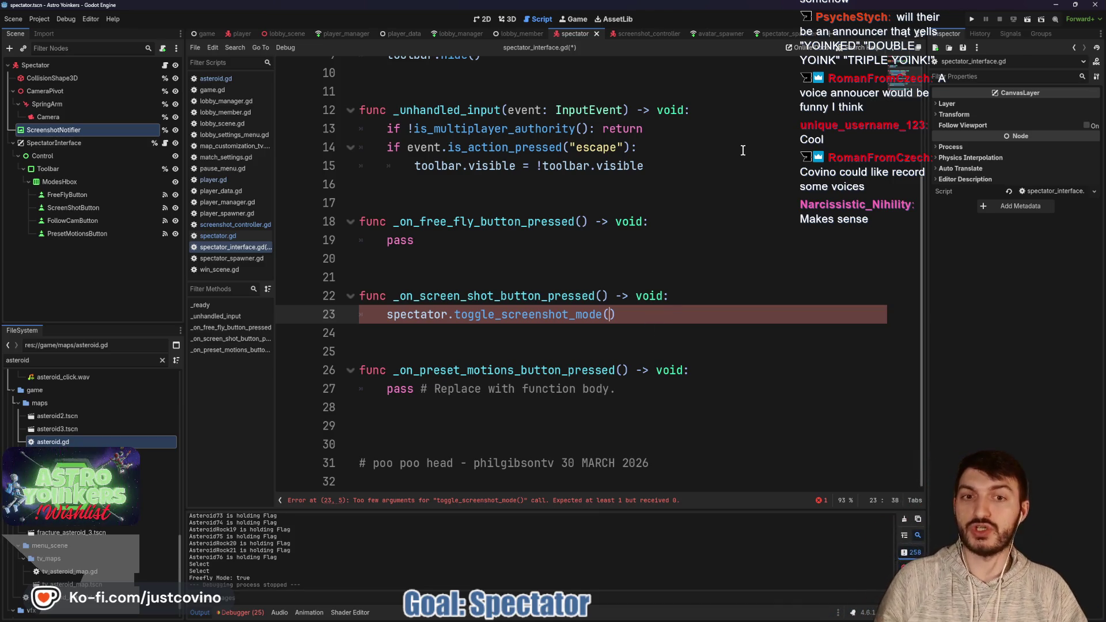
{"action": "mouse_move", "coordinate": [337, 246]}
{"action": "left_mouse_down"}
{"action": "mouse_move", "coordinate": [275, 236]}
{"action": "mouse_move", "coordinate": [199, 311]}
{"action": "left_mouse_up"}
{"action": "mouse_move", "coordinate": [776, 236]}
{"action": "left_mouse_down"}
{"action": "mouse_move", "coordinate": [735, 329]}
{"action": "mouse_move", "coordinate": [775, 458]}
{"action": "left_mouse_up"}
{"action": "left_click_drag", "start_coordinate": [233, 331], "coordinate": [269, 461]}
{"action": "left_click_drag", "start_coordinate": [224, 410], "coordinate": [198, 461]}
{"action": "left_click_drag", "start_coordinate": [211, 369], "coordinate": [270, 381]}
{"action": "mouse_move", "coordinate": [490, 184]}
{"action": "left_mouse_down"}
{"action": "mouse_move", "coordinate": [523, 311]}
{"action": "mouse_move", "coordinate": [502, 395]}
{"action": "mouse_move", "coordinate": [412, 311]}
{"action": "mouse_move", "coordinate": [490, 180]}
{"action": "left_mouse_up"}
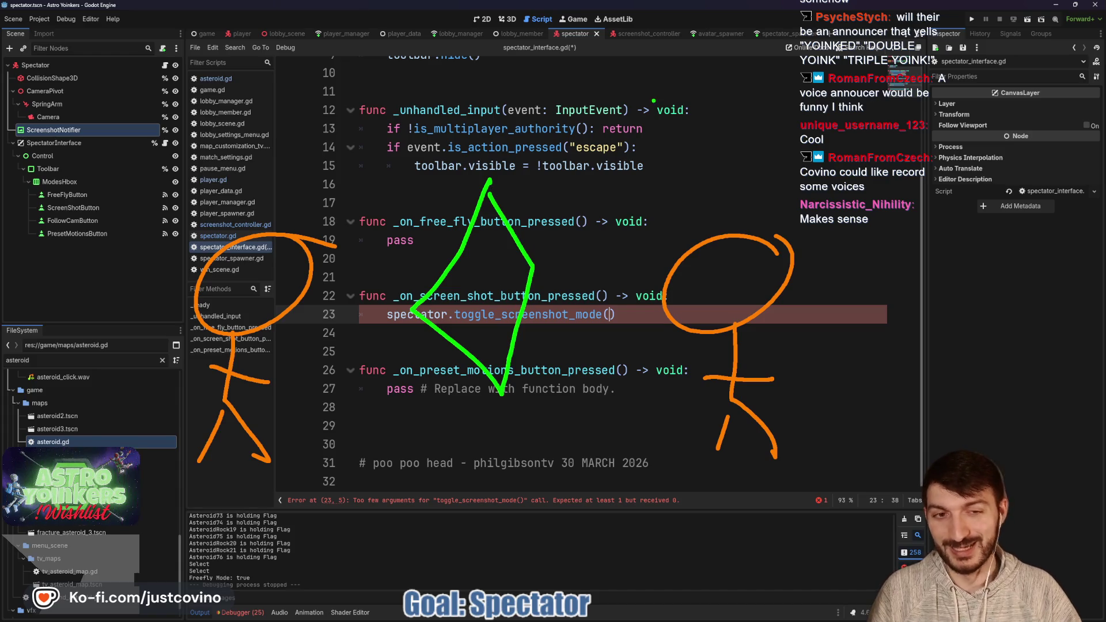
{"action": "left_click_drag", "start_coordinate": [590, 64], "coordinate": [554, 69]}
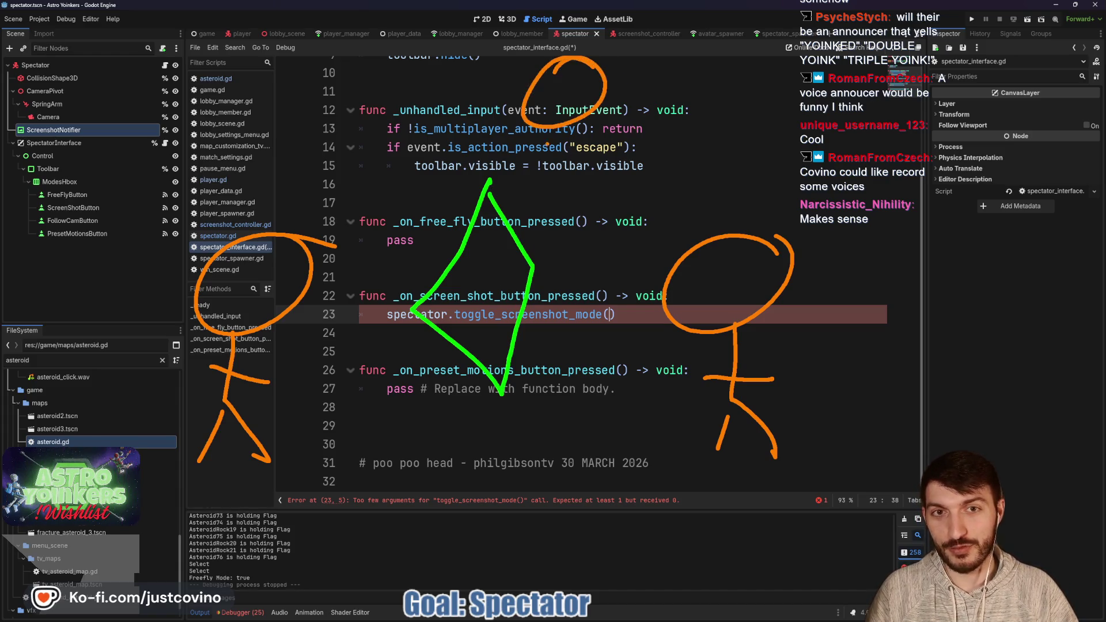
{"action": "left_click_drag", "start_coordinate": [547, 123], "coordinate": [585, 227]}
{"action": "mouse_move", "coordinate": [548, 82]}
{"action": "left_mouse_down"}
{"action": "mouse_move", "coordinate": [551, 100]}
{"action": "mouse_move", "coordinate": [563, 102]}
{"action": "left_mouse_up"}
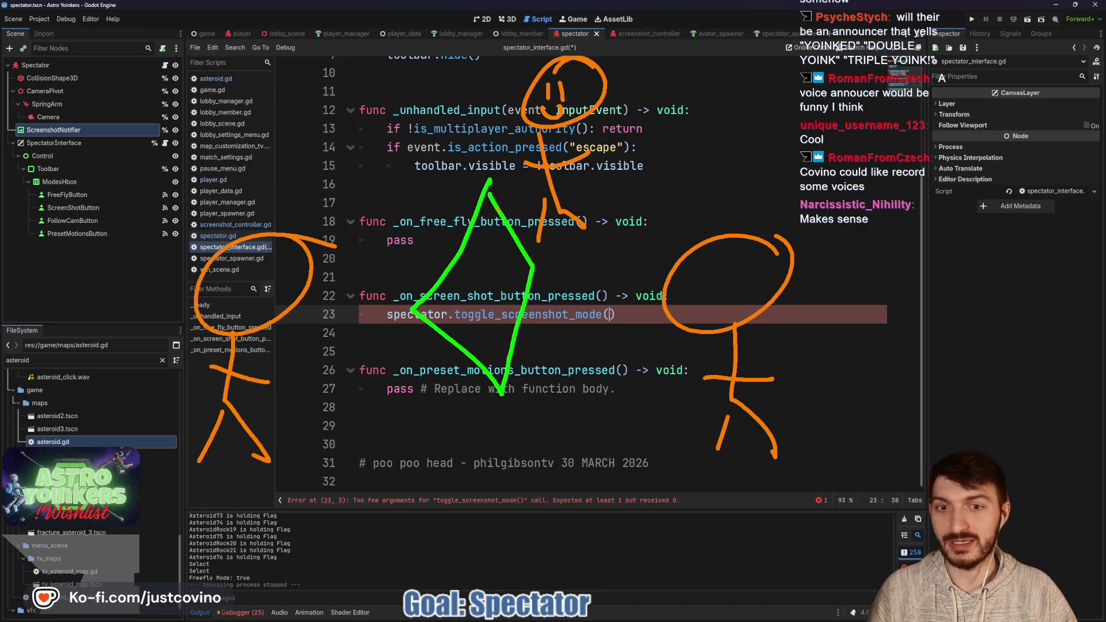
{"action": "left_click_drag", "start_coordinate": [521, 131], "coordinate": [504, 260]}
{"action": "key", "text": "Escape"}
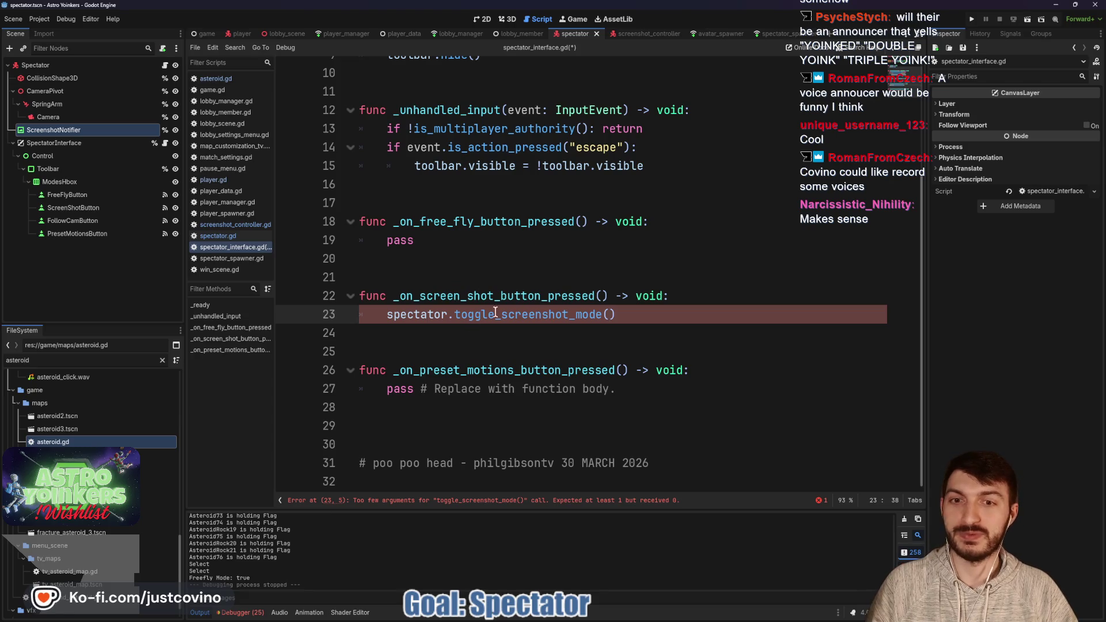
- Enable Toggle Mode on all four spectator toolbar buttons
{"action": "left_click", "coordinate": [81, 195]}
{"action": "left_click", "coordinate": [110, 233], "text": "shift"}
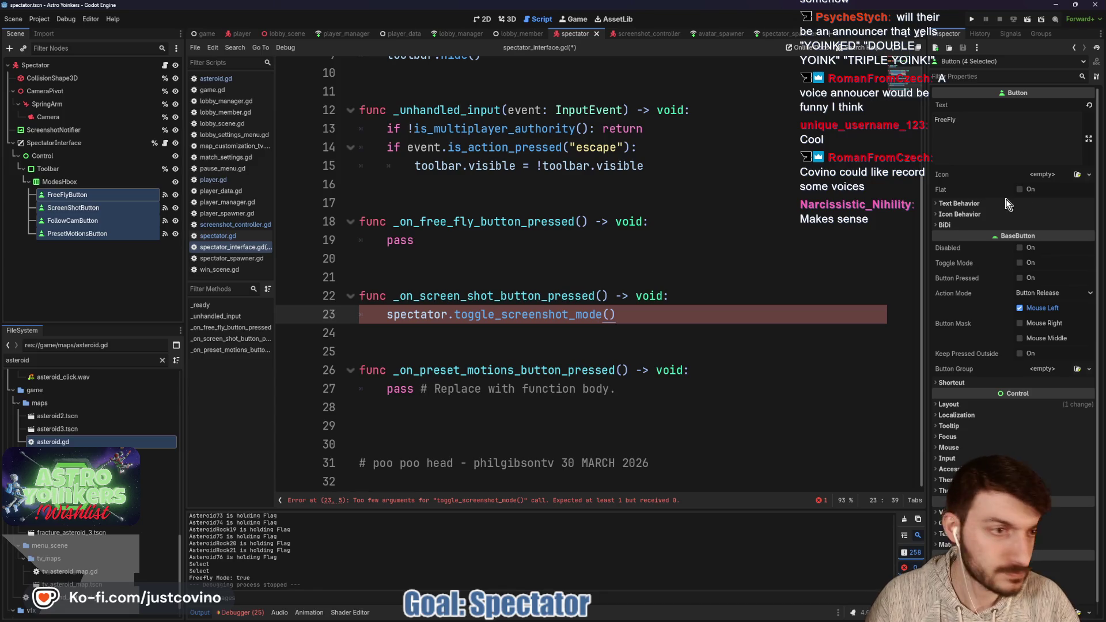
{"action": "left_click", "coordinate": [1020, 262]}
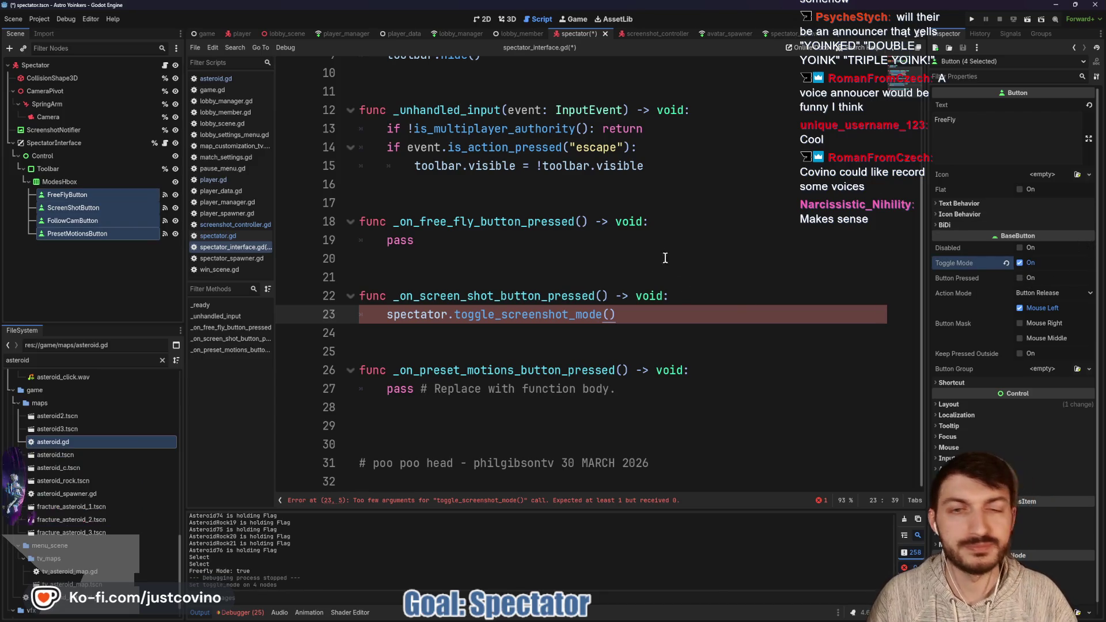
- Delete the three old pressed handler functions on lines 17–27 of the script
{"action": "left_click", "coordinate": [527, 277]}
{"action": "left_click_drag", "start_coordinate": [699, 398], "coordinate": [345, 206]}
{"action": "key", "text": "Delete"}
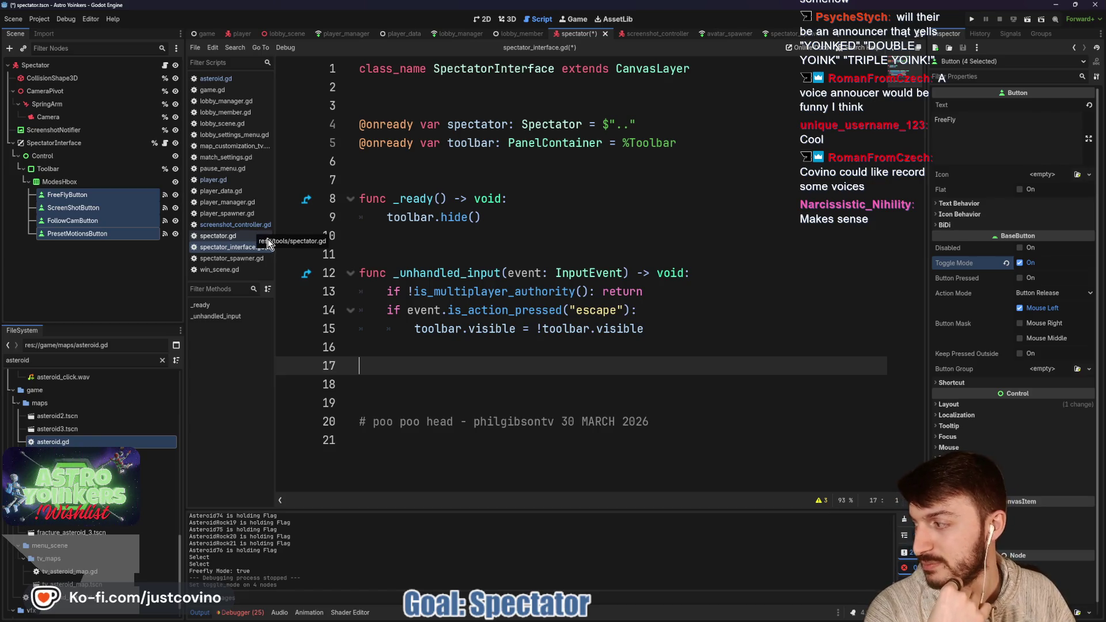
{"action": "left_click", "coordinate": [95, 196]}
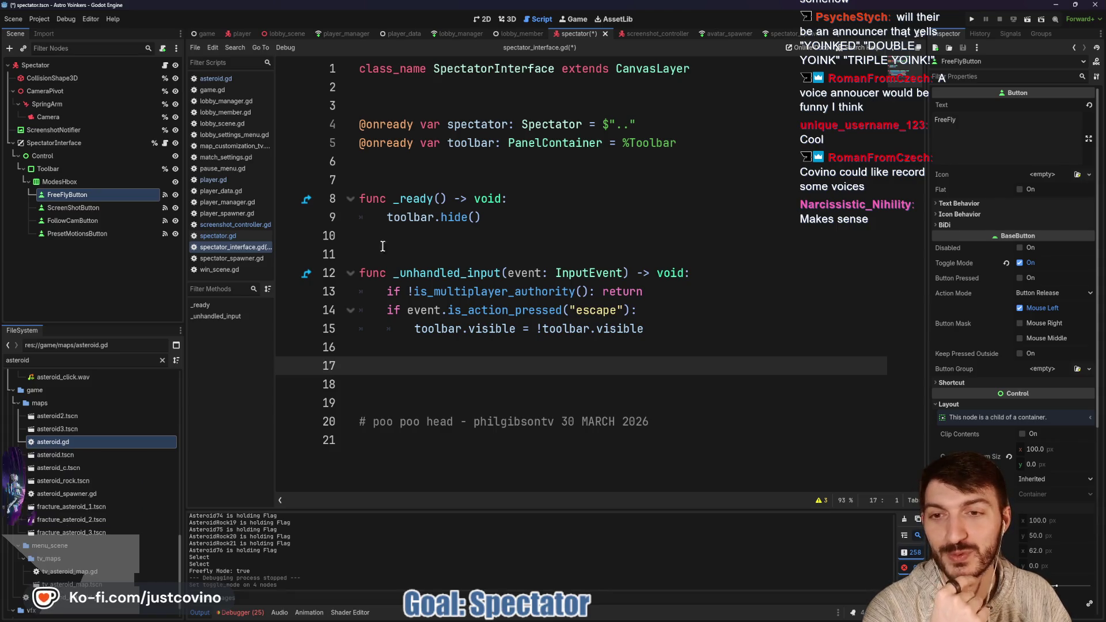
- Remove FreeFlyButton's pressed connection to _on_free_fly_button_pressed
{"action": "left_click", "coordinate": [982, 36]}
{"action": "left_click", "coordinate": [1009, 35]}
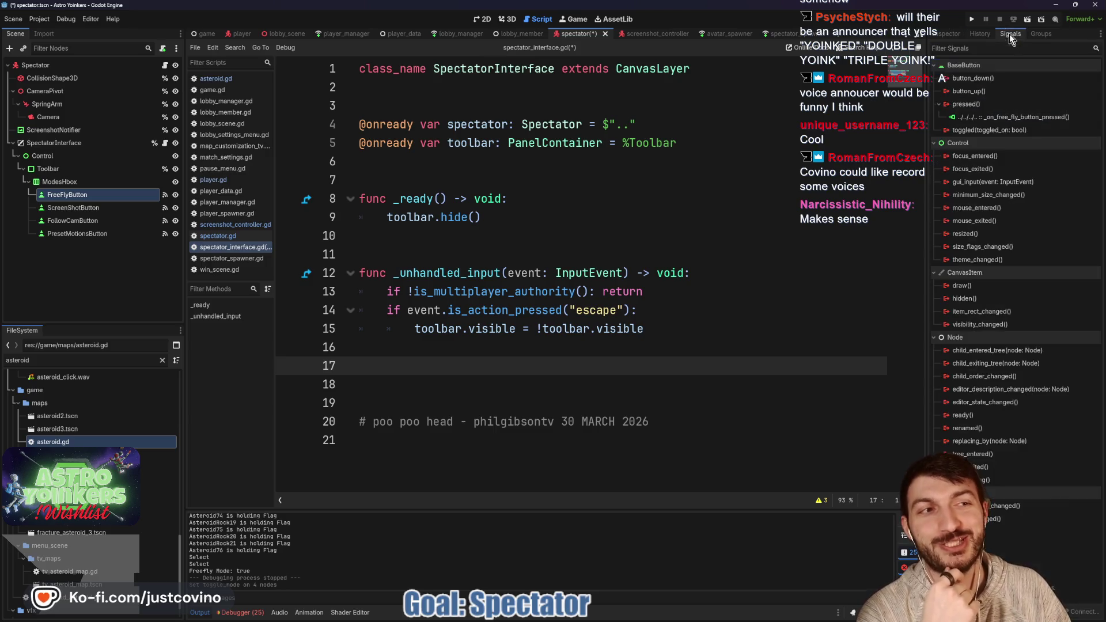
{"action": "right_click", "coordinate": [985, 107]}
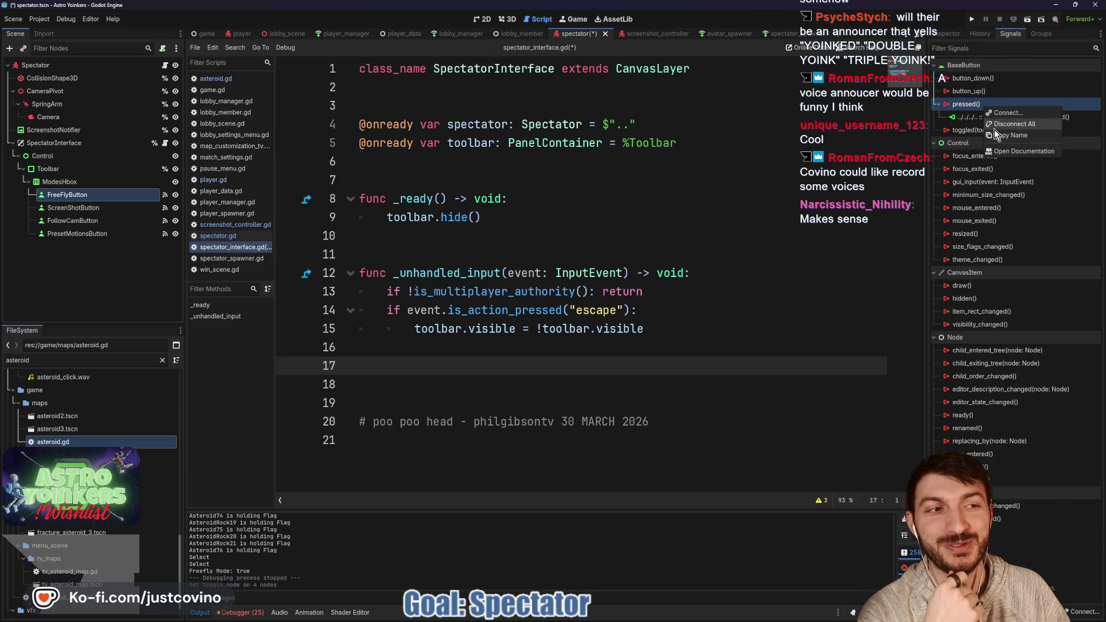
{"action": "right_click", "coordinate": [964, 107]}
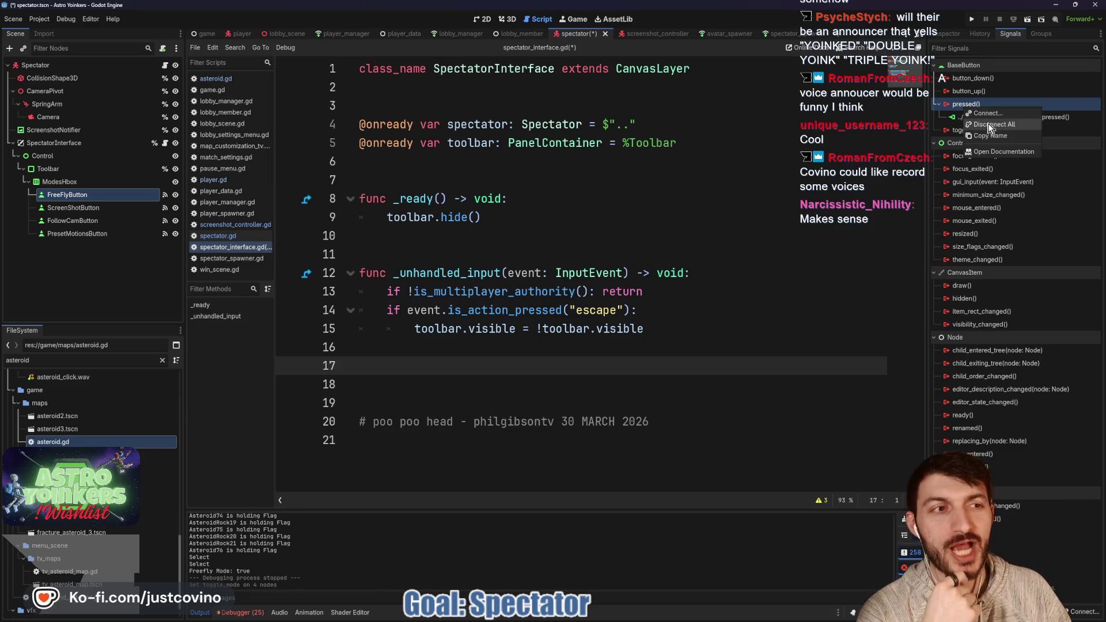
{"action": "left_click", "coordinate": [959, 120]}
{"action": "left_click", "coordinate": [960, 120]}
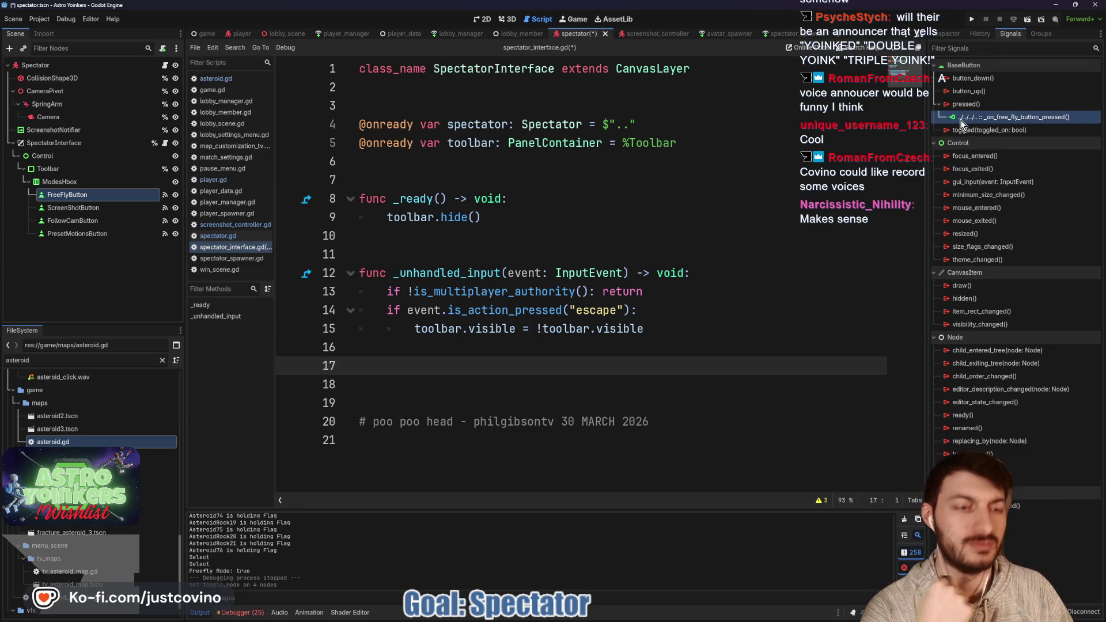
{"action": "key", "text": "Delete"}
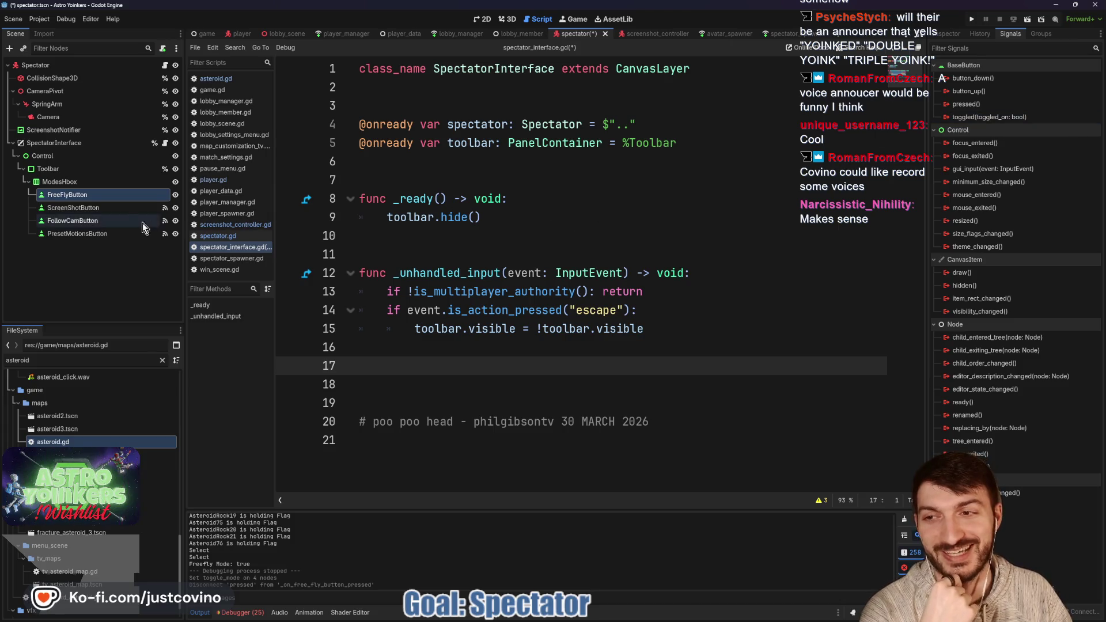
- Remove the pressed connections of ScreenShotButton, FollowCamButton and PresetMotionsButton
{"action": "left_click", "coordinate": [113, 211]}
{"action": "left_click", "coordinate": [988, 120]}
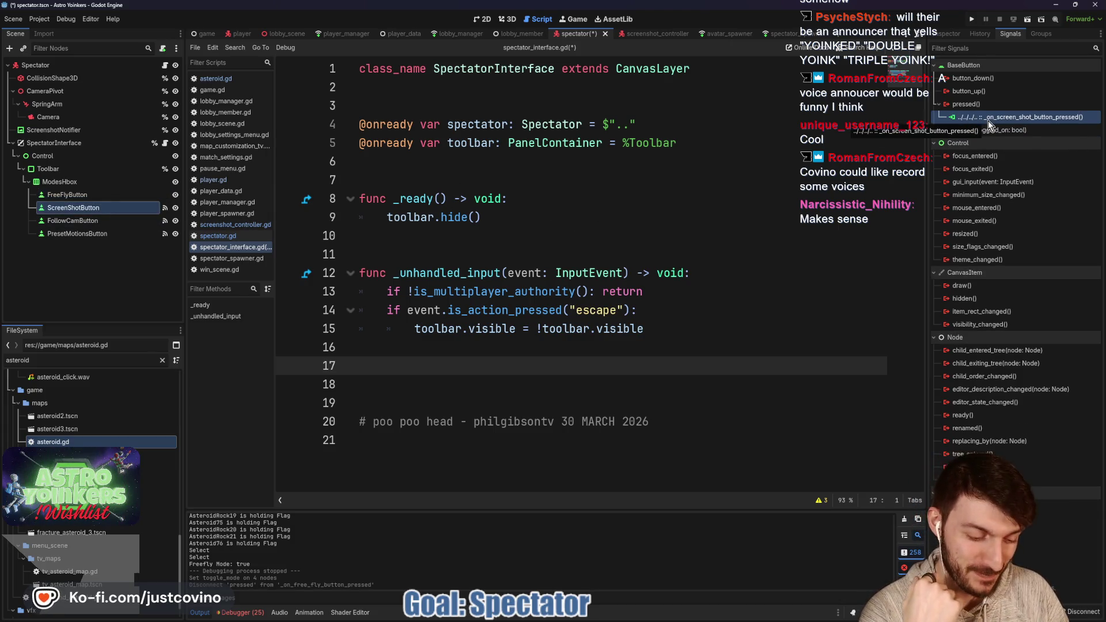
{"action": "key", "text": "Delete"}
{"action": "left_click", "coordinate": [86, 221]}
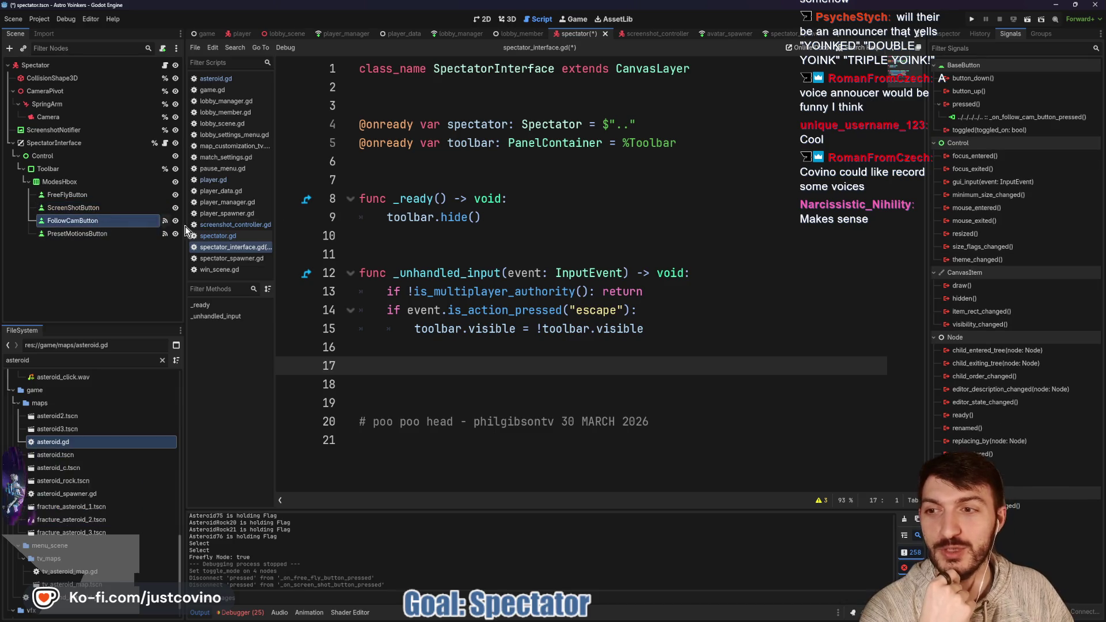
{"action": "left_click", "coordinate": [1020, 117]}
{"action": "key", "text": "Delete"}
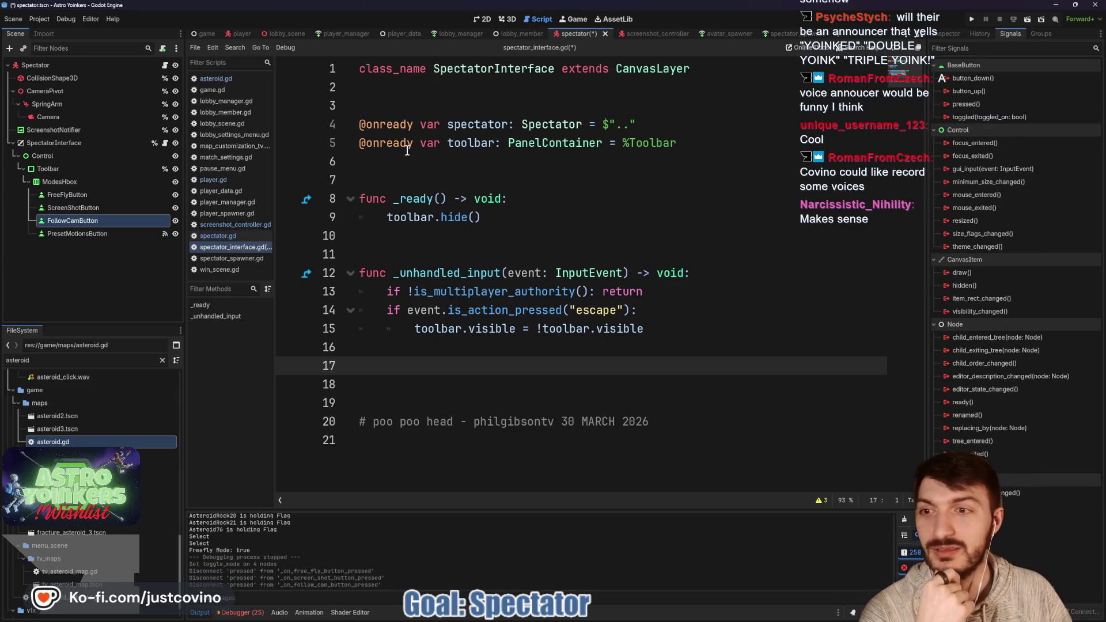
{"action": "left_click", "coordinate": [109, 234]}
{"action": "left_click", "coordinate": [991, 117]}
{"action": "key", "text": "Delete"}
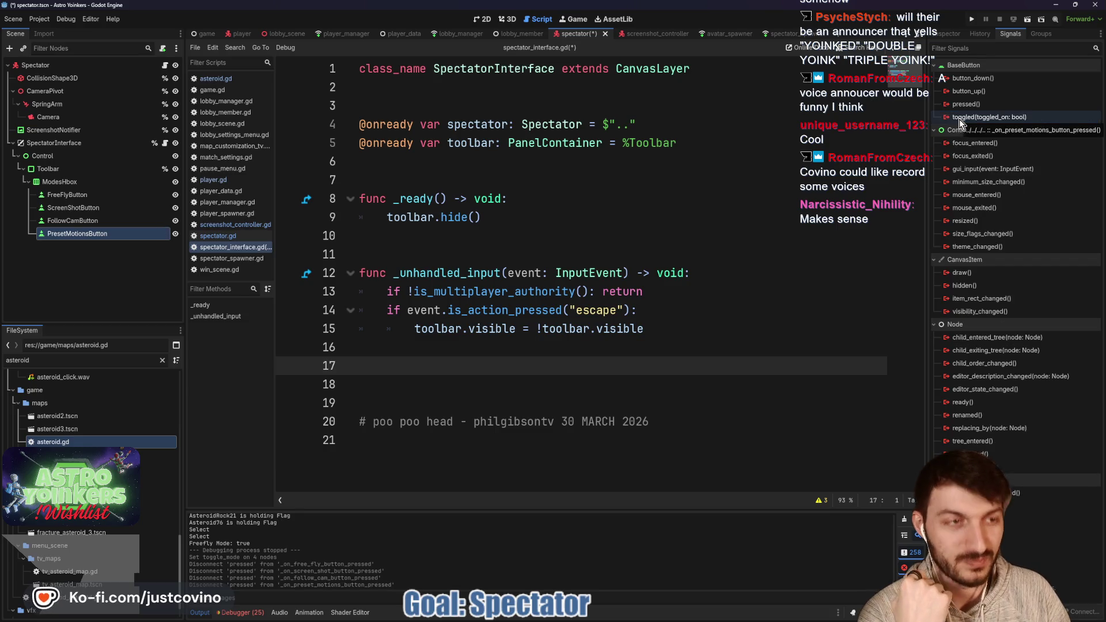
- Save spectator_interface.gd and reselect FreeFlyButton
{"action": "left_click", "coordinate": [555, 348]}
{"action": "key", "text": "ctrl+s"}
{"action": "left_click", "coordinate": [67, 194]}
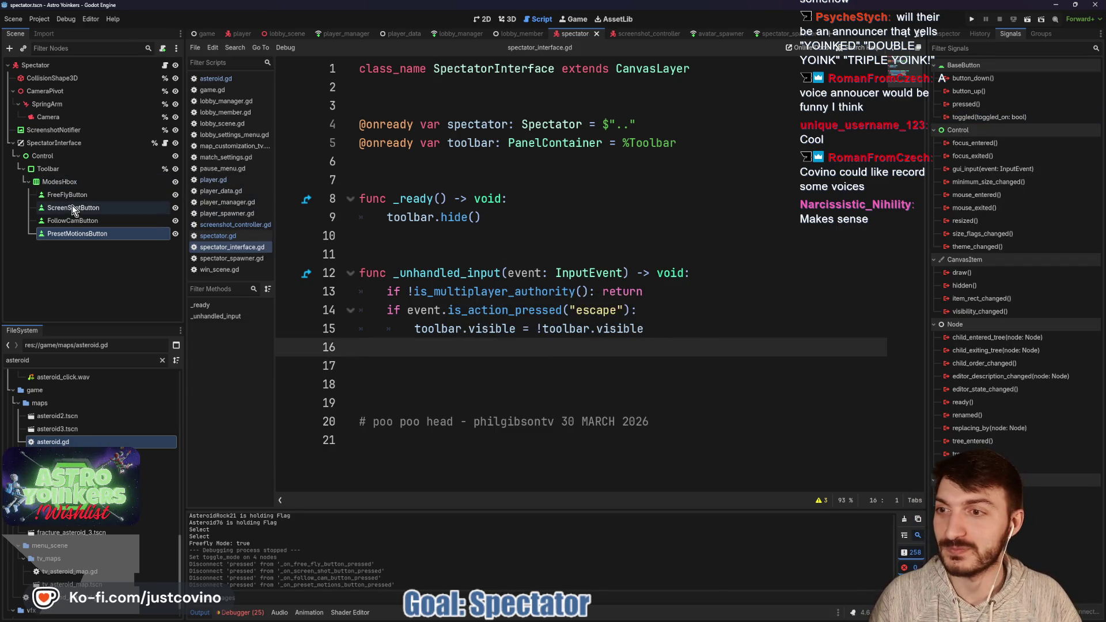
- Connect FreeFlyButton's toggled signal to a new _on_free_fly_button_toggled handler on SpectatorInterface
{"action": "double_click", "coordinate": [977, 118]}
{"action": "left_click", "coordinate": [517, 349]}
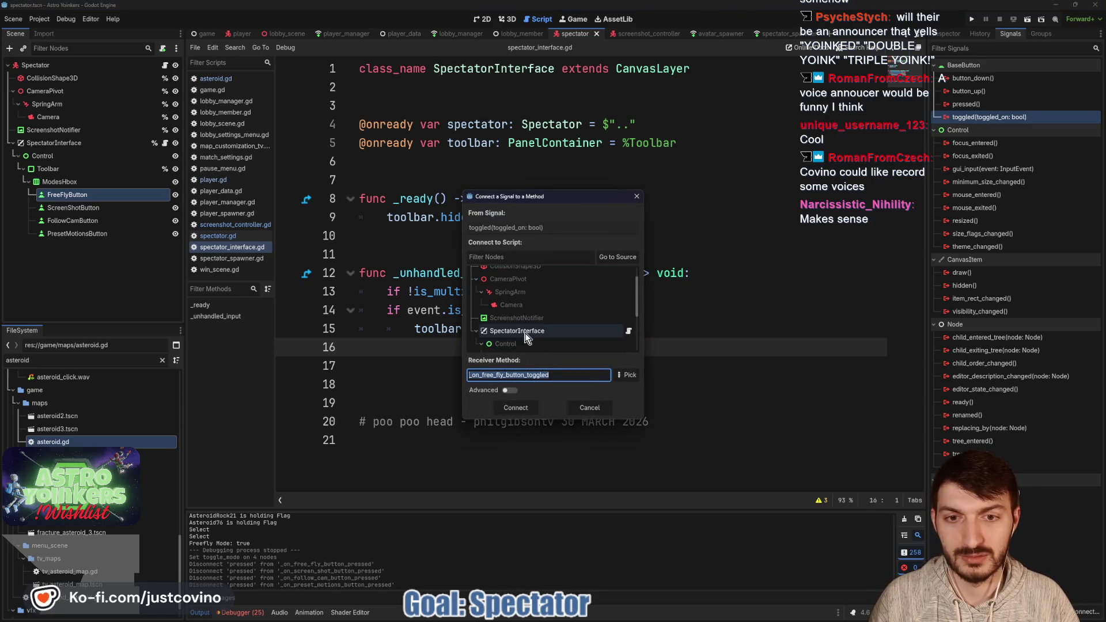
{"action": "left_click", "coordinate": [516, 408]}
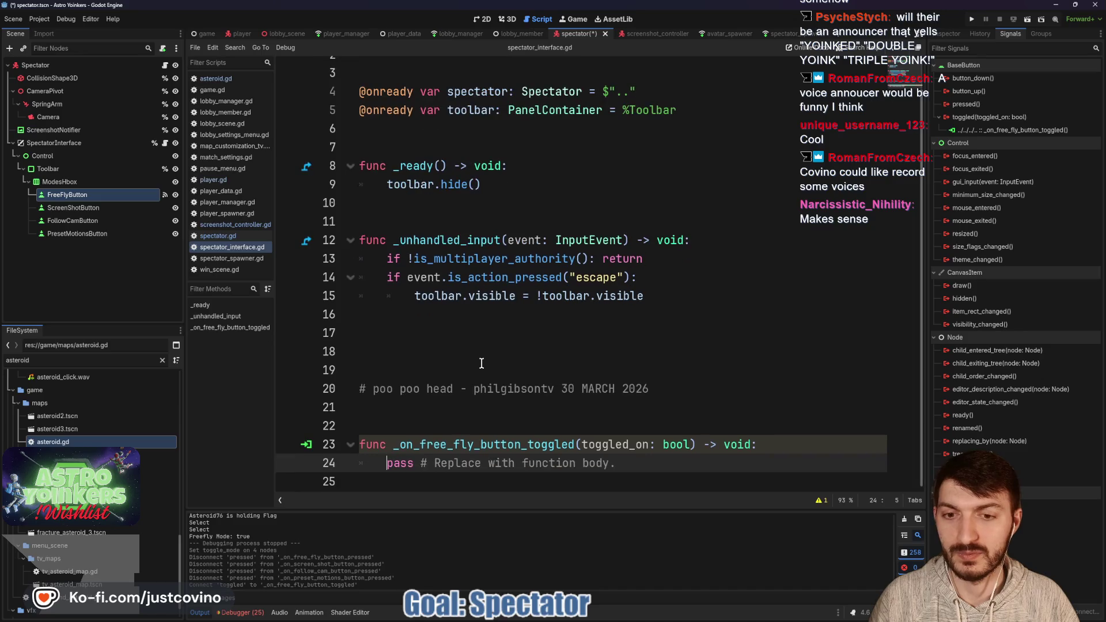
{"action": "left_click", "coordinate": [449, 355]}
{"action": "key", "text": "Up"}
{"action": "key", "text": "Up"}
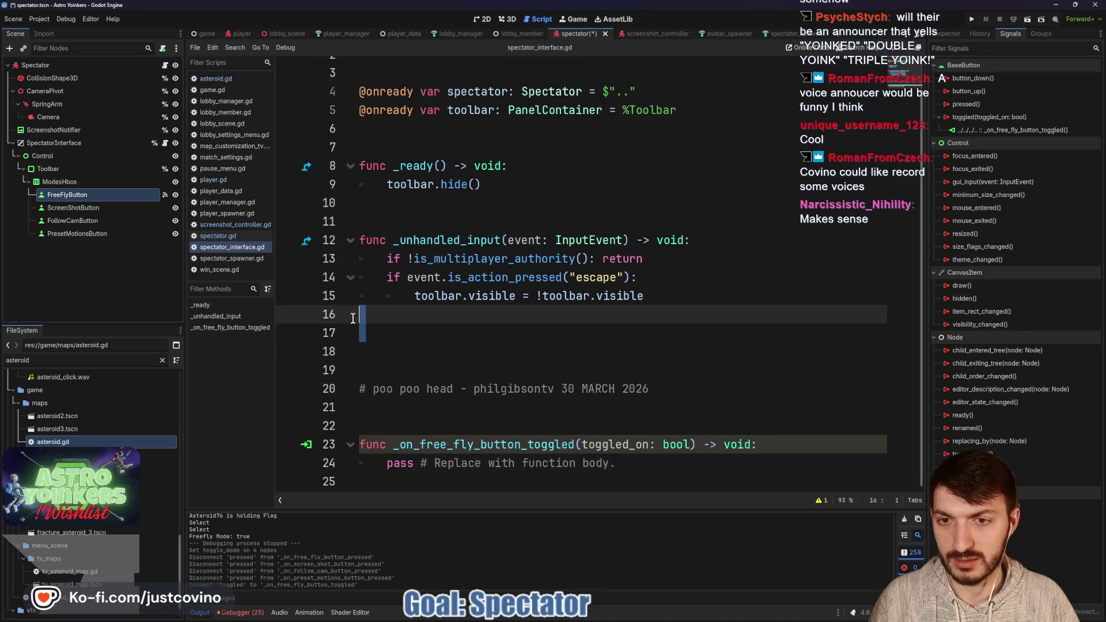
{"action": "key", "text": "Delete"}
{"action": "key", "text": "Delete"}
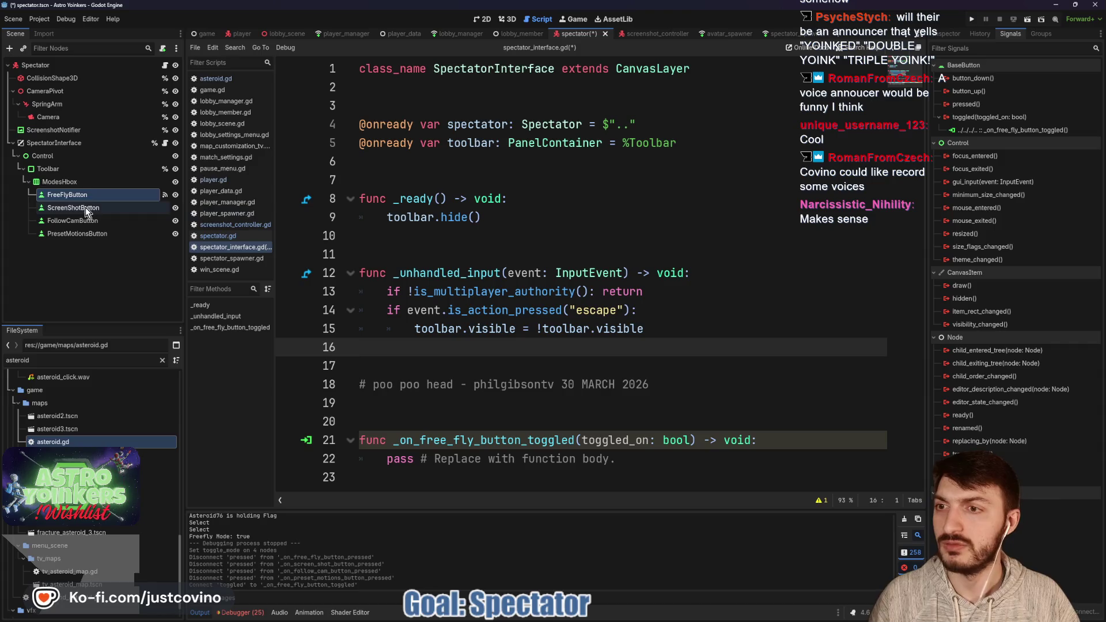
- Connect the toggled signals of ScreenShotButton, FollowCamButton and PresetMotionsButton to new handlers
{"action": "left_click", "coordinate": [81, 207]}
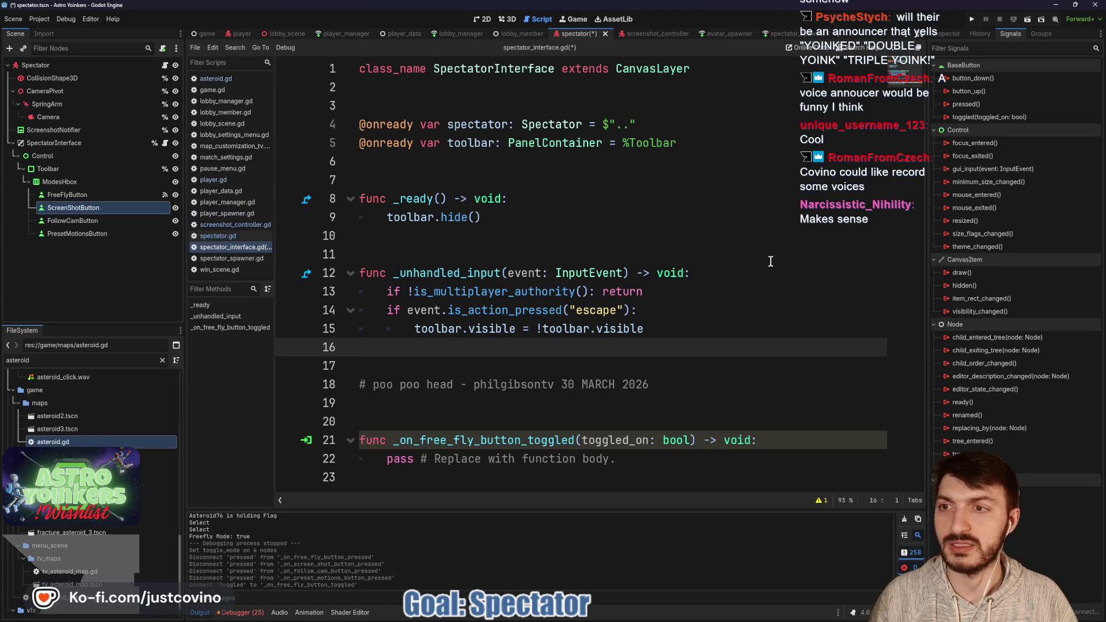
{"action": "double_click", "coordinate": [979, 117]}
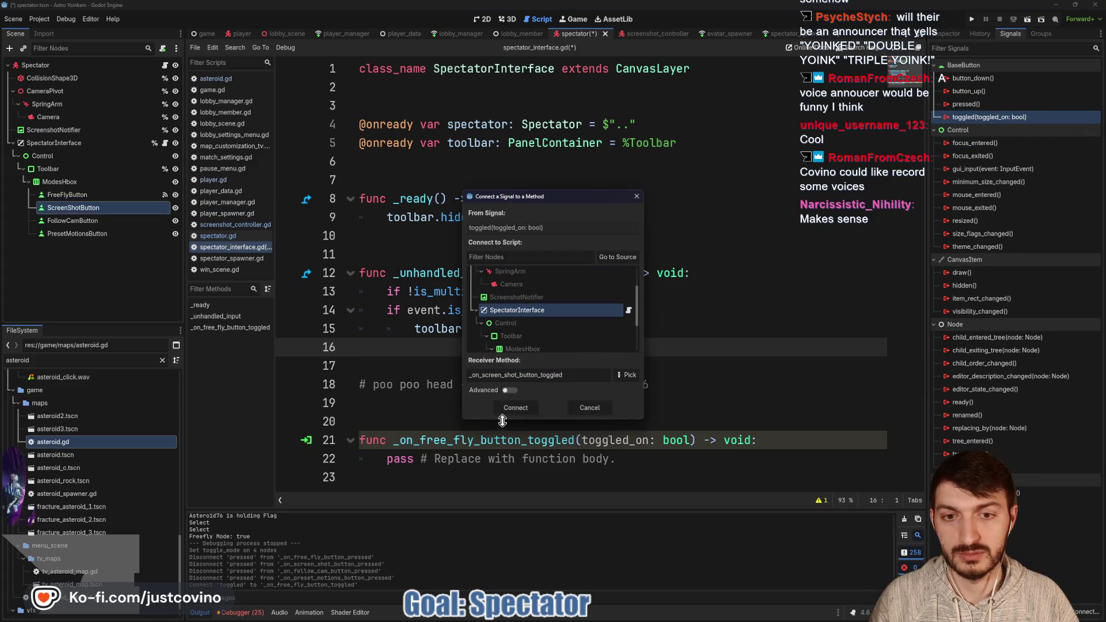
{"action": "left_click", "coordinate": [516, 408]}
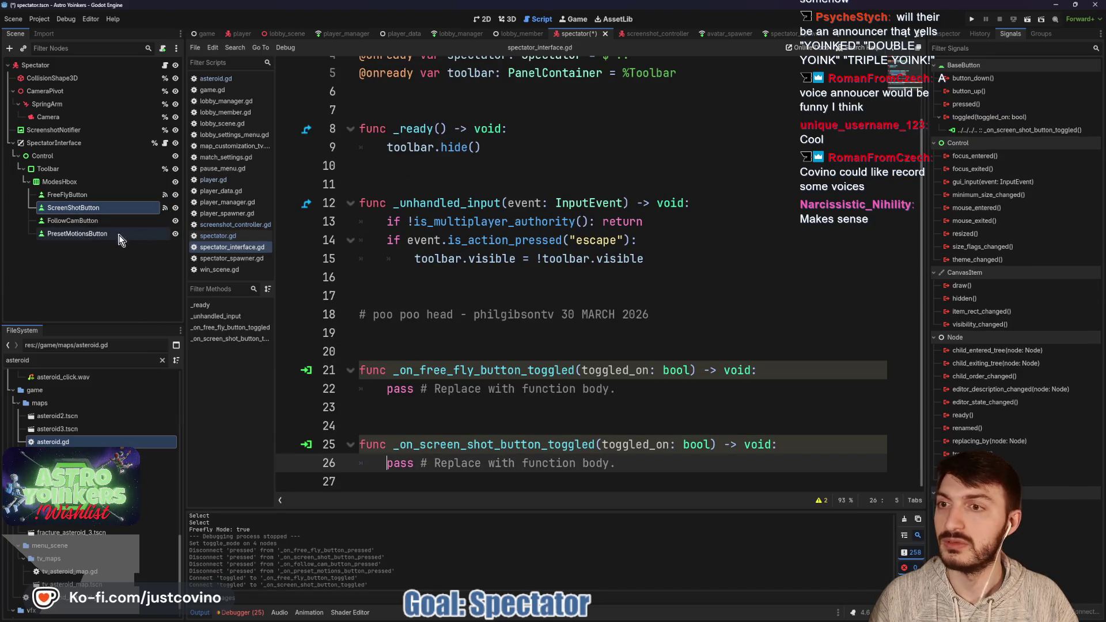
{"action": "left_click", "coordinate": [72, 221]}
{"action": "double_click", "coordinate": [998, 118]}
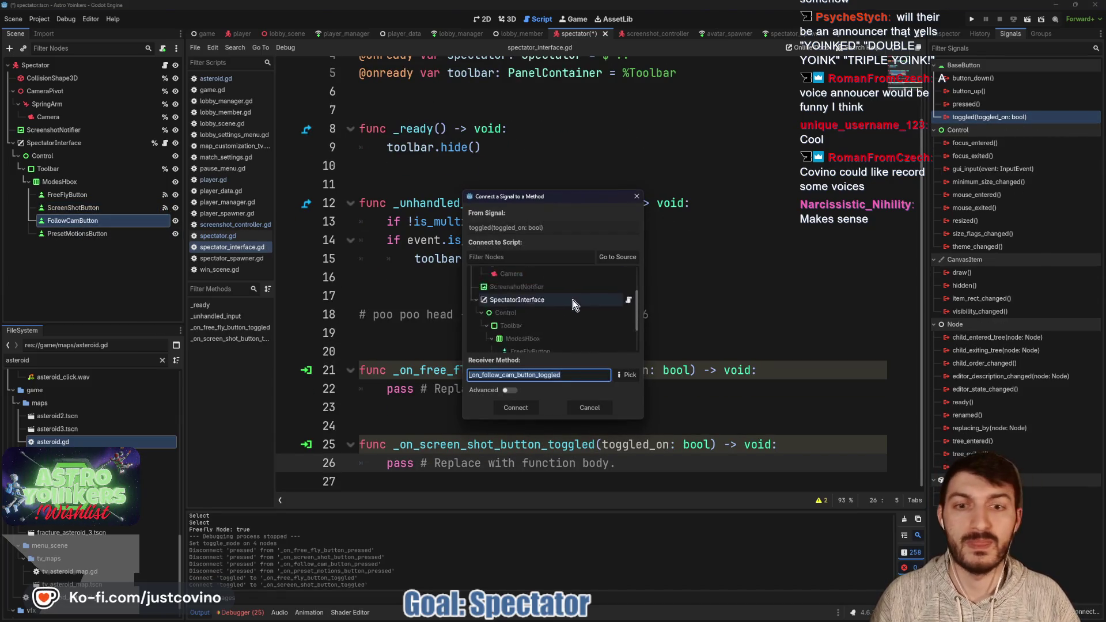
{"action": "left_click", "coordinate": [515, 406]}
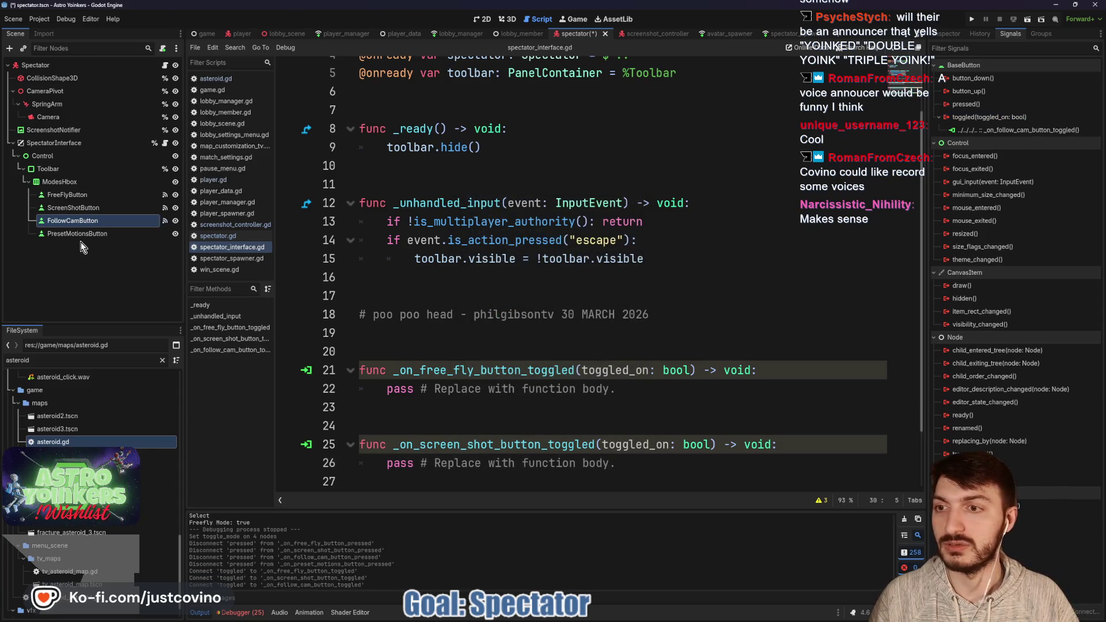
{"action": "left_click", "coordinate": [77, 233]}
{"action": "double_click", "coordinate": [989, 116]}
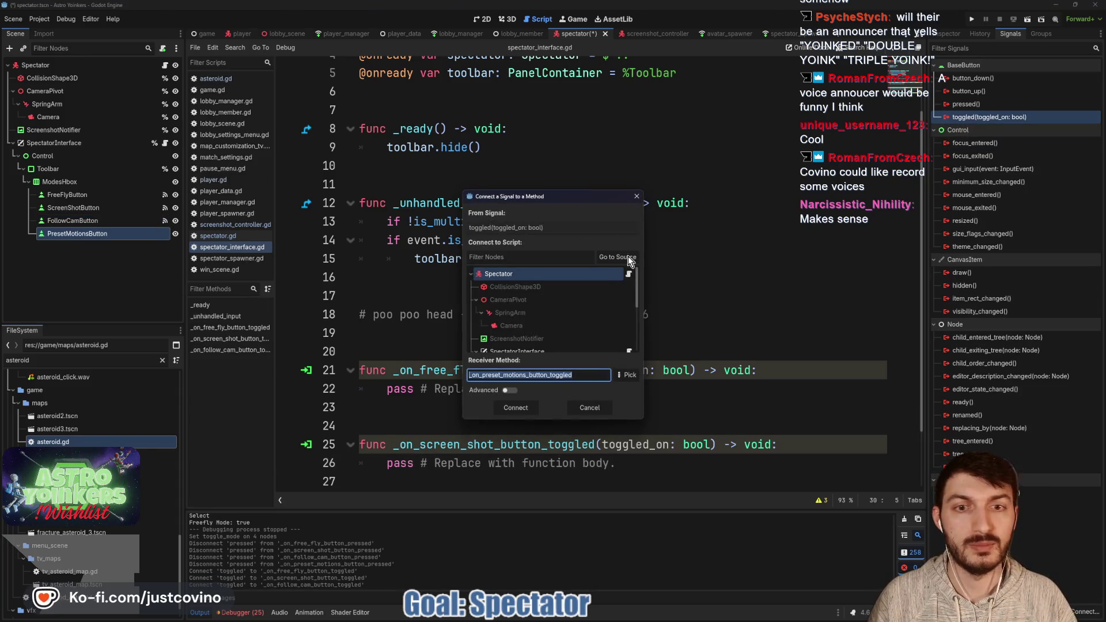
{"action": "left_click", "coordinate": [515, 407]}
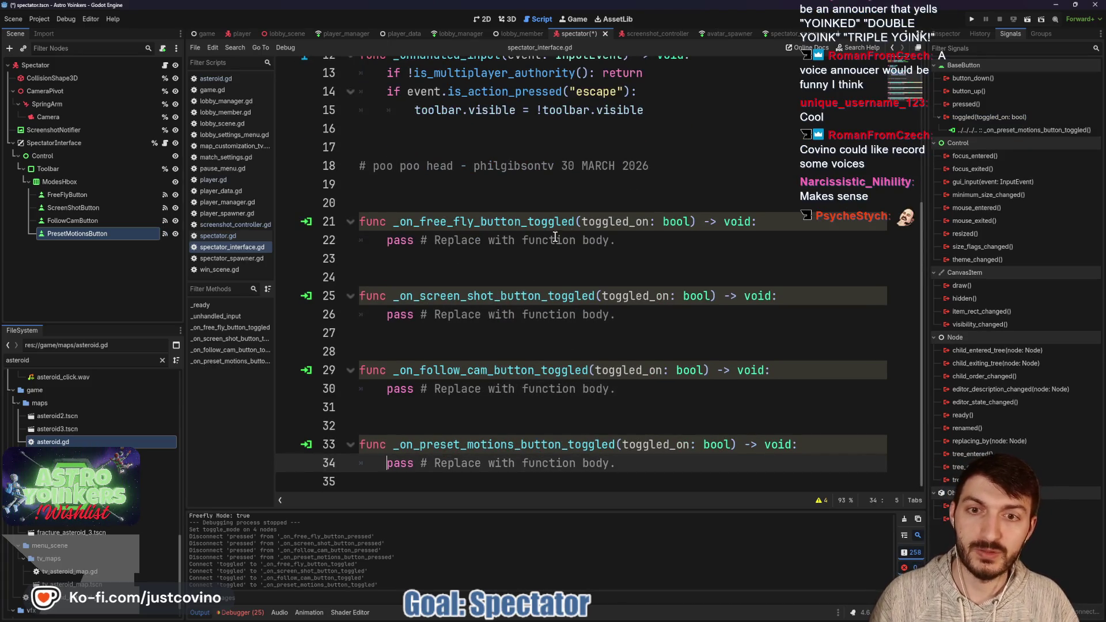
- Make the screenshot toggle handler call spectator.toggle_screenshot_mode(toggled_on) and save
{"action": "left_click_drag", "start_coordinate": [613, 316], "coordinate": [385, 315]}
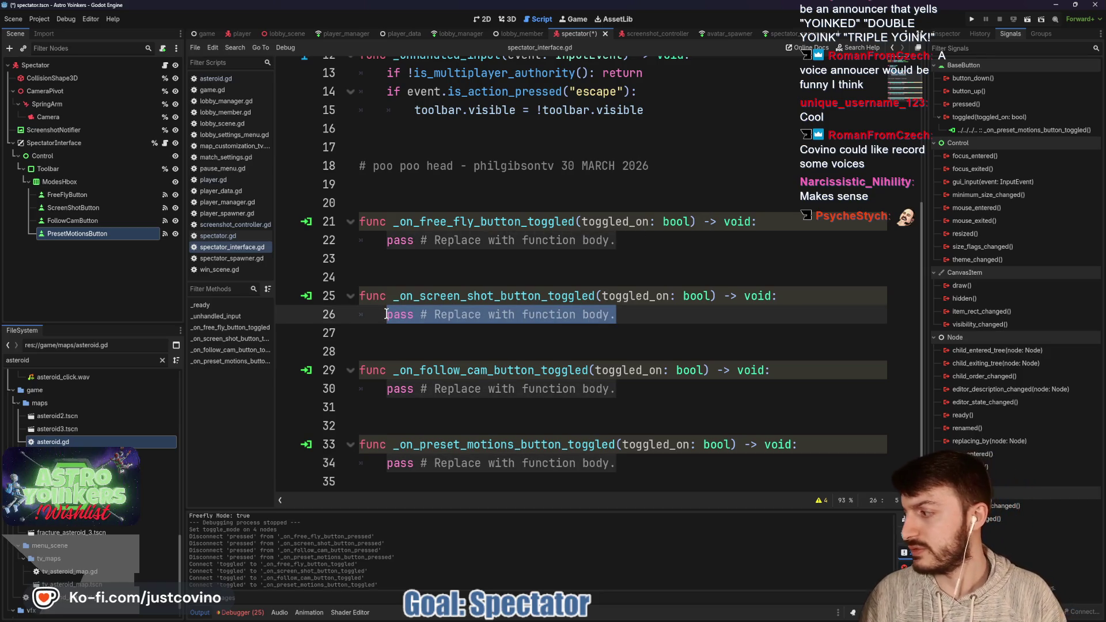
{"action": "type", "text": "spectat"}
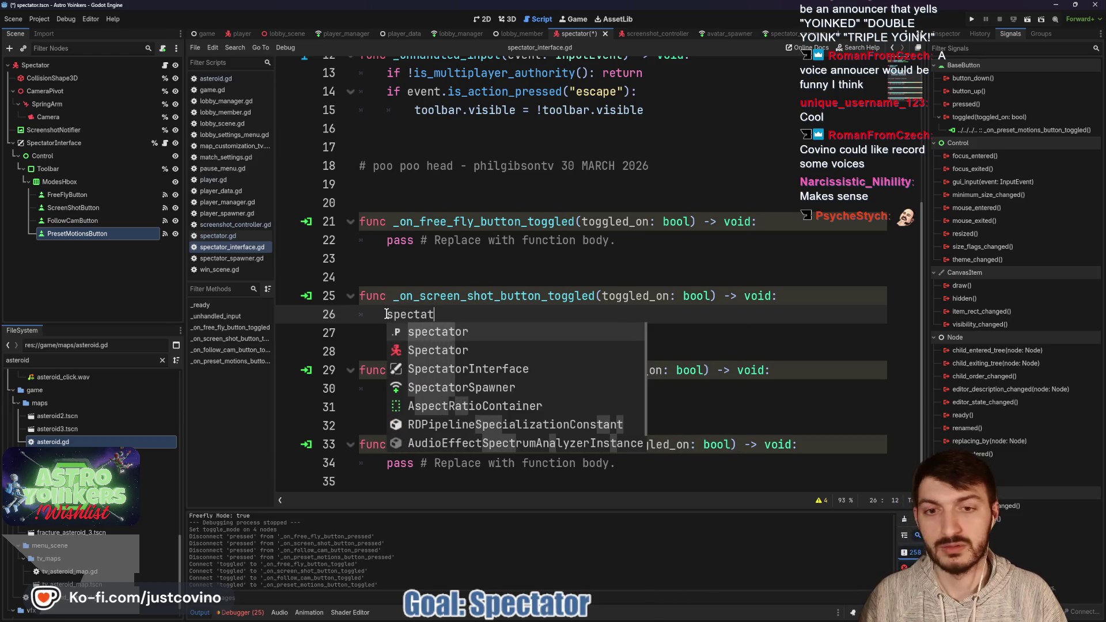
{"action": "type", "text": "or."}
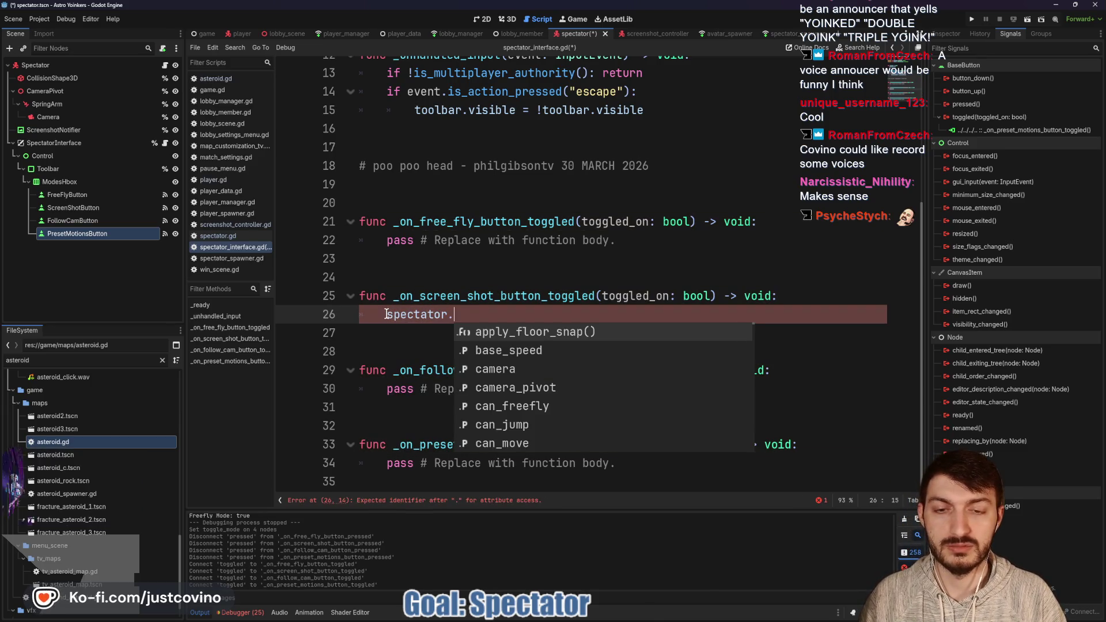
{"action": "type", "text": "togg"}
{"action": "key", "text": "Down"}
{"action": "key", "text": "Down"}
{"action": "key", "text": "Return"}
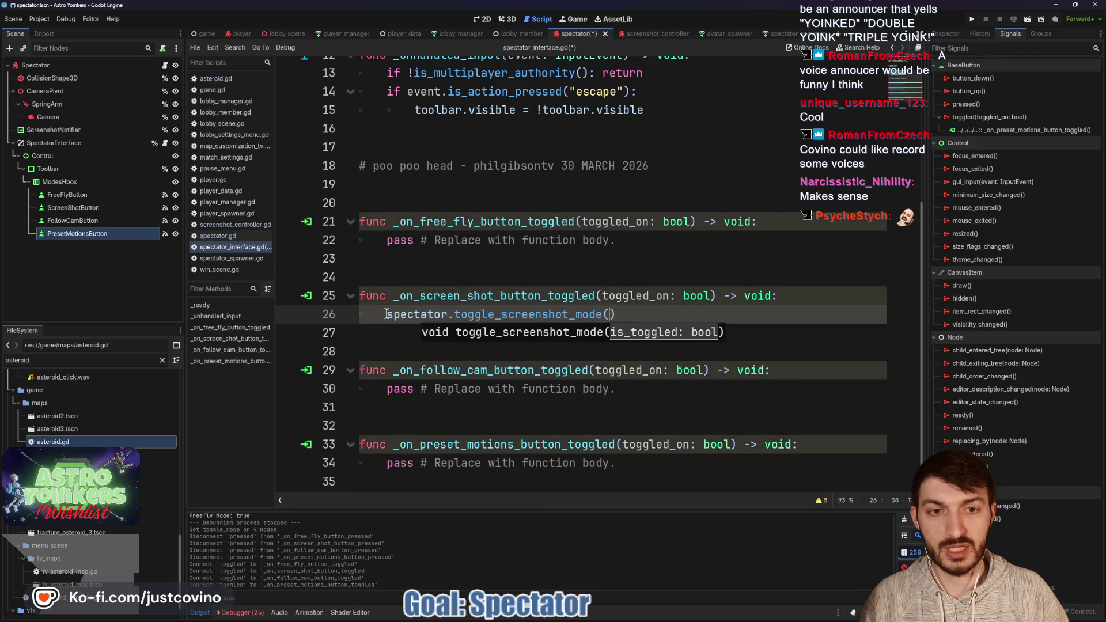
{"action": "type", "text": "toggl"}
{"action": "key", "text": "Return"}
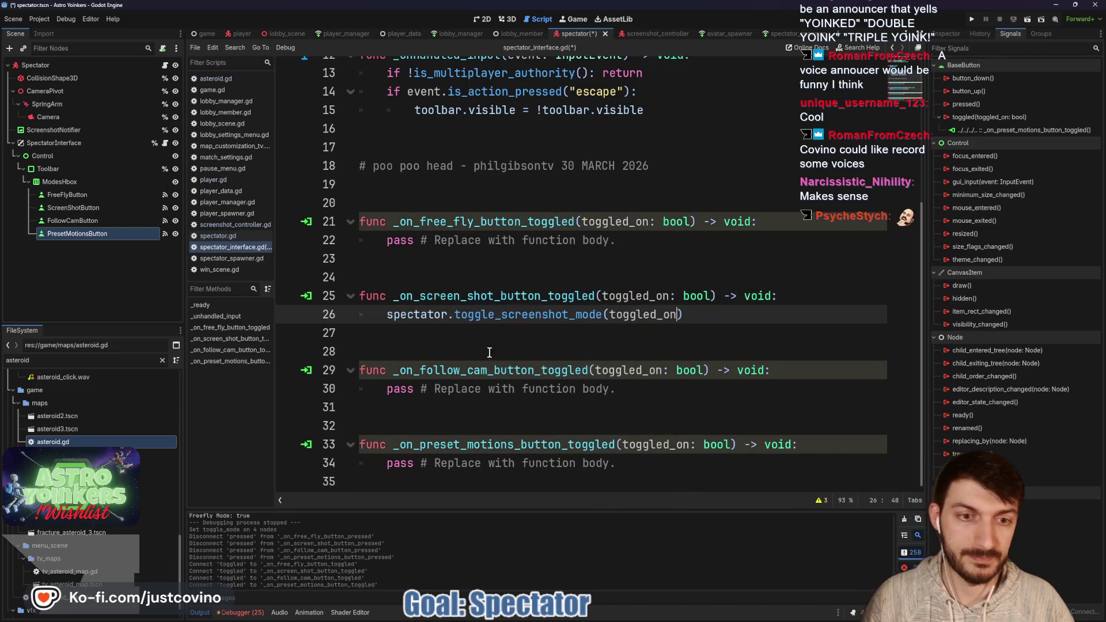
{"action": "left_click", "coordinate": [575, 329]}
{"action": "key", "text": "ctrl+s"}
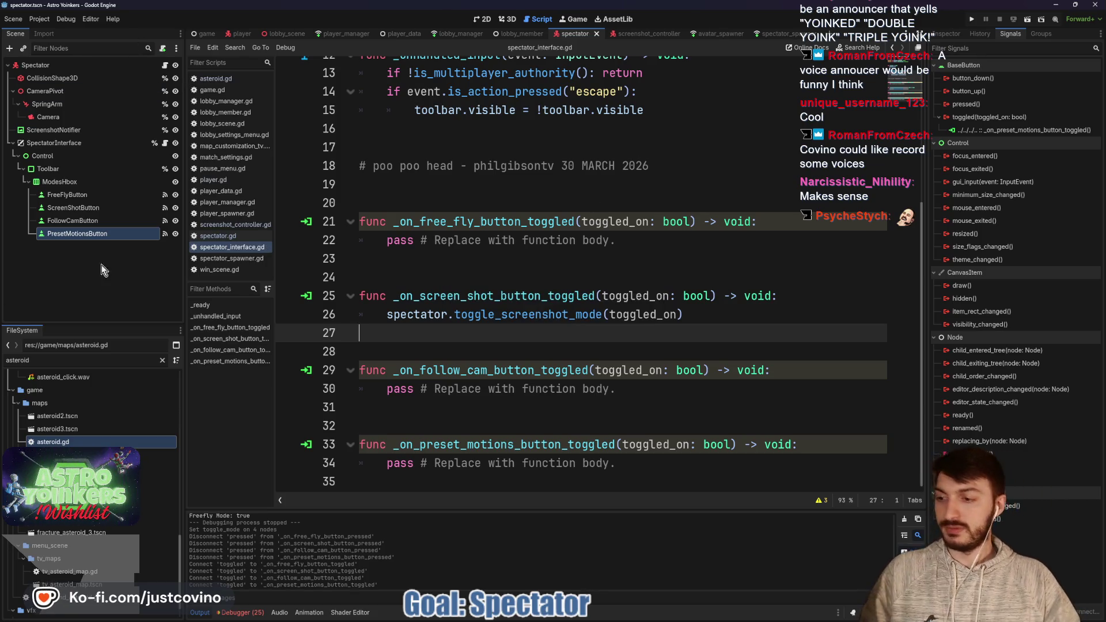
- Replace the free-fly handler's pass with spectator.toggle_freefly(toggled_on)
{"action": "left_click", "coordinate": [525, 280]}
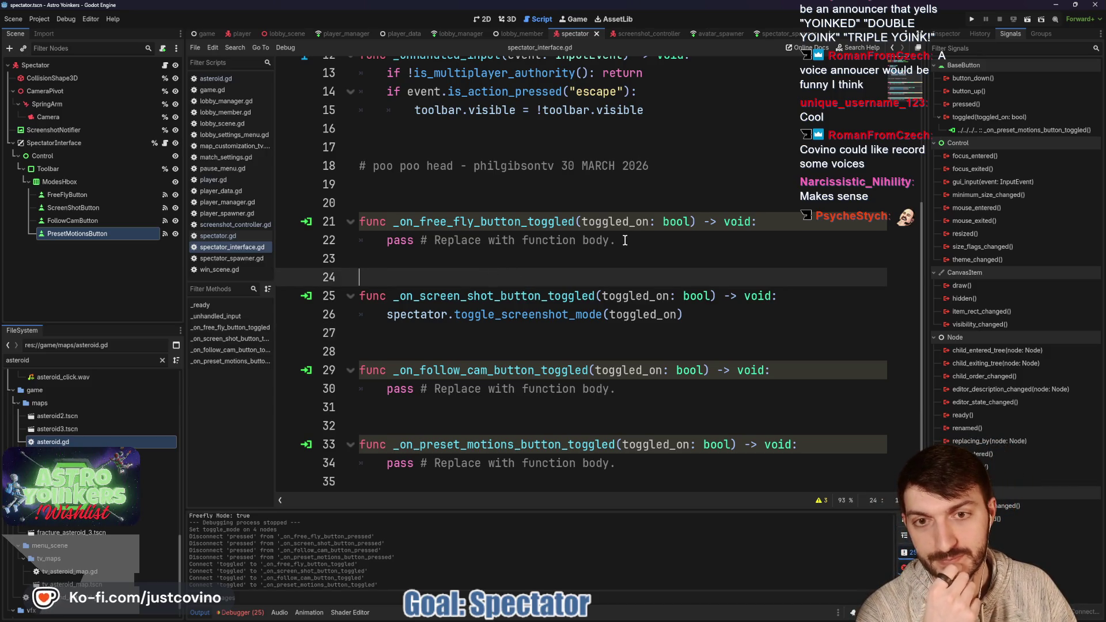
{"action": "left_click_drag", "start_coordinate": [624, 240], "coordinate": [388, 239]}
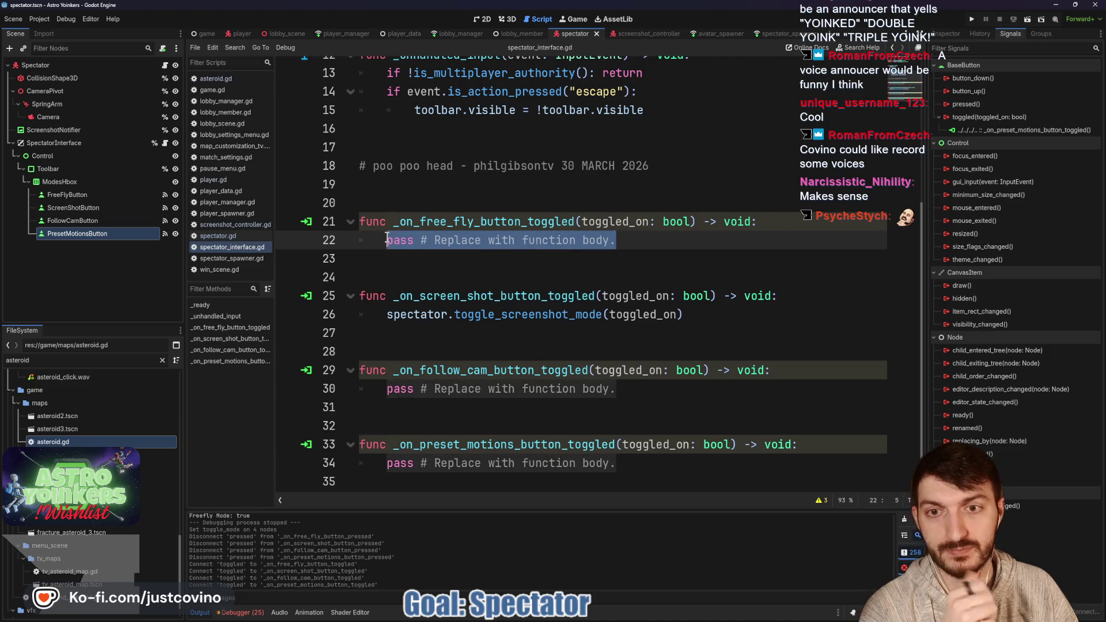
{"action": "type", "text": "spatt"}
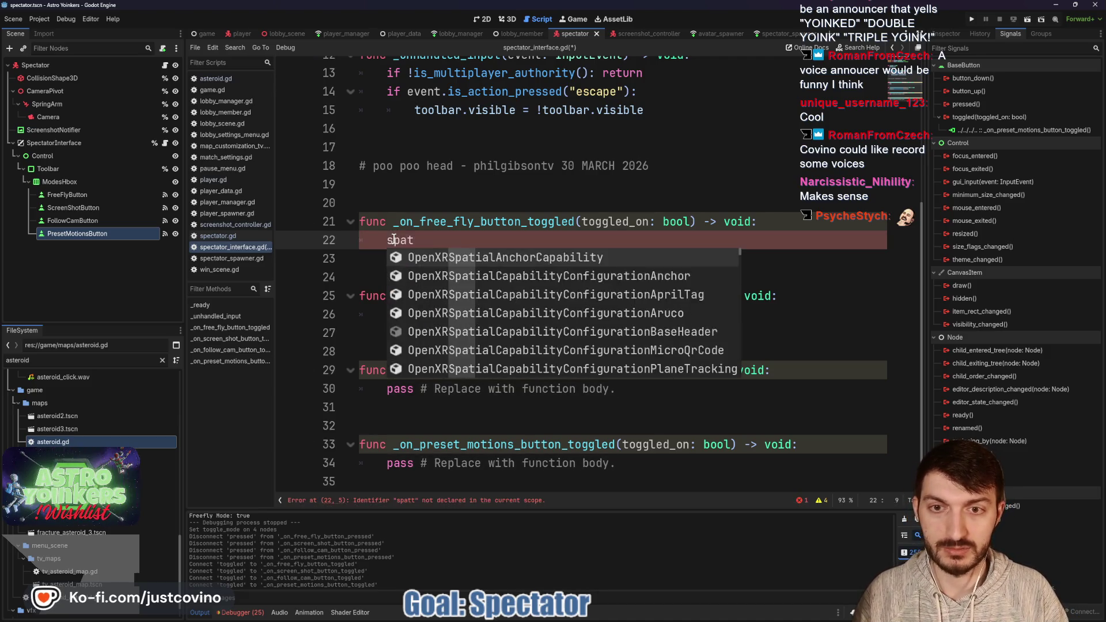
{"action": "key", "text": "BackSpace"}
{"action": "key", "text": "BackSpace"}
{"action": "key", "text": "BackSpace"}
{"action": "key", "text": "Return"}
{"action": "type", "text": "."}
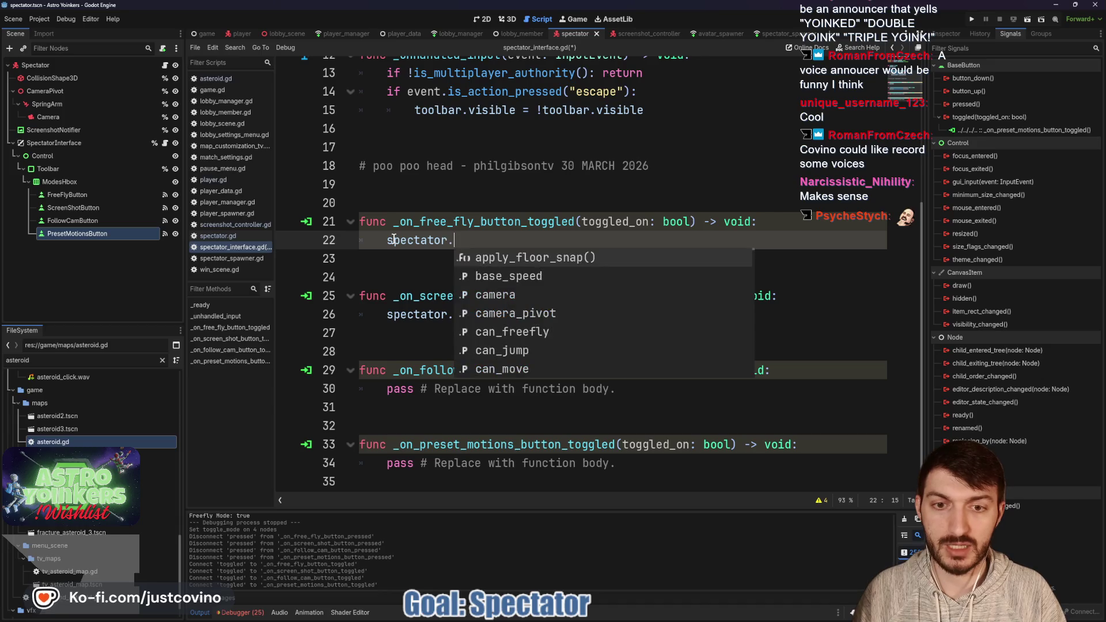
{"action": "type", "text": "toggl"}
{"action": "key", "text": "Down"}
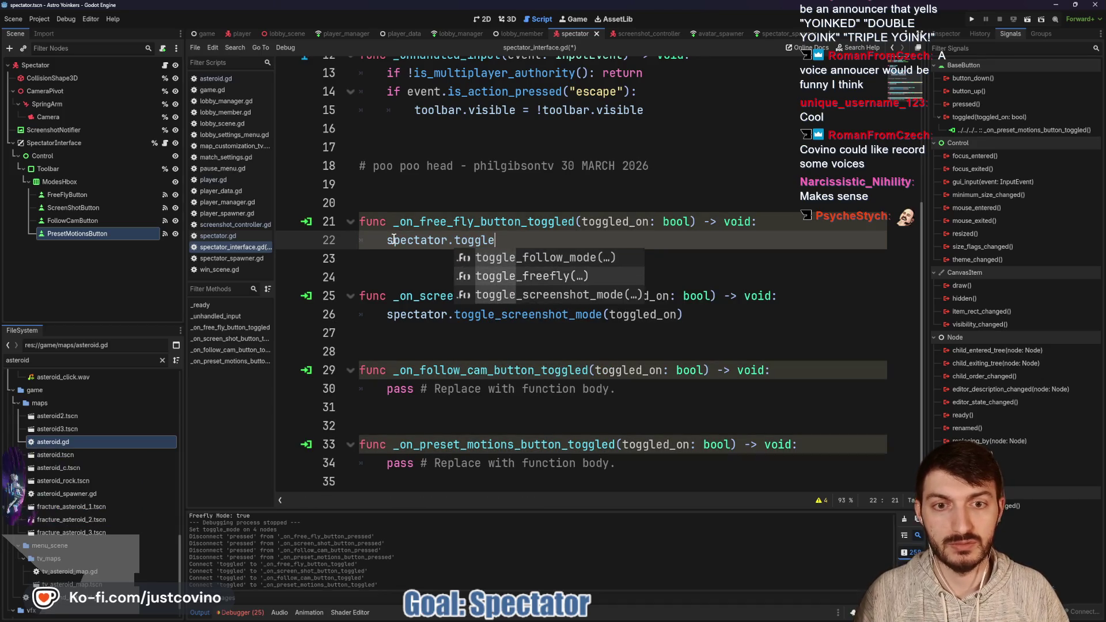
{"action": "key", "text": "Return"}
{"action": "type", "text": "toggl)"}
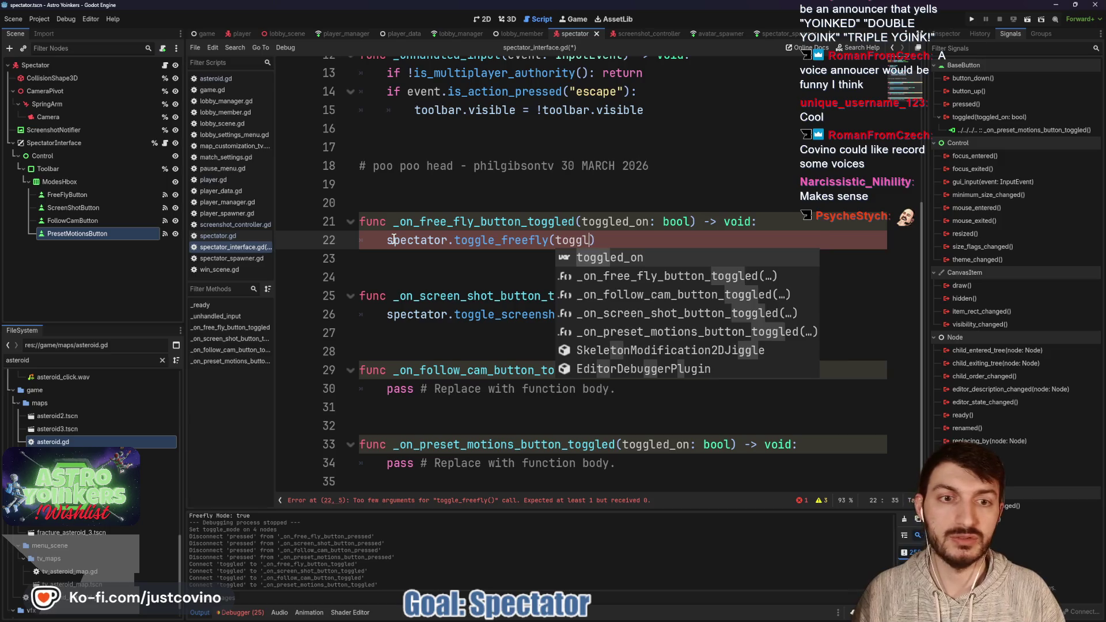
{"action": "key", "text": "Return"}
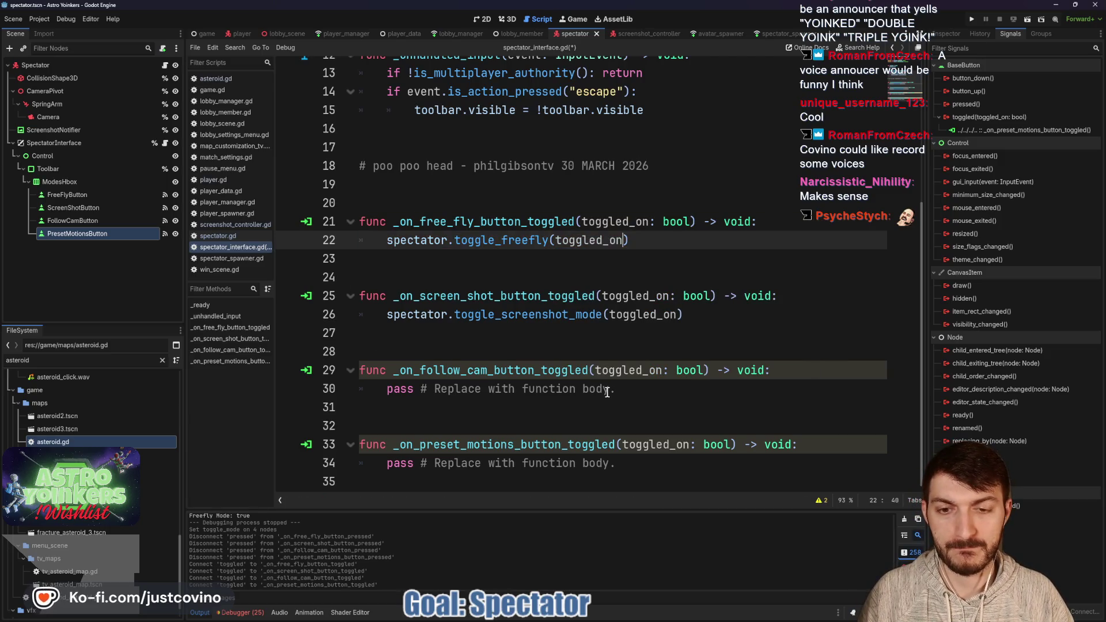
- Make the follow-cam handler call spectator.toggle_follow_mode(toggled_on) and save
{"action": "left_click_drag", "start_coordinate": [634, 384], "coordinate": [383, 389]}
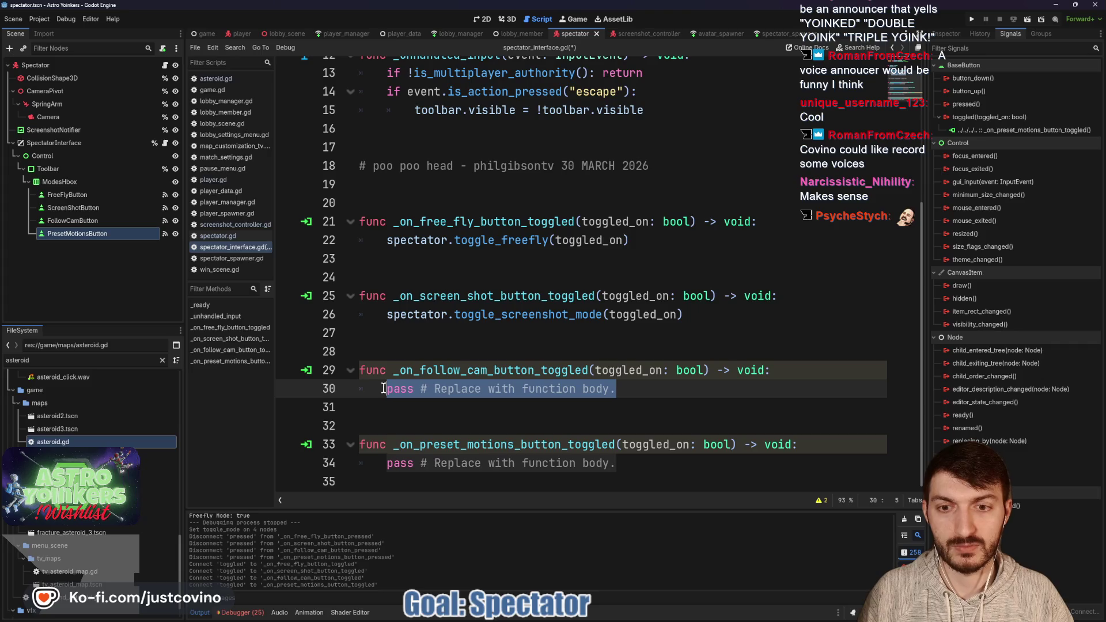
{"action": "key", "text": "BackSpace"}
{"action": "type", "text": "spectator"}
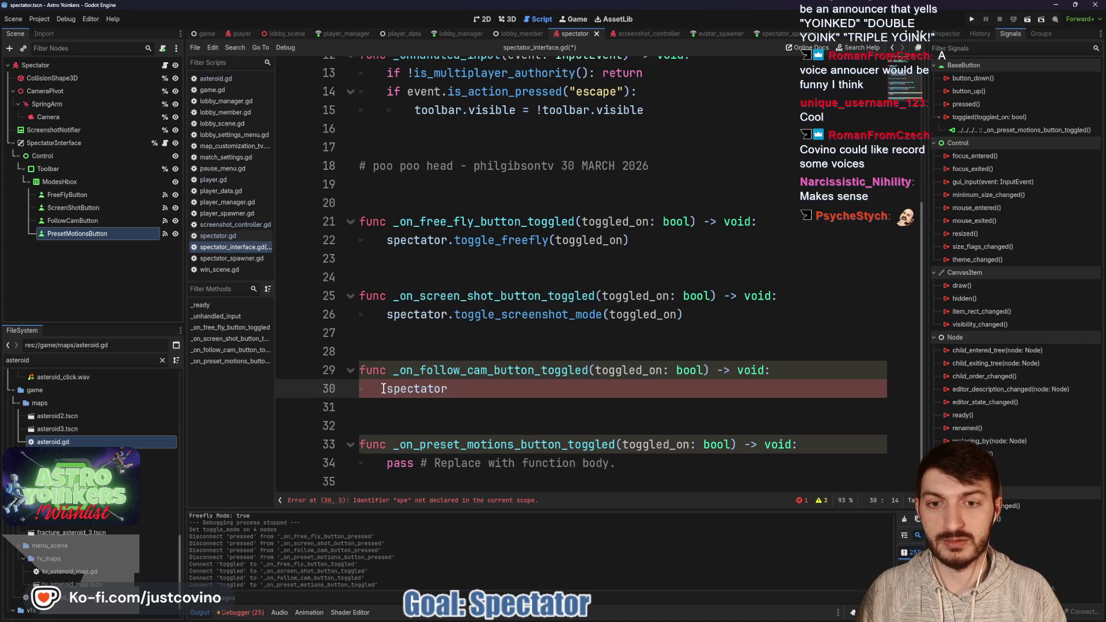
{"action": "type", "text": ".toggle"}
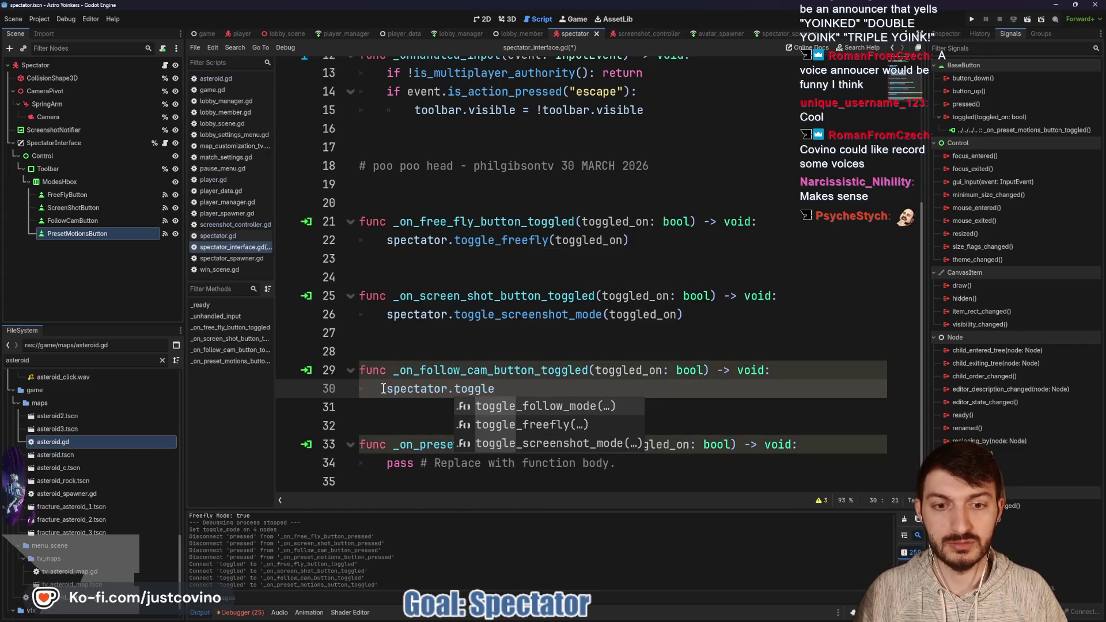
{"action": "key", "text": "Return"}
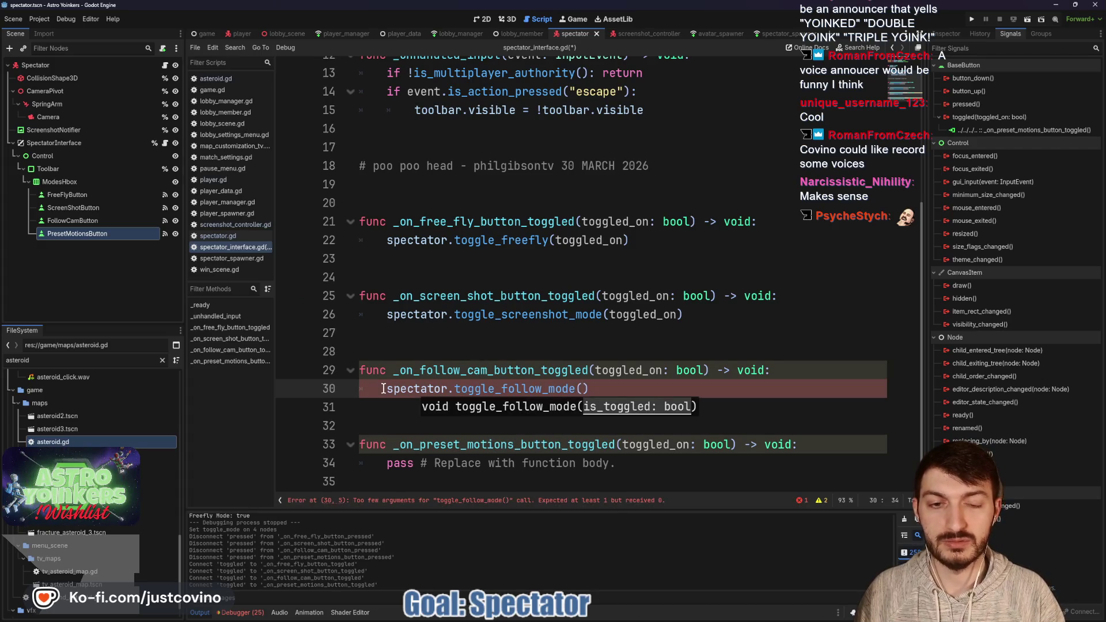
{"action": "type", "text": "tog"}
{"action": "key", "text": "Return"}
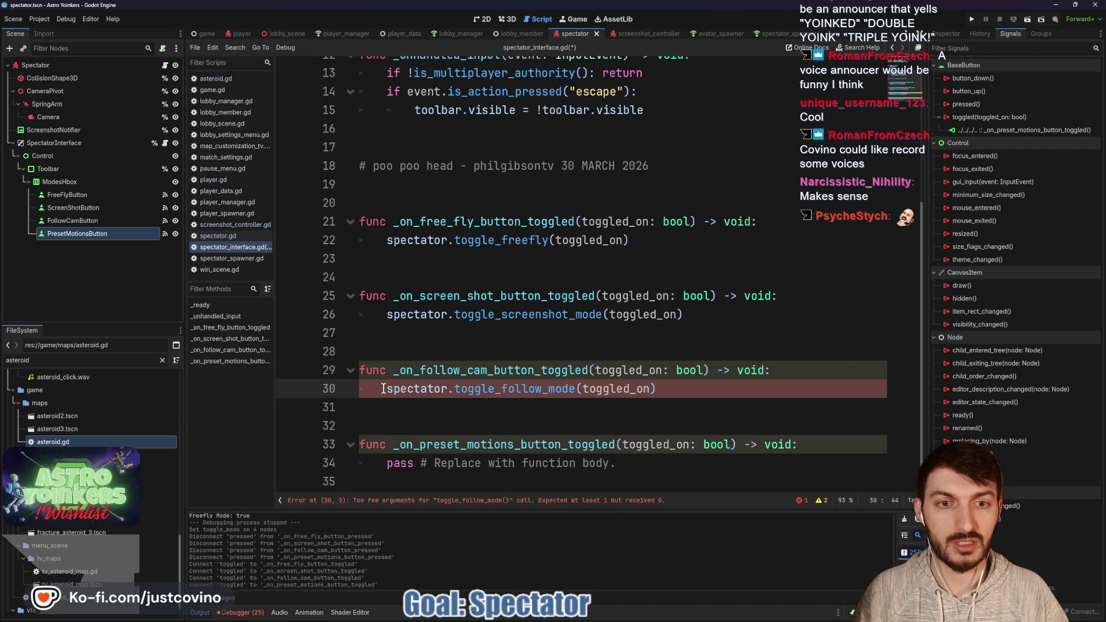
{"action": "left_click", "coordinate": [686, 384]}
{"action": "key", "text": "ctrl+s"}
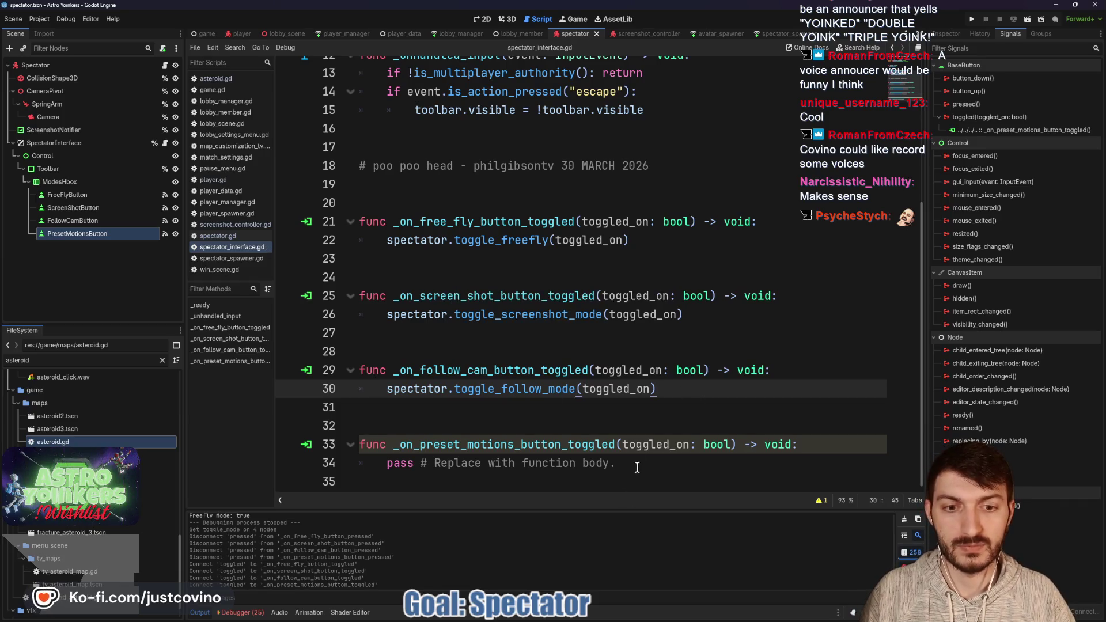
- Add blank lines below the preset motions handler and save the script
{"action": "left_click", "coordinate": [655, 466]}
{"action": "key", "text": "Return"}
{"action": "key", "text": "Return"}
{"action": "key", "text": "Return"}
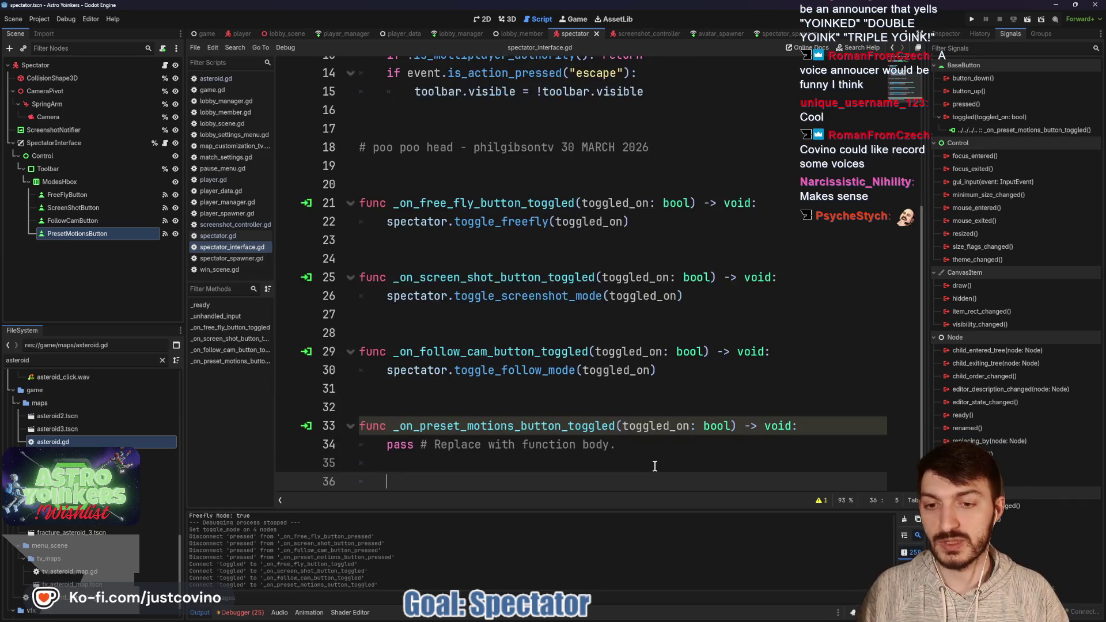
{"action": "key", "text": "Up"}
{"action": "key", "text": "Up"}
{"action": "key", "text": "Up"}
{"action": "key", "text": "Up"}
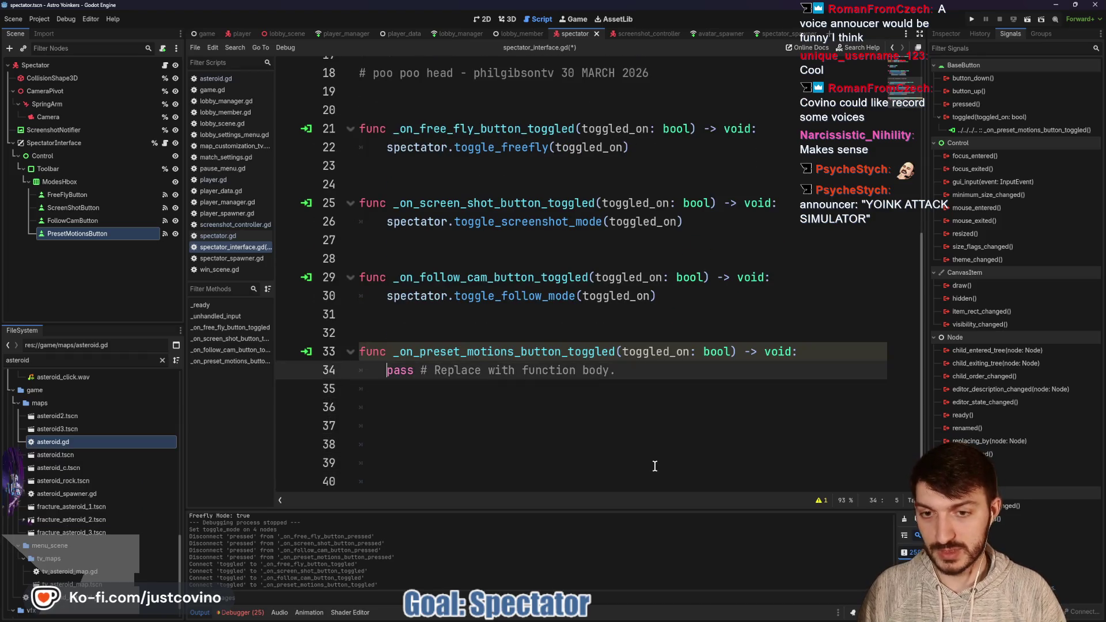
{"action": "left_click", "coordinate": [448, 392]}
{"action": "key", "text": "ctrl+s"}
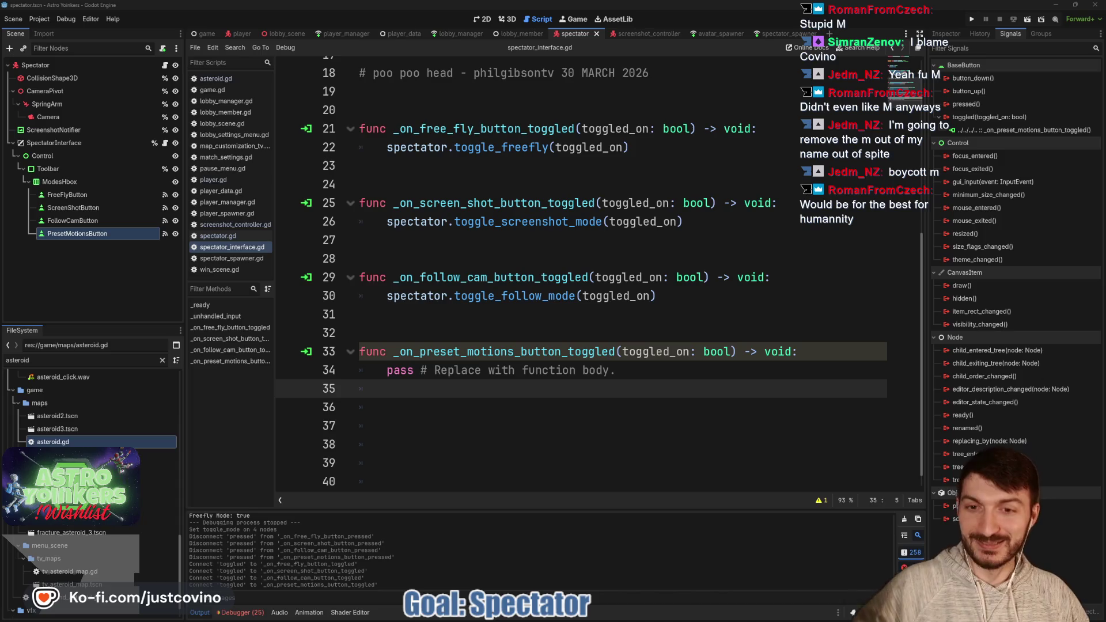
- Place the cursor on blank line 32 of spectator_interface.gd after saving the script
{"action": "left_click", "coordinate": [448, 337]}
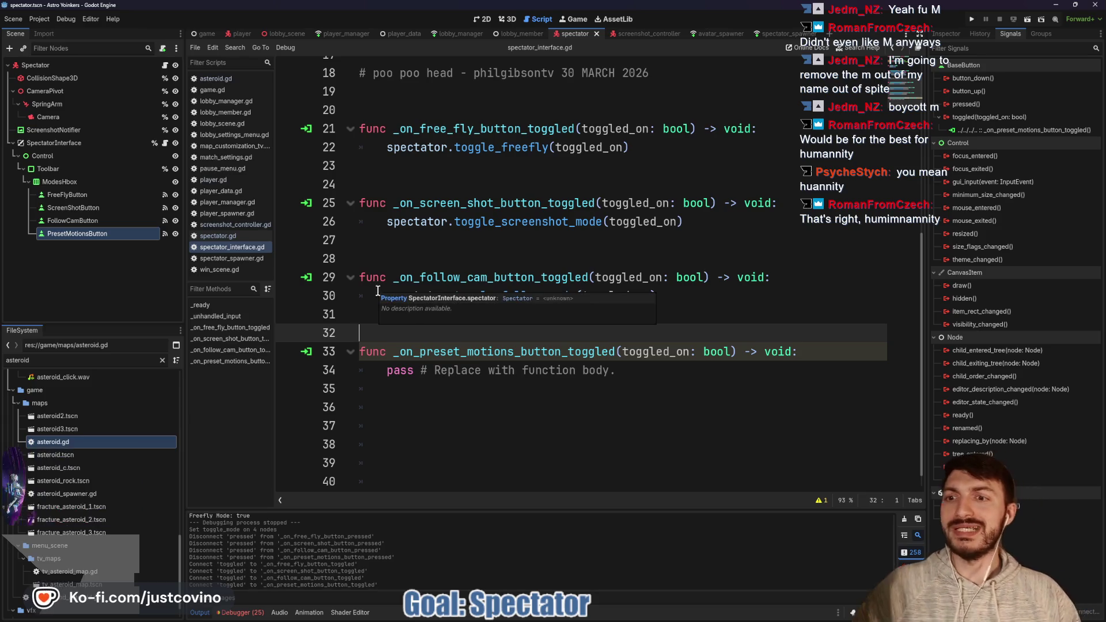
- Write a TODO comment on line 35 under the preset motions toggle handler
{"action": "left_click", "coordinate": [474, 388]}
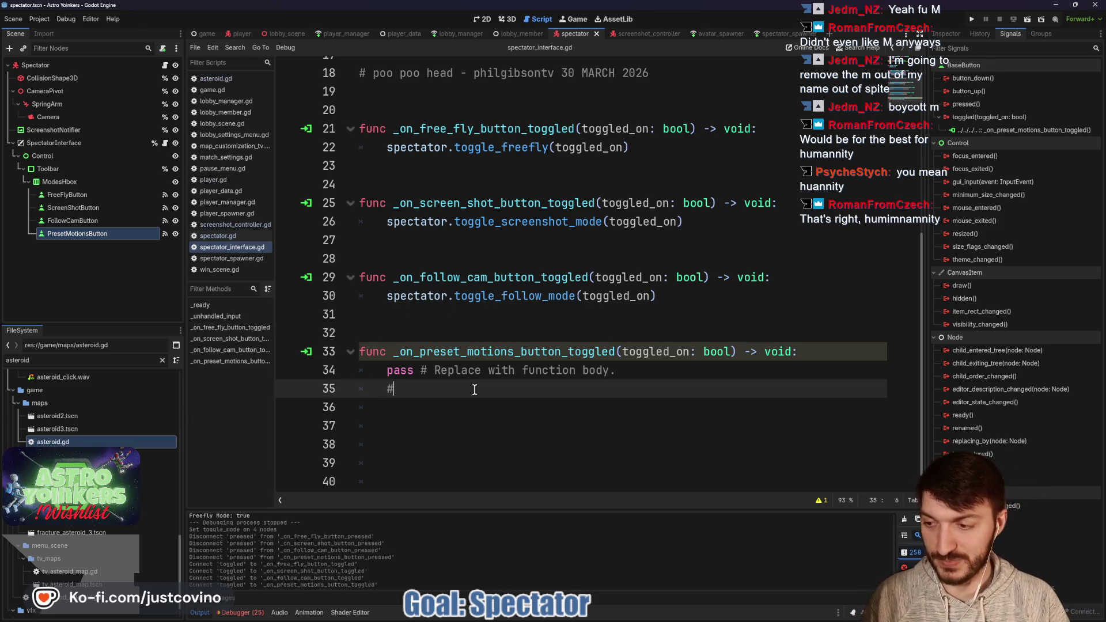
{"action": "type", "text": "#"}
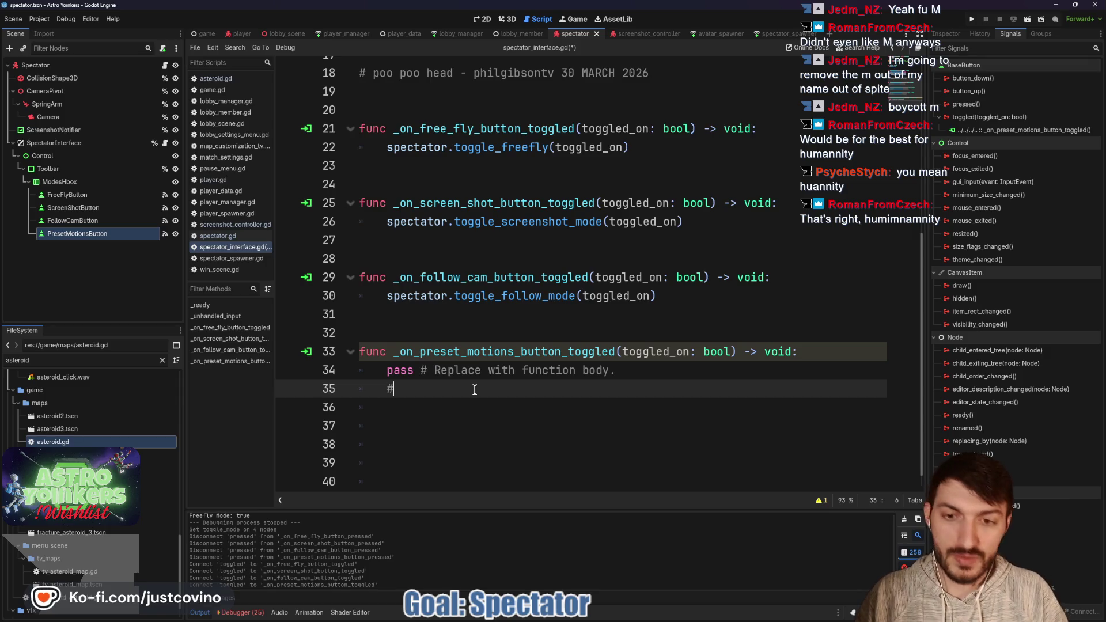
{"action": "type", "text": " TODO"}
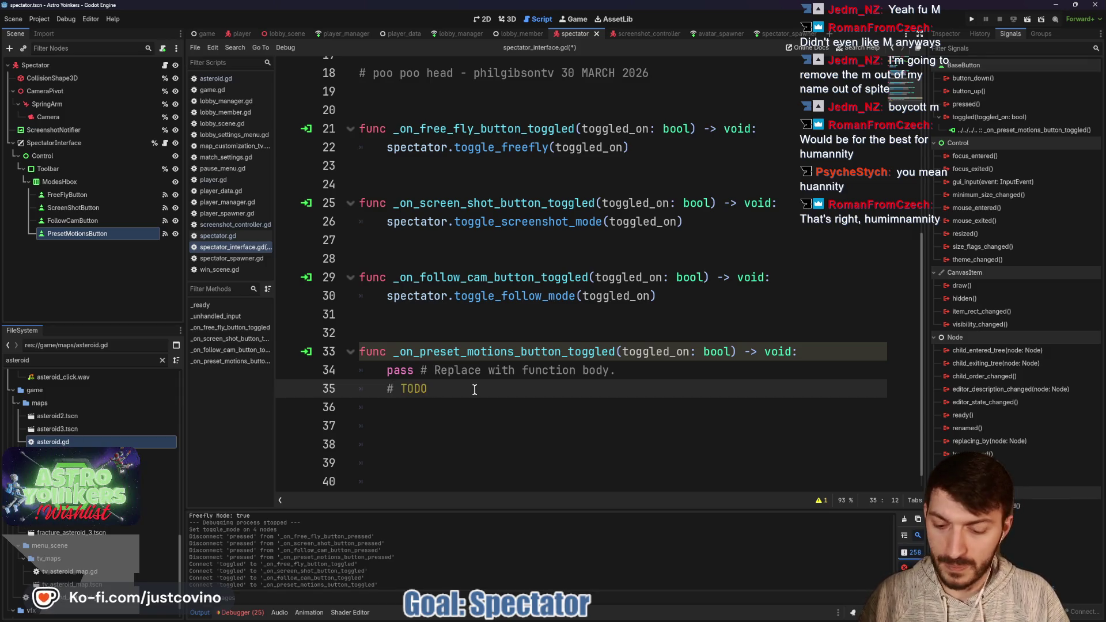